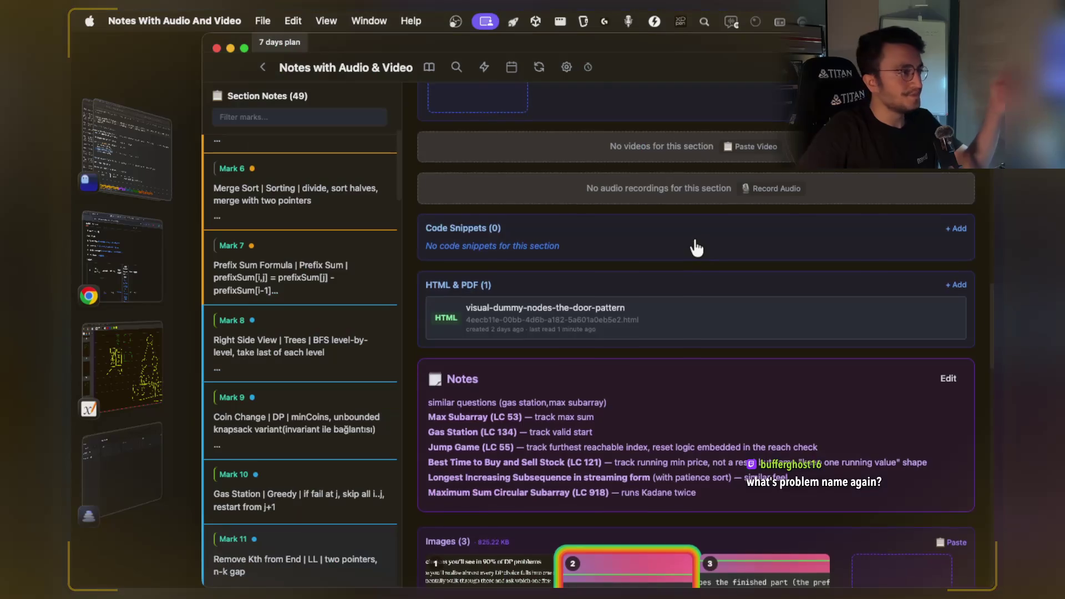
Copy 'Remove Kth from End' from Mark 11's note and bring Chrome to the front.
scroll(696, 244, up, 10)
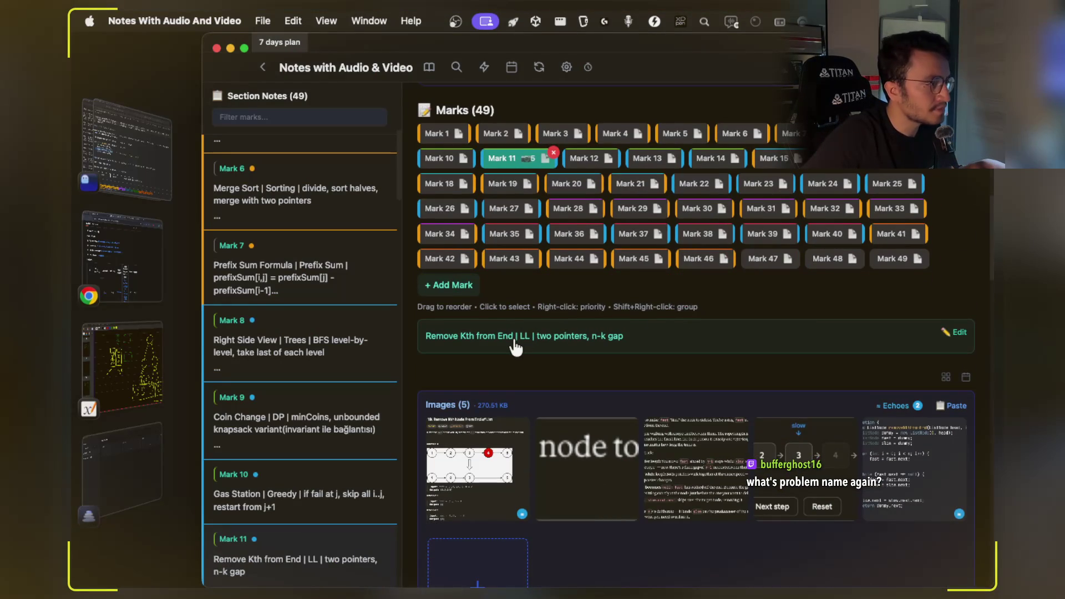
drag(513, 337, 425, 337)
key(super+c)
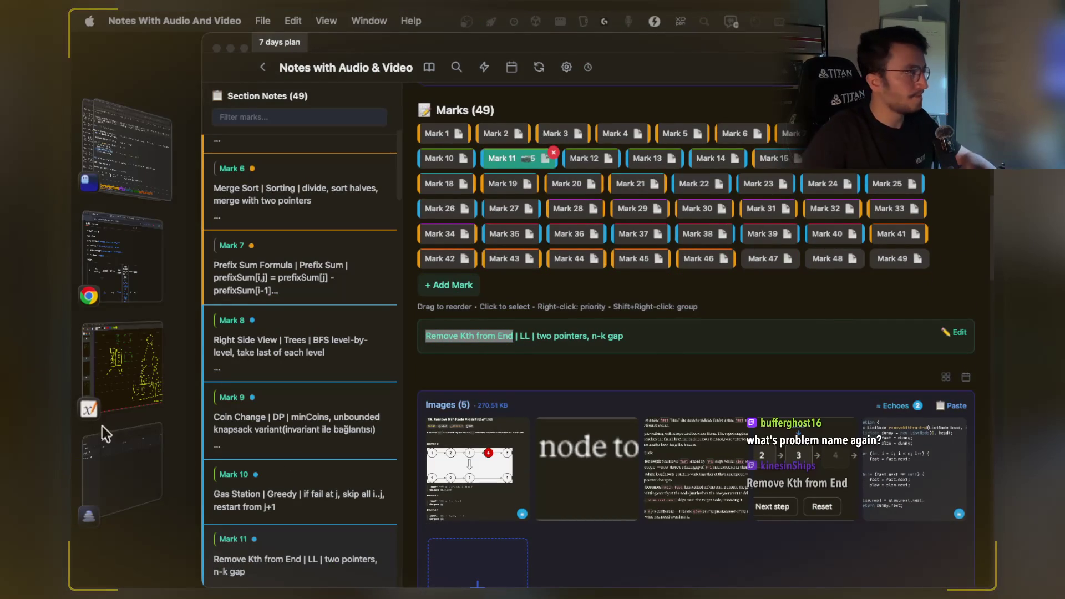
click(133, 265)
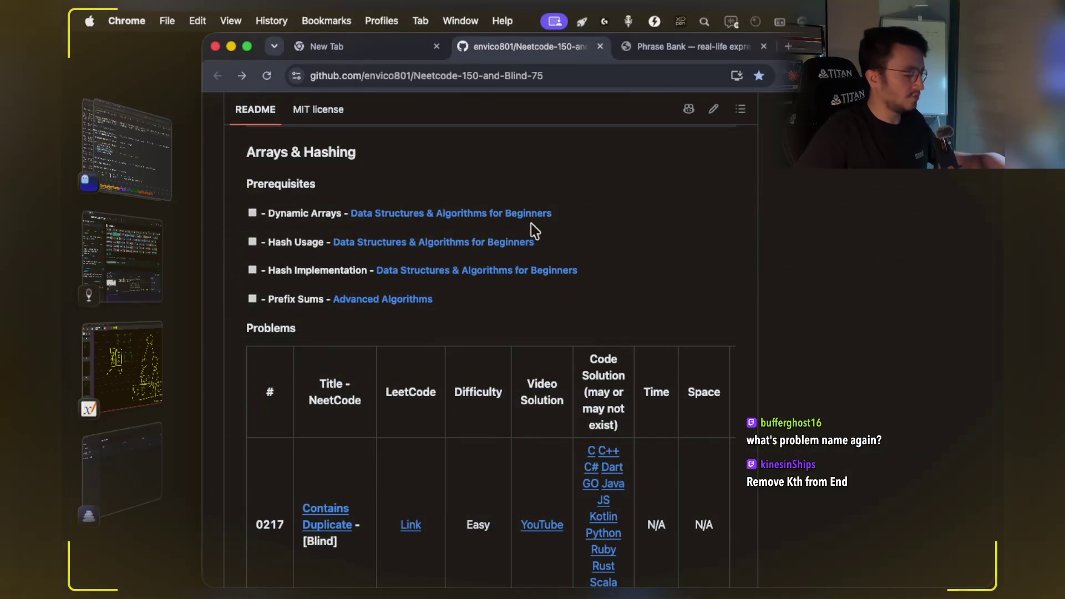
Search 'Remove Kth from End leetcode' and open LeetCode's 19. Remove Nth Node From End of List.
key(super+t)
key(super+v)
text(leet)
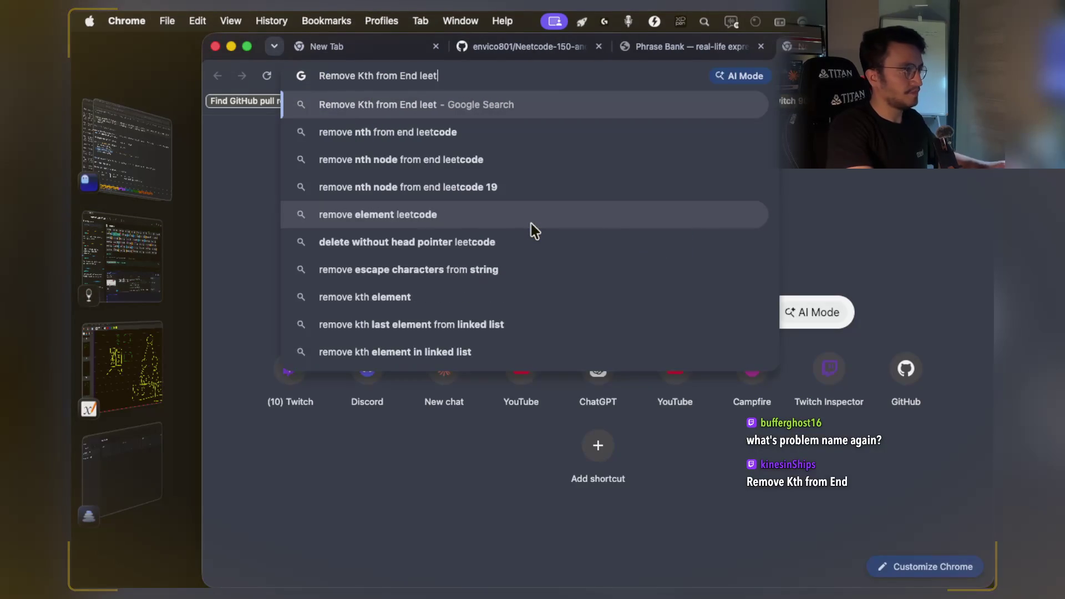
text(code)
key(Return)
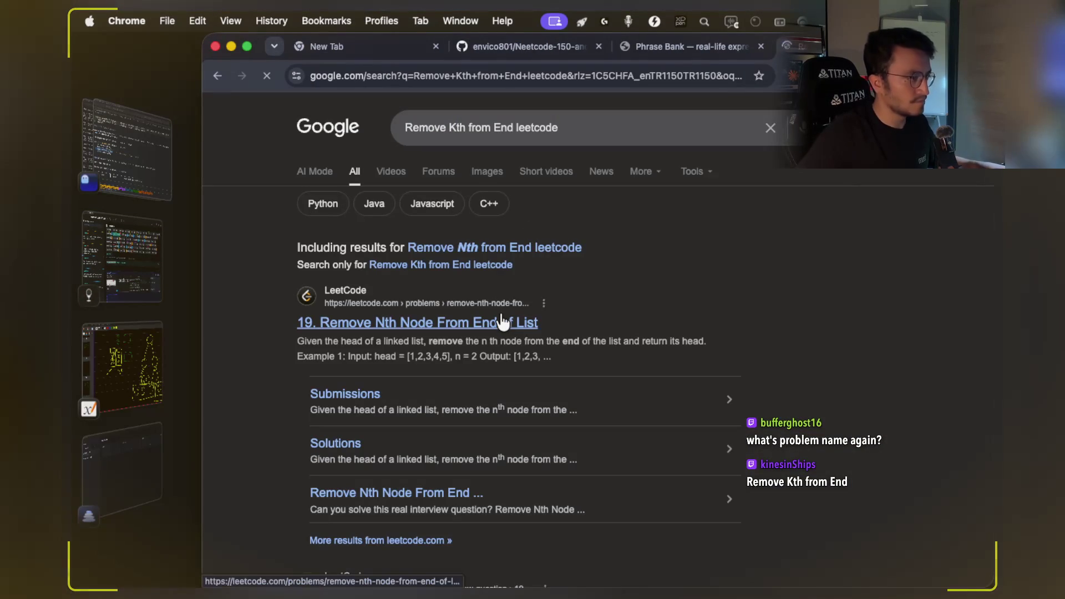
click(503, 322)
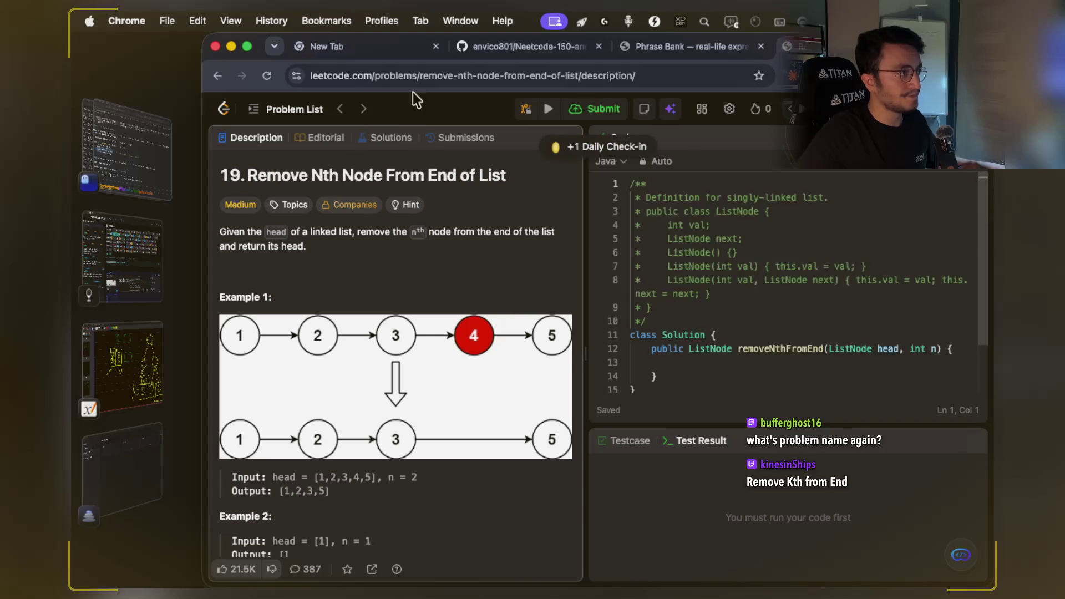
Select the problem page's address, then return to the notes app.
click(424, 78)
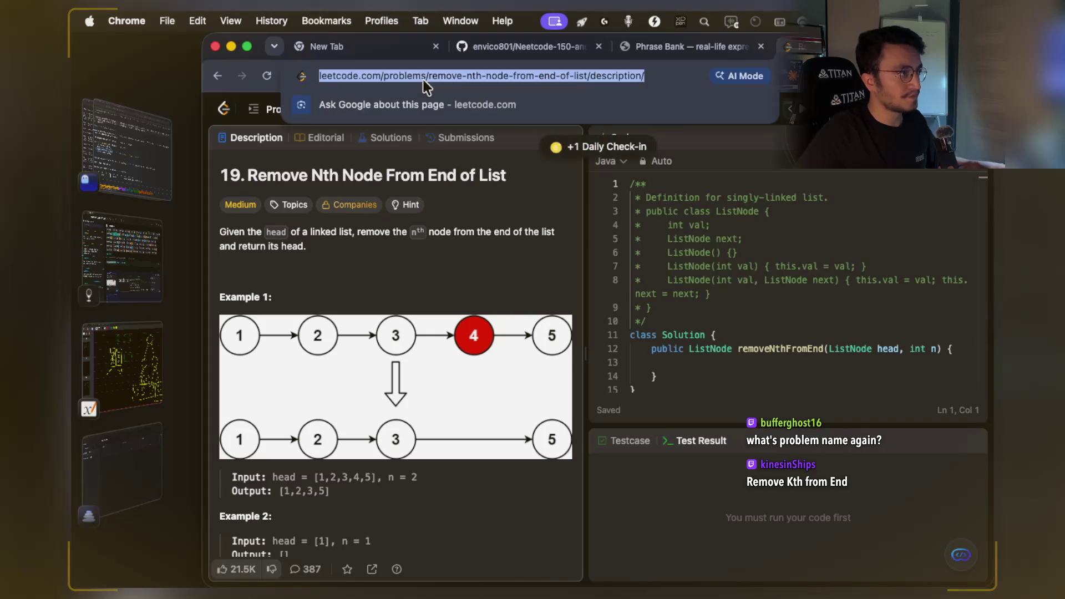
key(super+Tab)
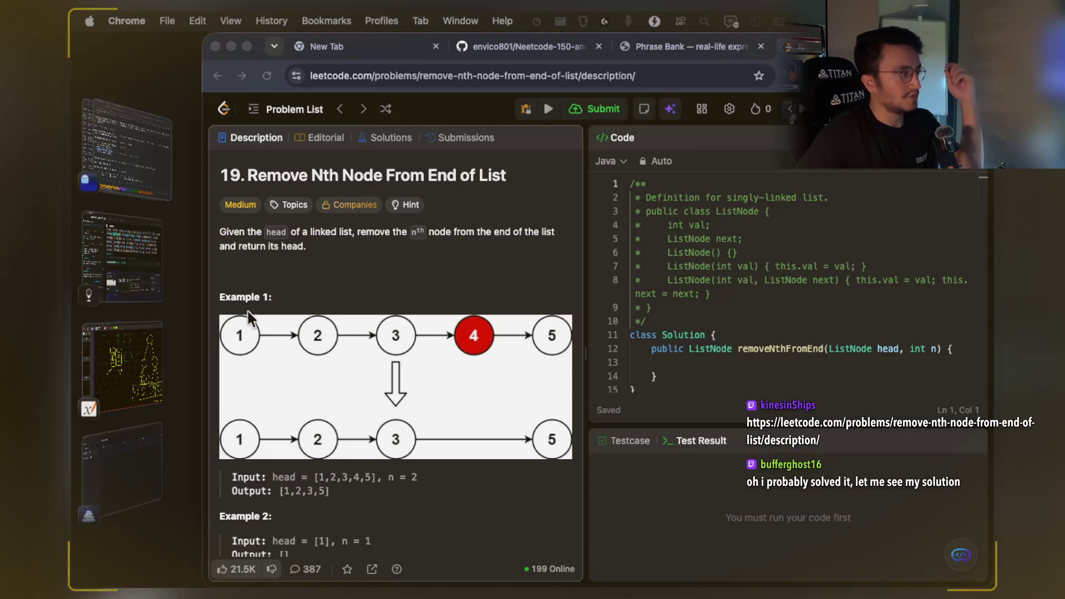
click(131, 351)
Open the visual-dummy-nodes-the-door-pattern HTML attachment from the HTML & PDF section.
click(142, 254)
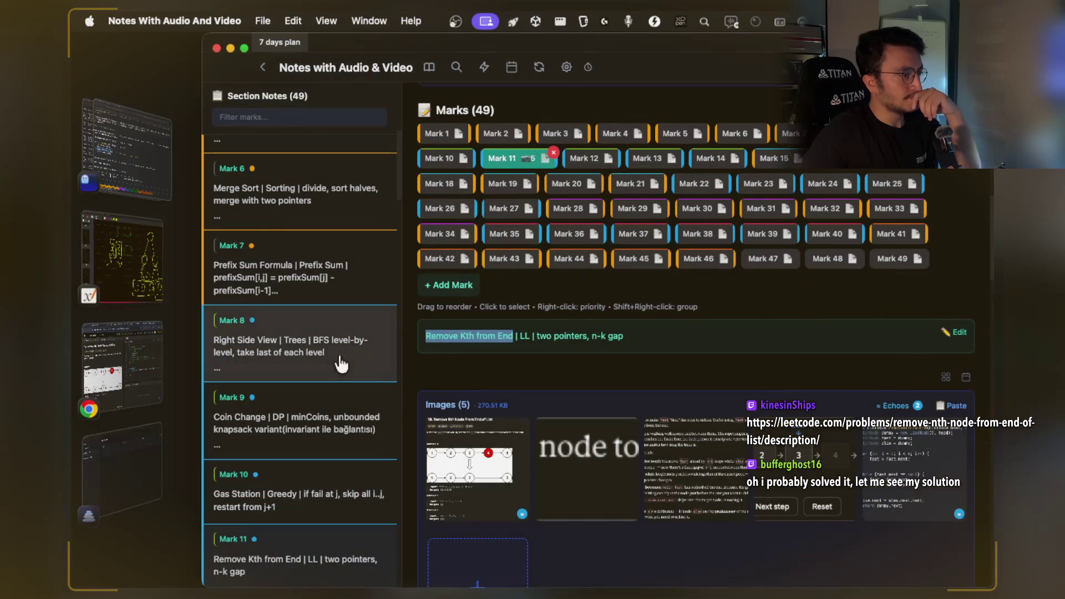
scroll(656, 304, down, 10)
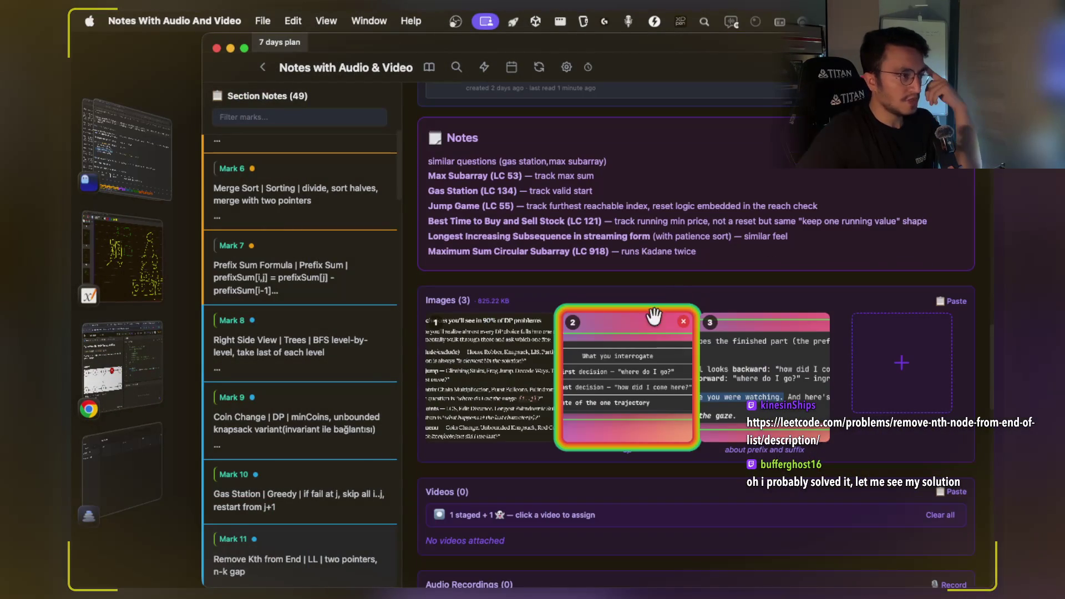
scroll(682, 301, up, 5)
click(663, 338)
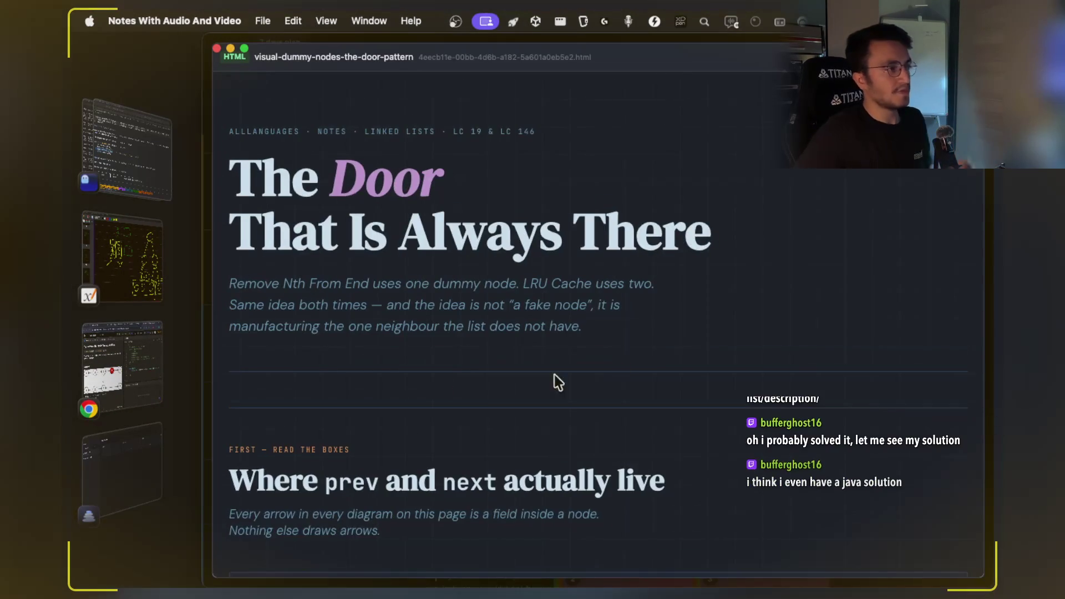
Highlight the 'Where prev and next actually live' heading and the sentence about arrows being node fields.
scroll(441, 385, down, 5)
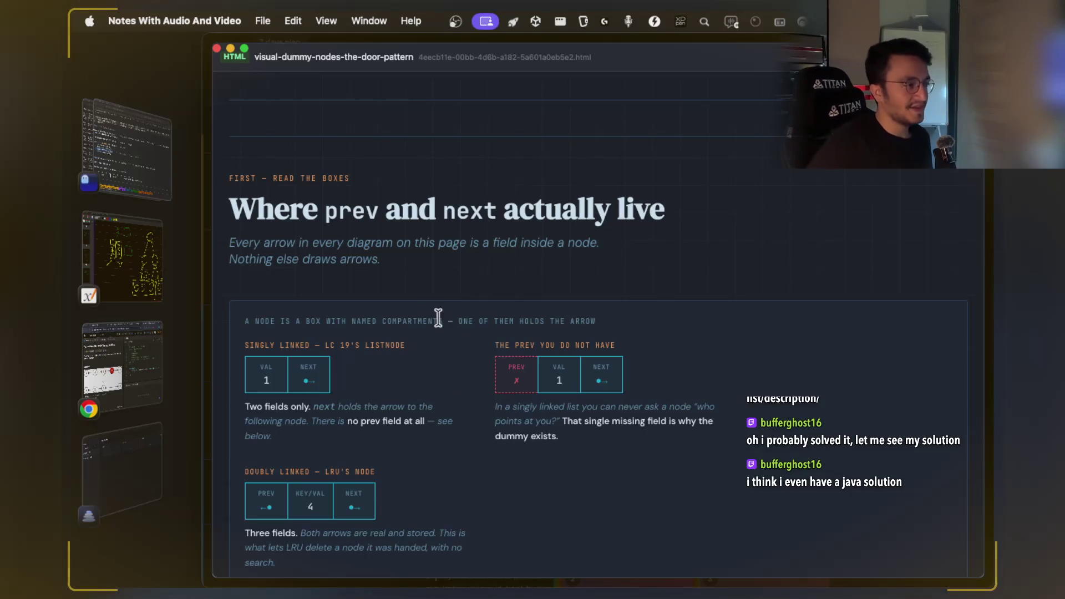
scroll(477, 294, up, 2)
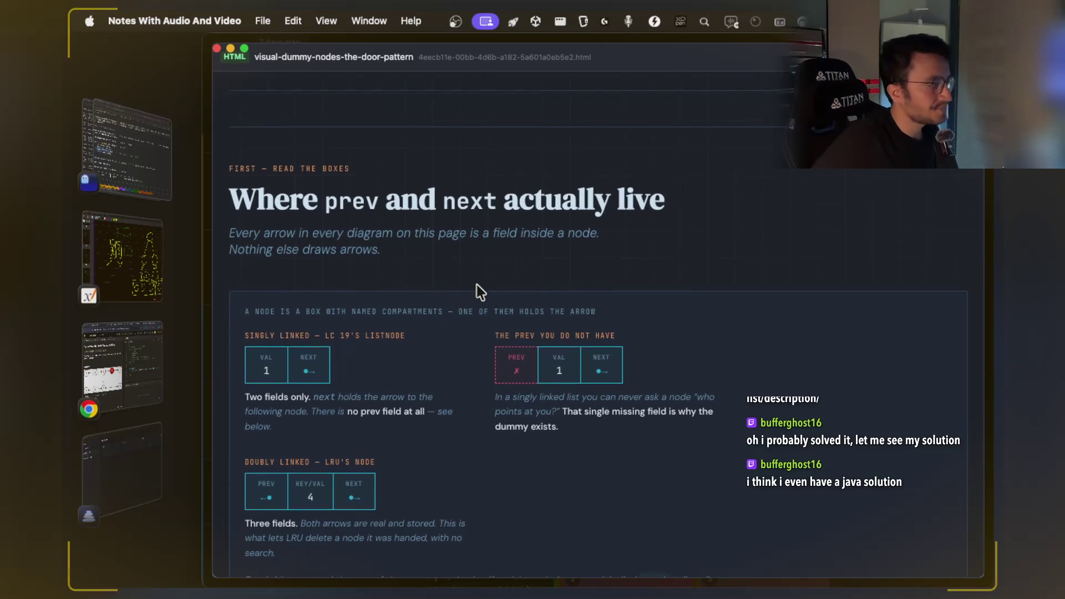
scroll(428, 301, up, 3)
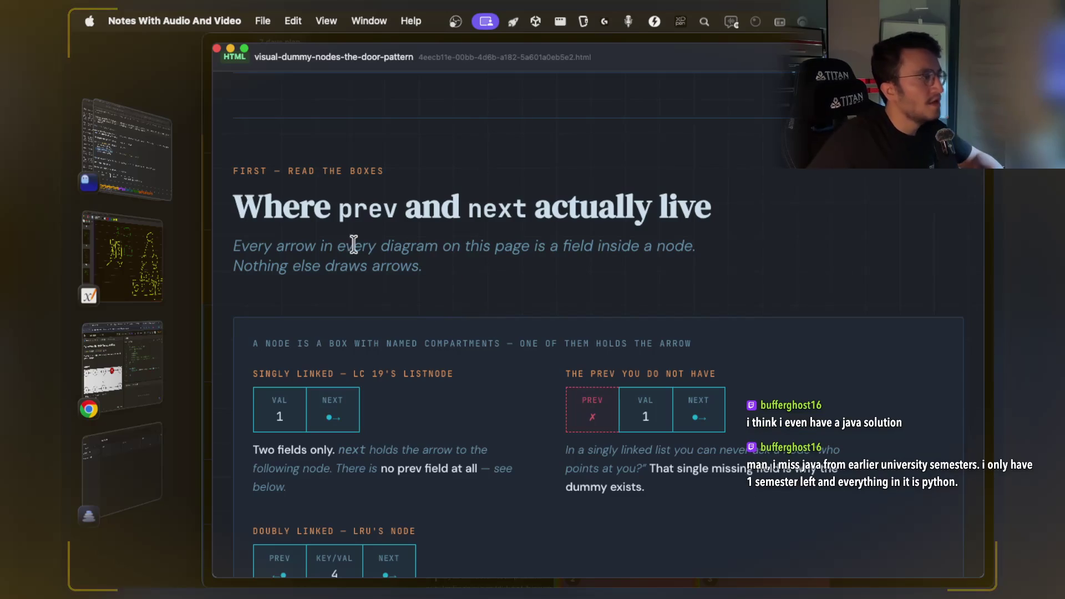
drag(338, 205, 397, 203)
drag(480, 205, 694, 206)
drag(276, 245, 685, 246)
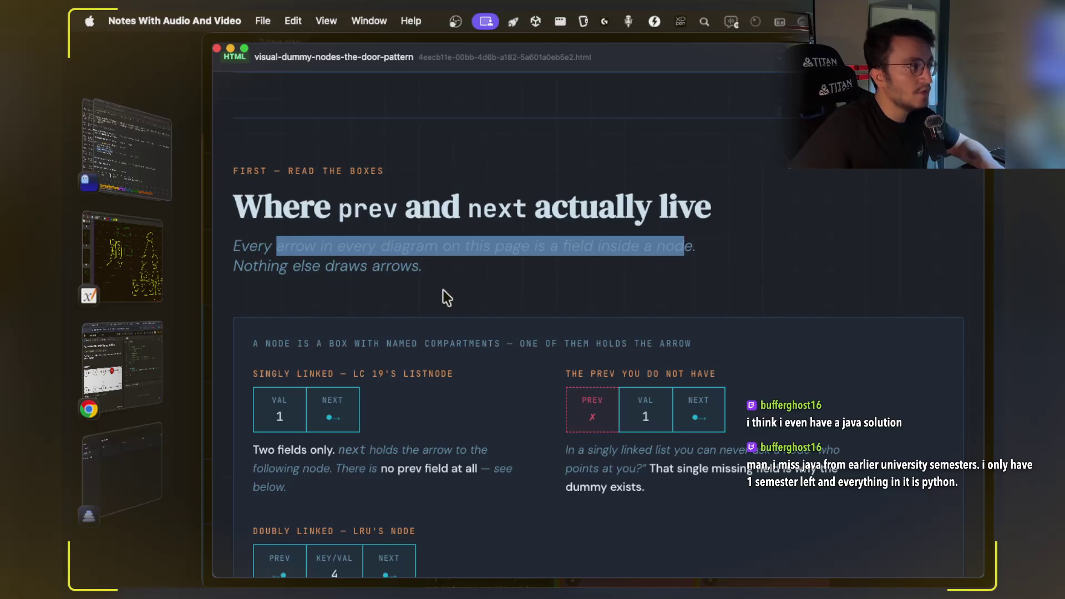
drag(283, 265, 381, 265)
Highlight COMPARTMENTS, the LC 19'S LISTNODE caption, and the caption about the missing prev.
scroll(524, 236, down, 2)
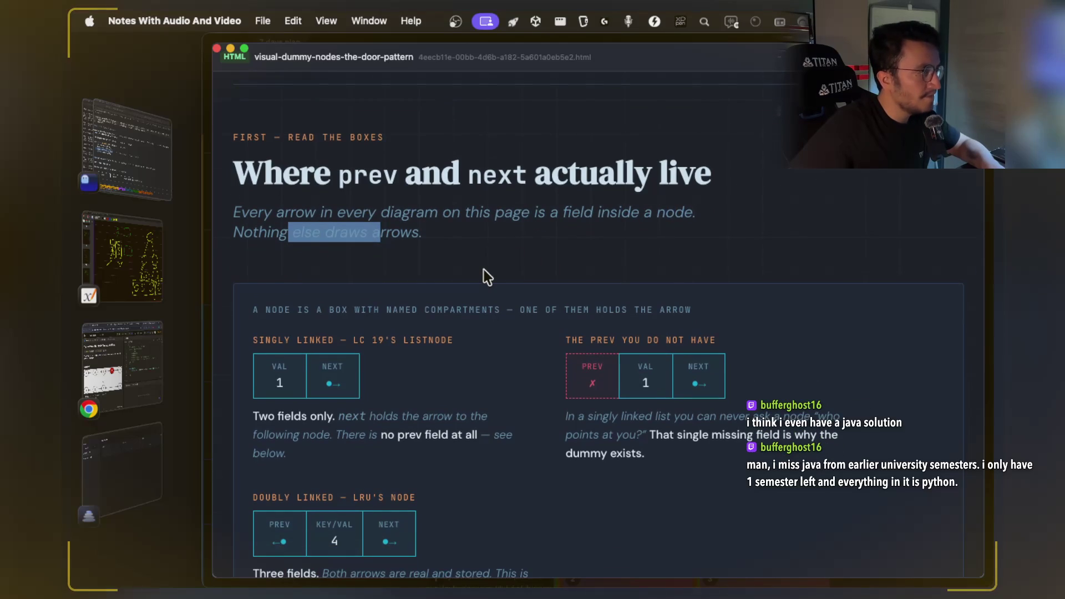
scroll(484, 270, down, 1)
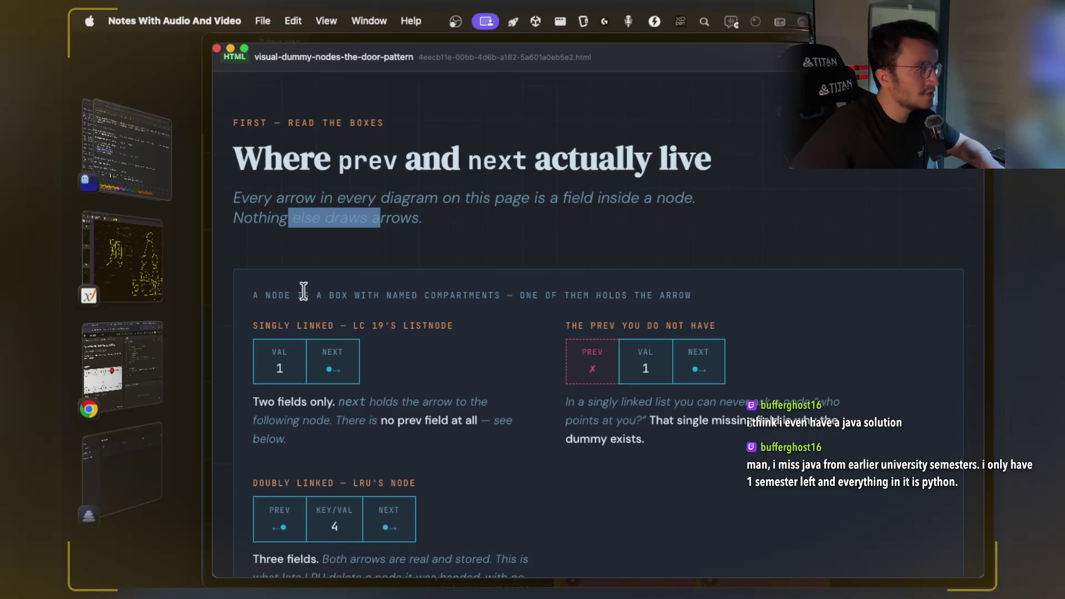
double_click(487, 298)
drag(340, 327, 433, 321)
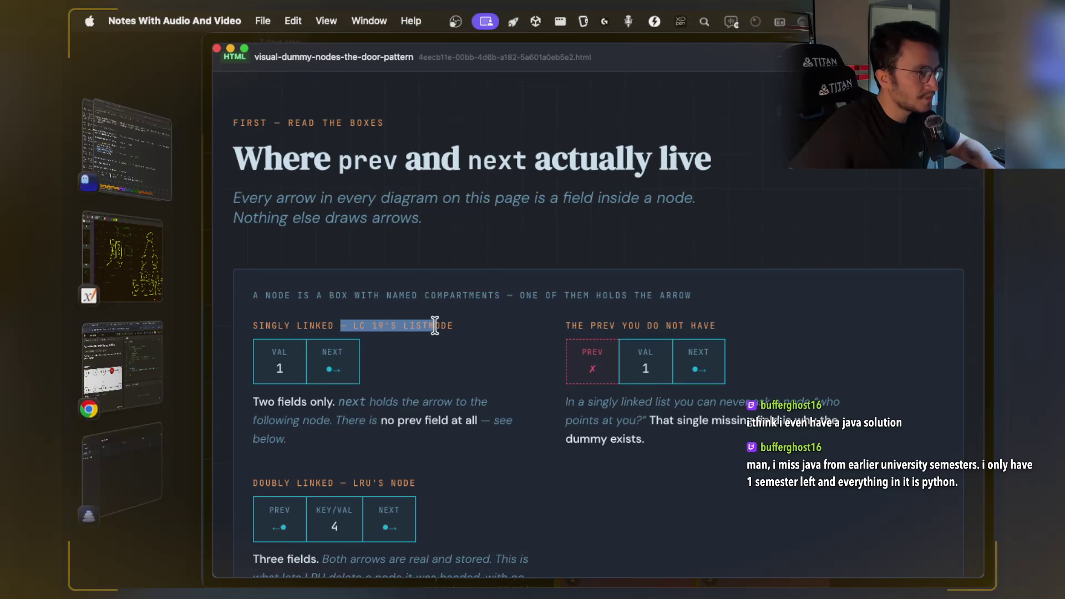
click(472, 326)
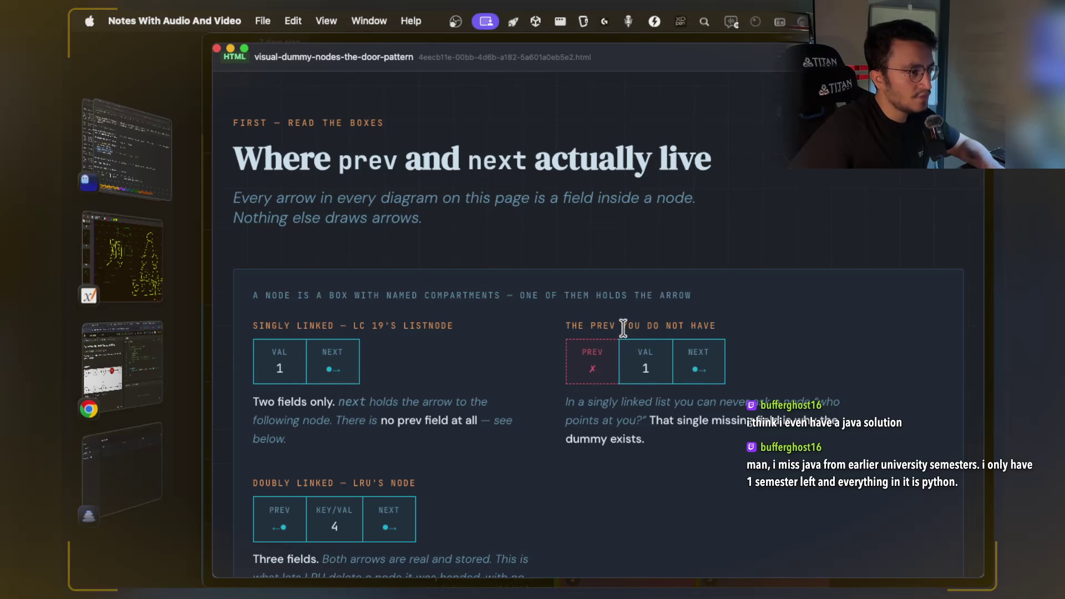
drag(623, 327, 715, 327)
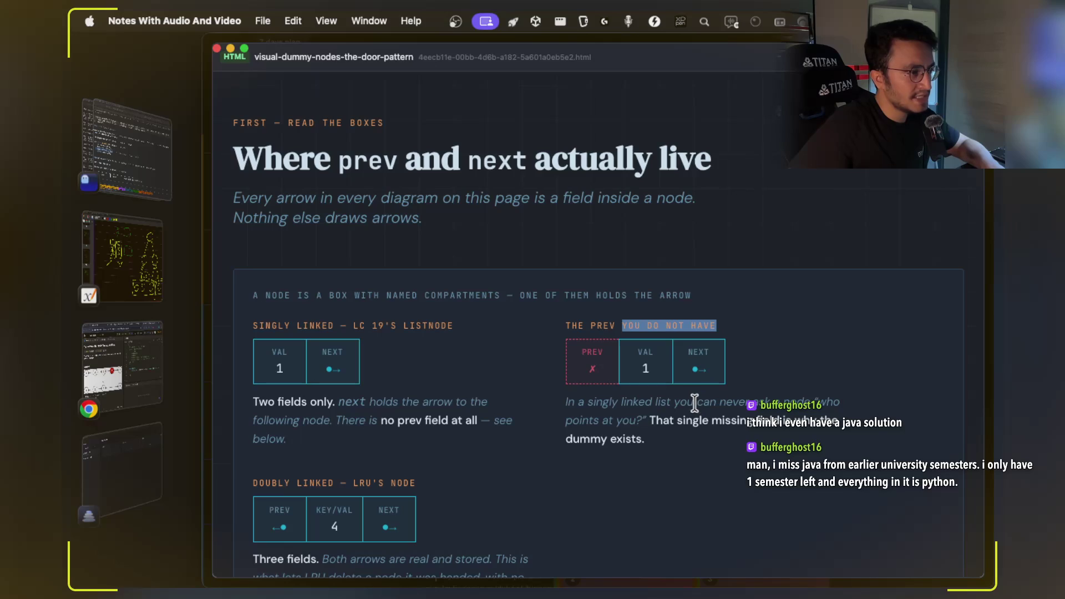
Highlight the paragraph about asking who points and the single missing field sentence.
drag(671, 404, 771, 403)
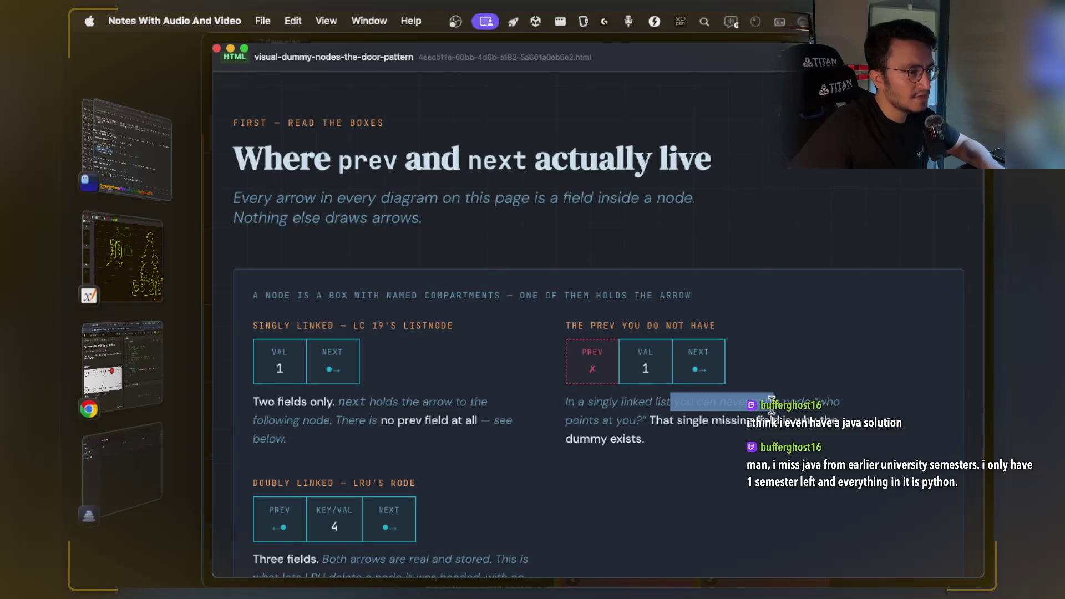
click(774, 427)
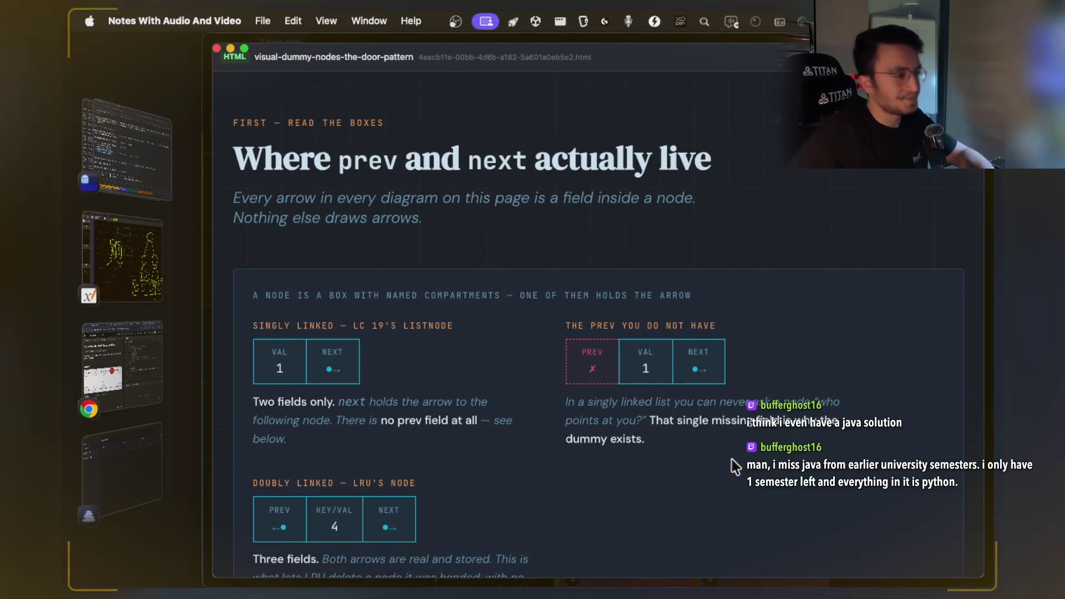
drag(682, 420, 799, 421)
click(802, 452)
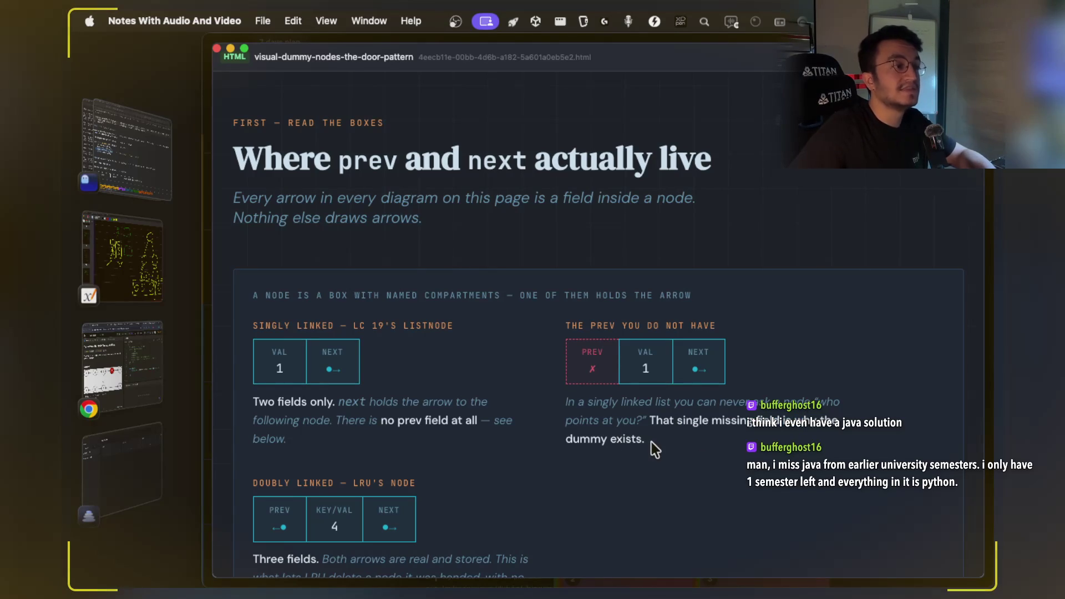
drag(647, 436, 646, 422)
click(646, 421)
scroll(502, 348, down, 3)
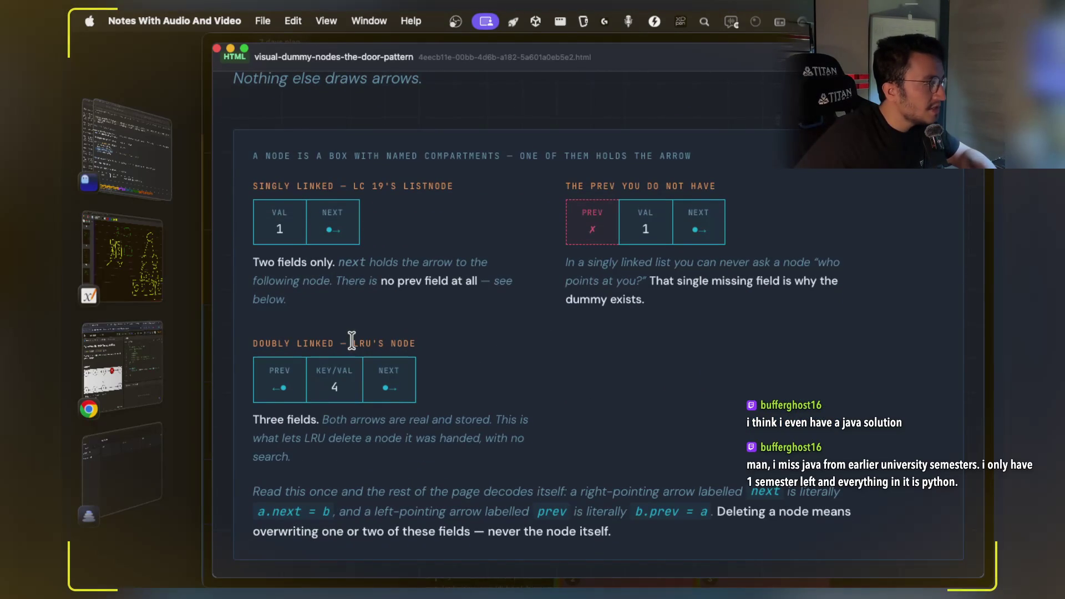
Highlight and clear the LRU'S NODE caption, then scroll down to 'What a dummy node is for'.
drag(352, 341, 430, 339)
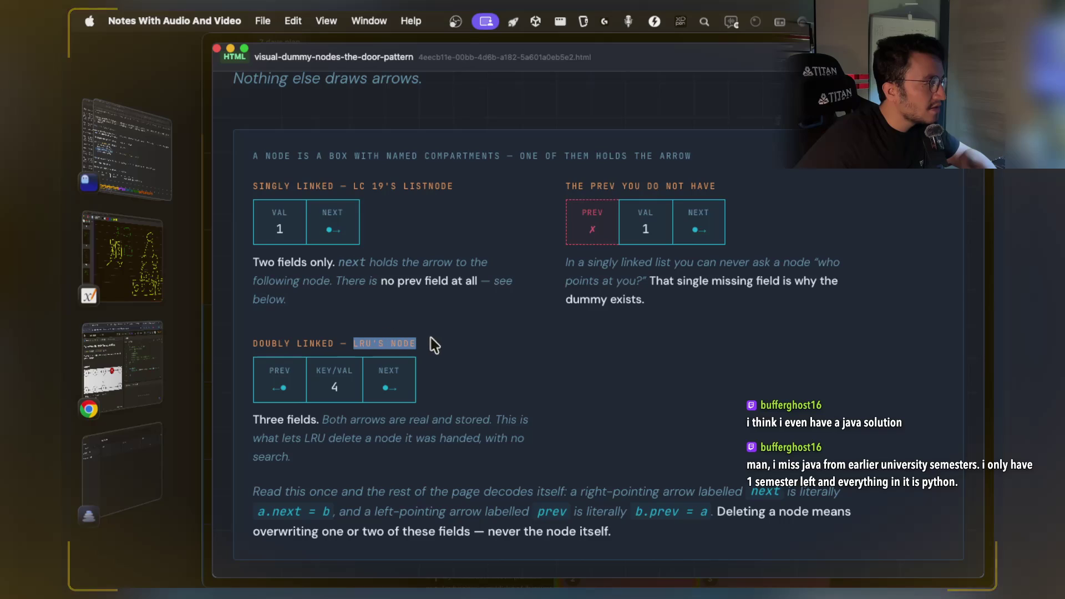
click(544, 279)
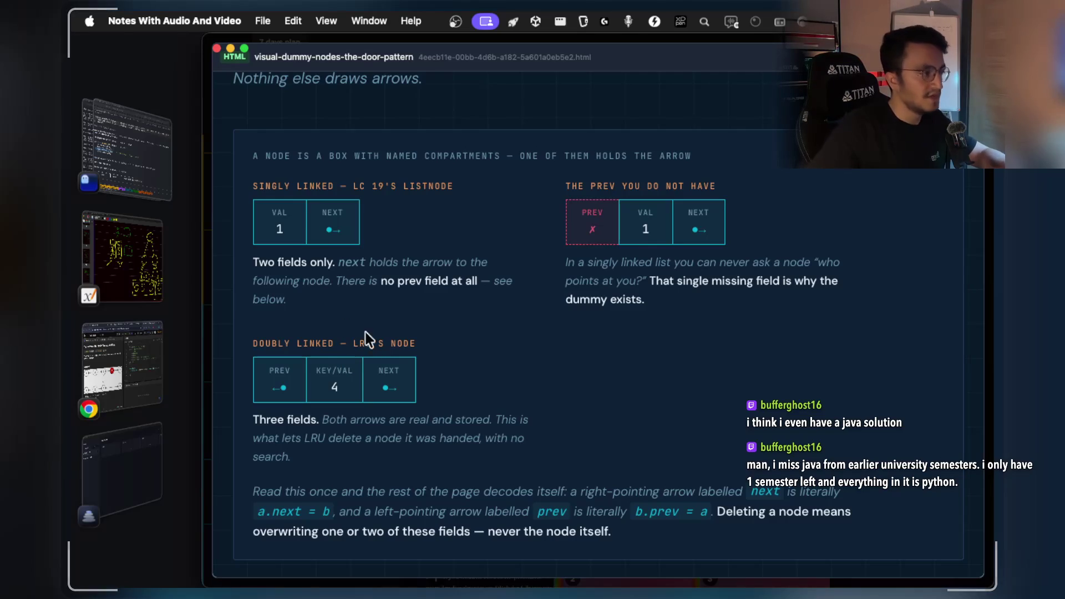
scroll(365, 331, down, 5)
Highlight the 'What a dummy node is for' heading and its subtitle.
scroll(381, 343, down, 5)
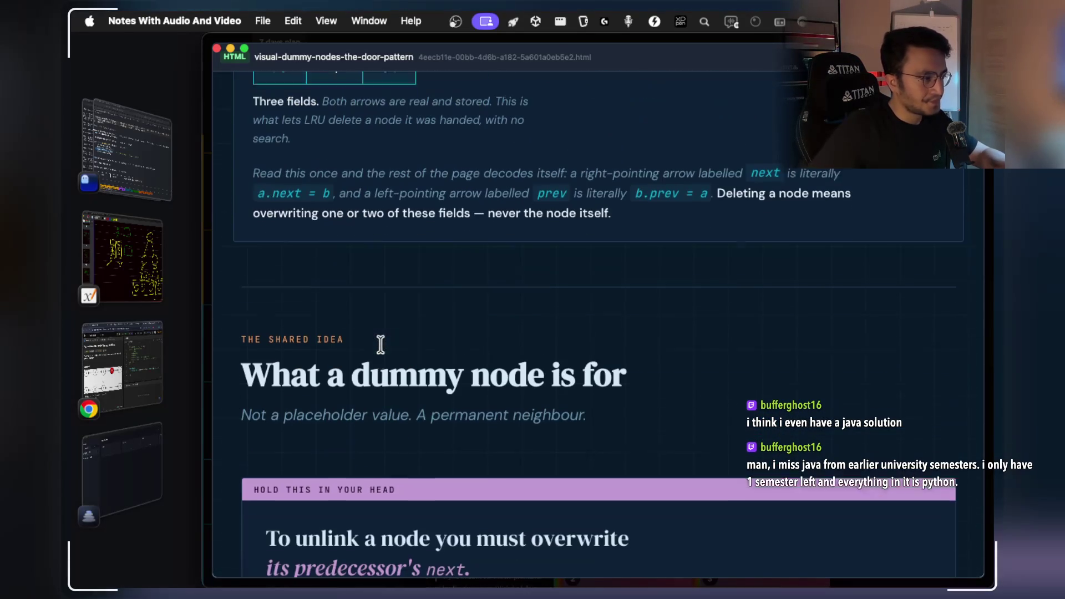
drag(253, 354, 623, 361)
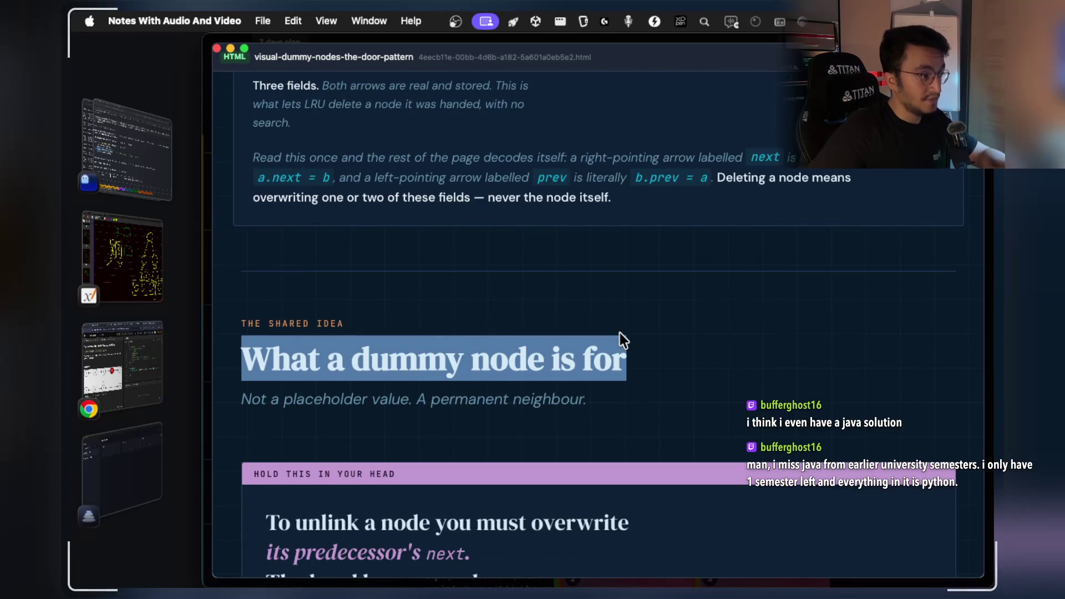
scroll(620, 338, down, 1)
drag(285, 355, 457, 361)
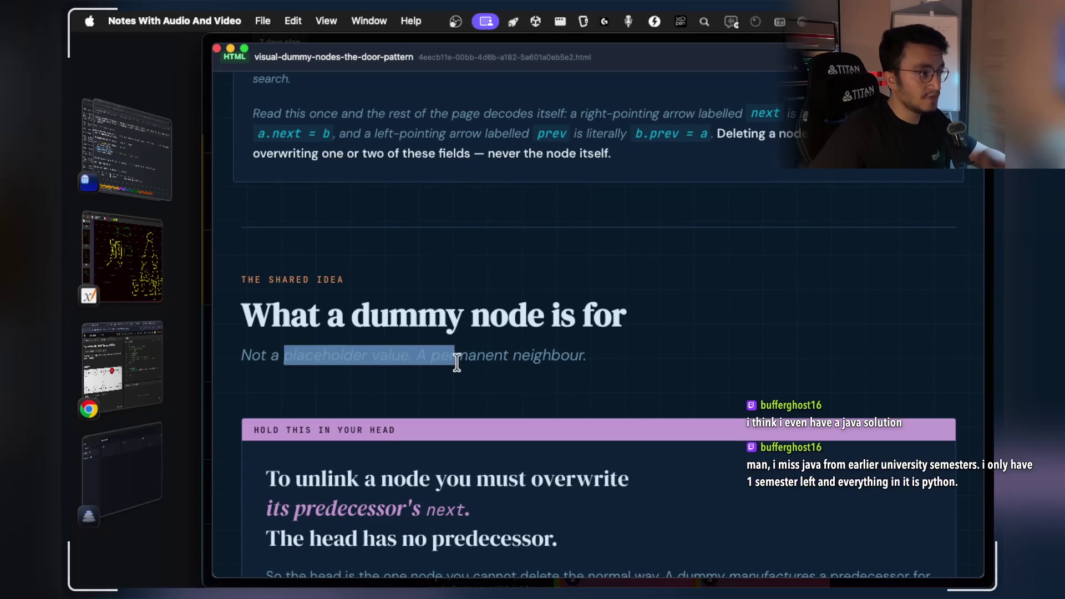
click(457, 362)
scroll(417, 286, down, 4)
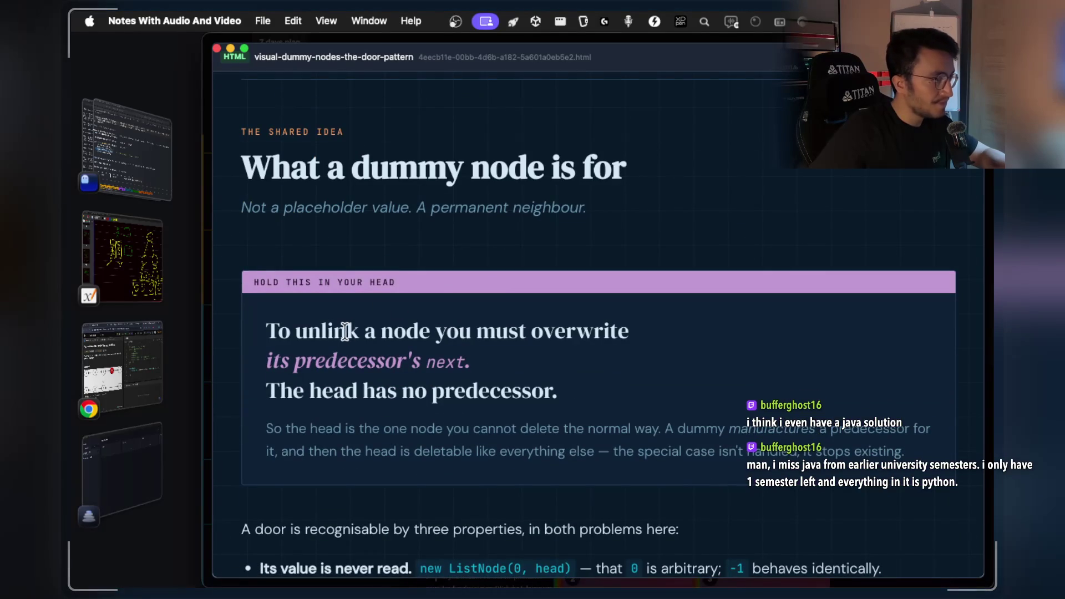
Highlight the callout lines on unlinking and the head having no predecessor, then bring up Xournal++.
drag(276, 330, 662, 338)
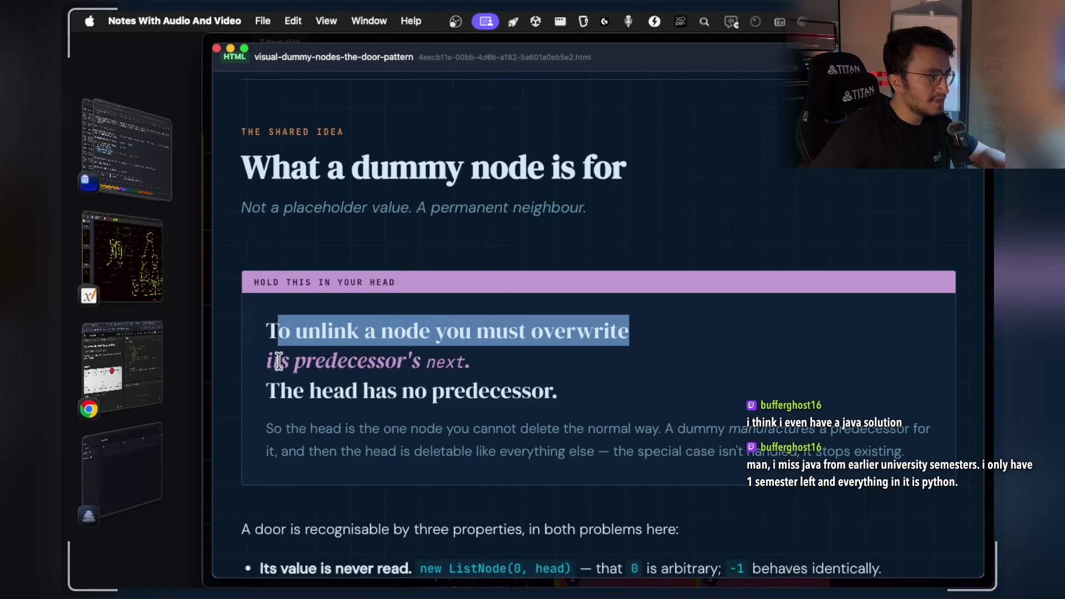
double_click(314, 358)
click(316, 377)
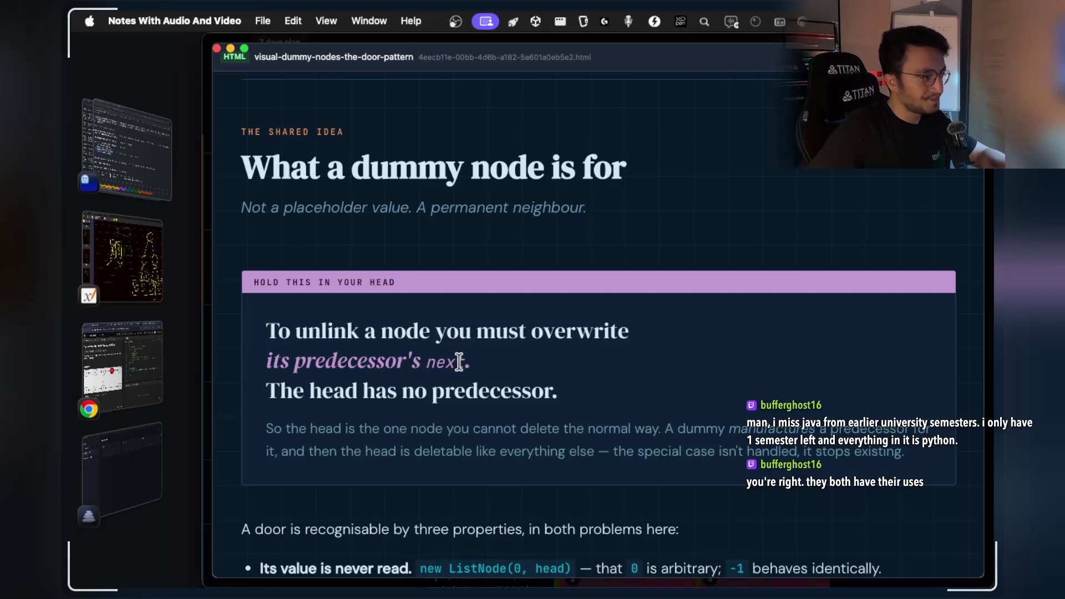
mouse_move(459, 362)
mouse_down()
mouse_move(330, 363)
mouse_move(289, 373)
mouse_move(271, 390)
mouse_move(539, 390)
mouse_up()
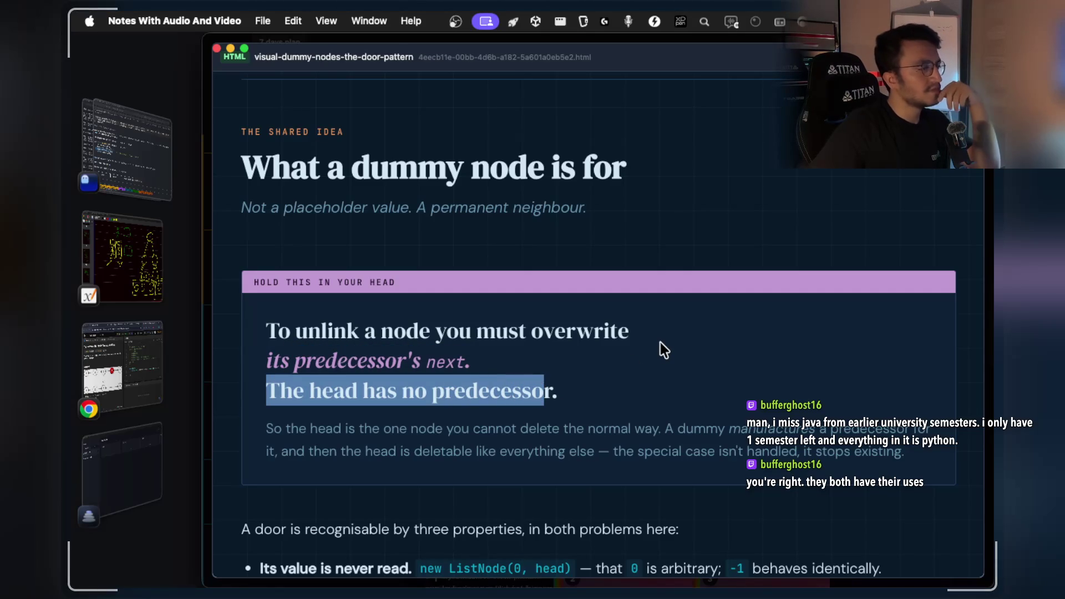
click(142, 264)
scroll(532, 332, right, 3)
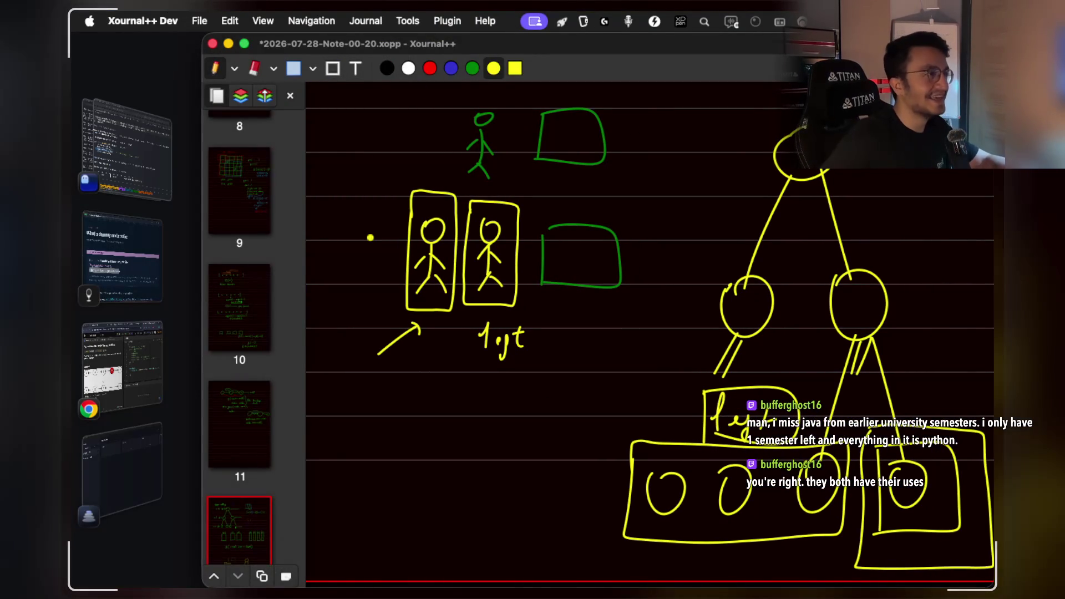
Review the swatch name-and-index note in Ghostty's 'Fix Xournal++' session, then return to Xournal++.
click(153, 177)
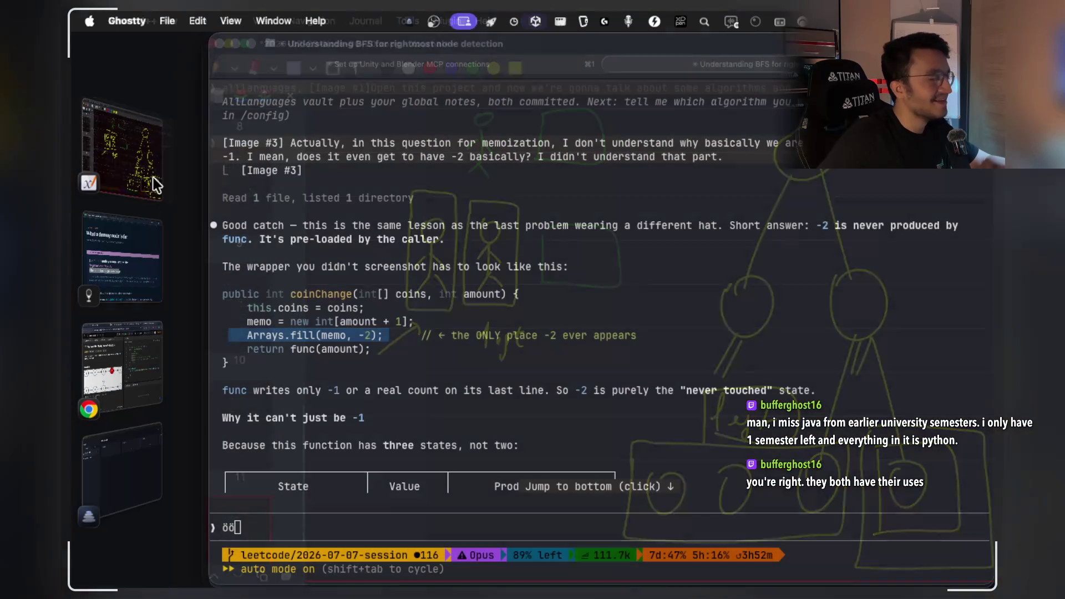
key(super+grave)
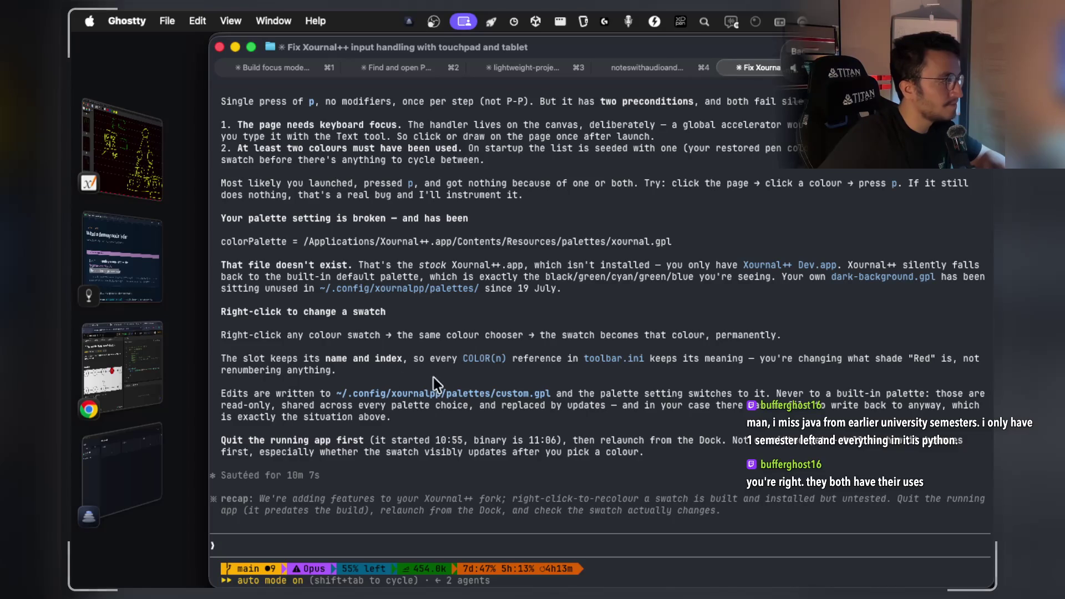
drag(271, 358, 391, 361)
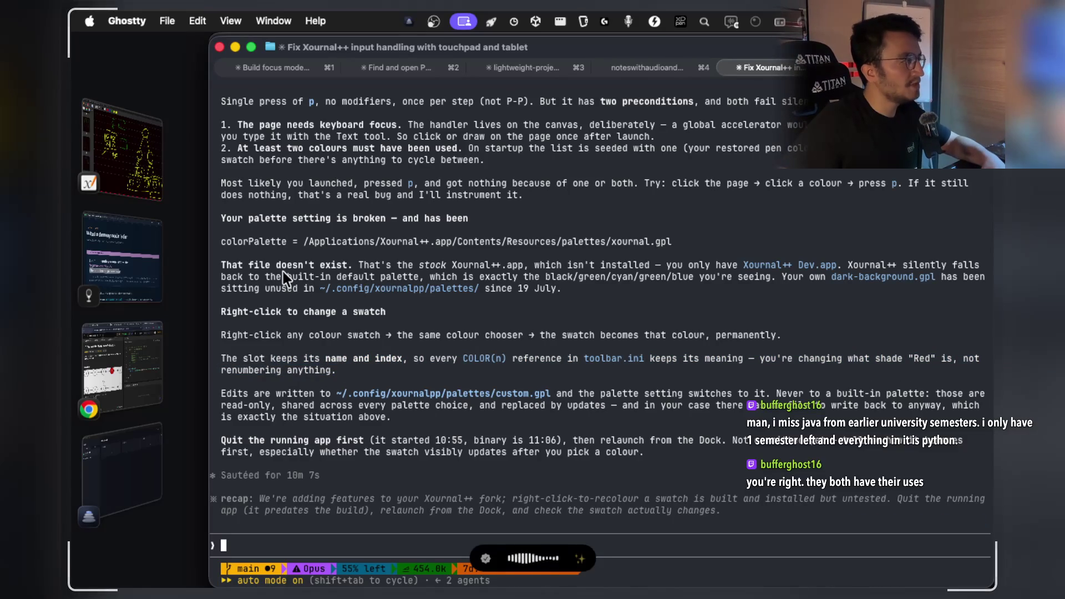
click(122, 150)
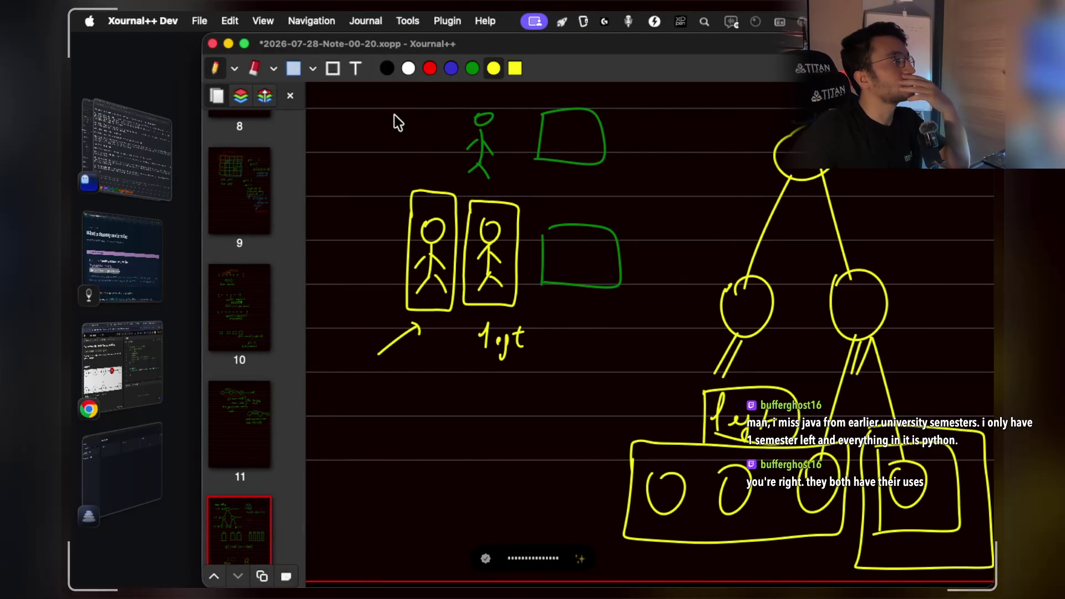
Set the pen colour to black, cancel the custom colour dialog, and switch to Ghostty.
click(313, 71)
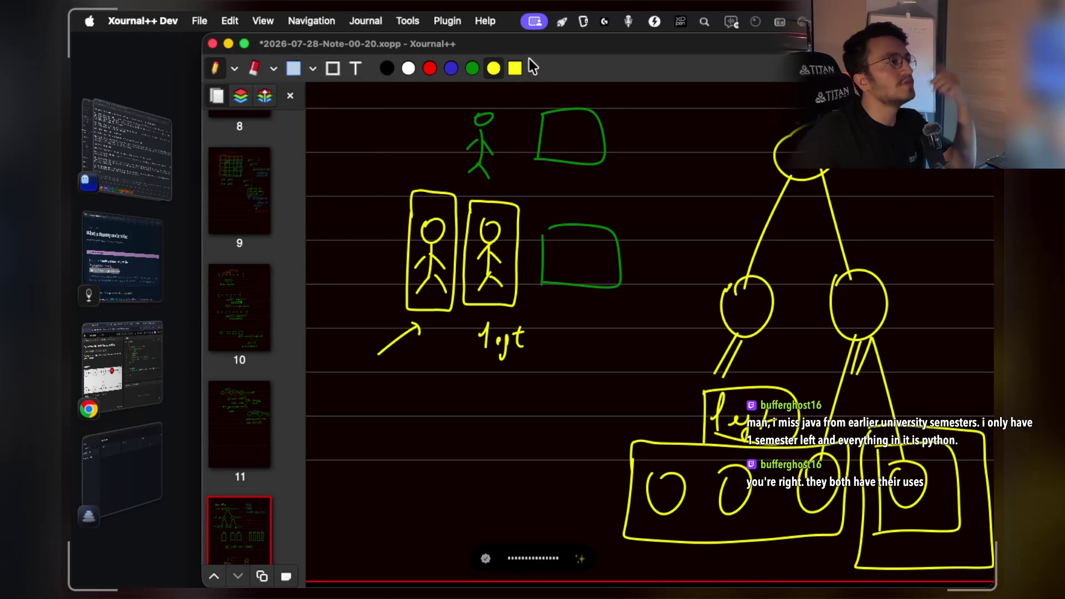
click(381, 70)
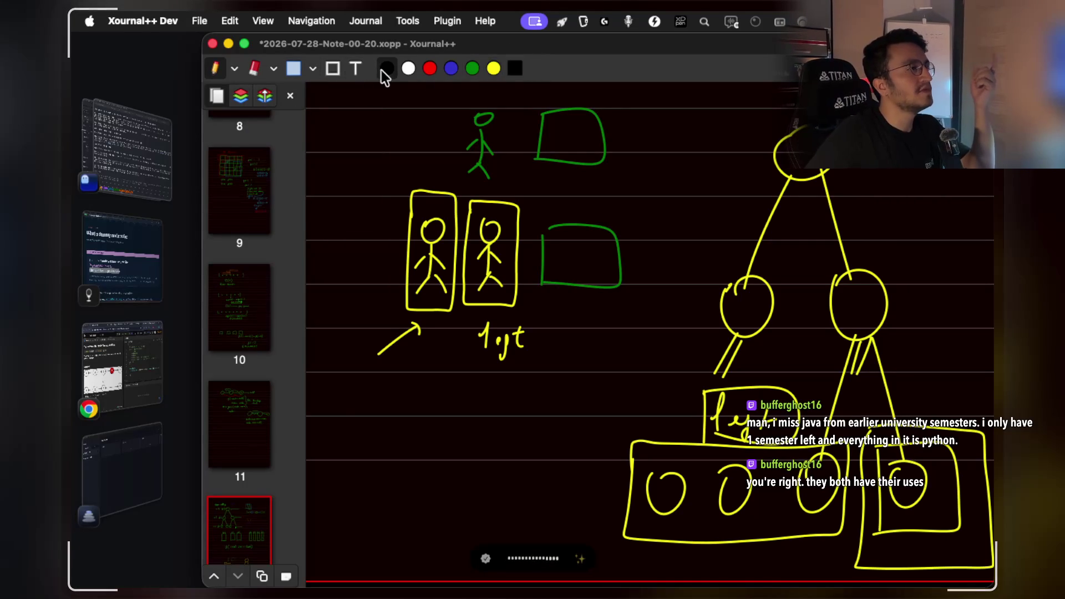
click(514, 68)
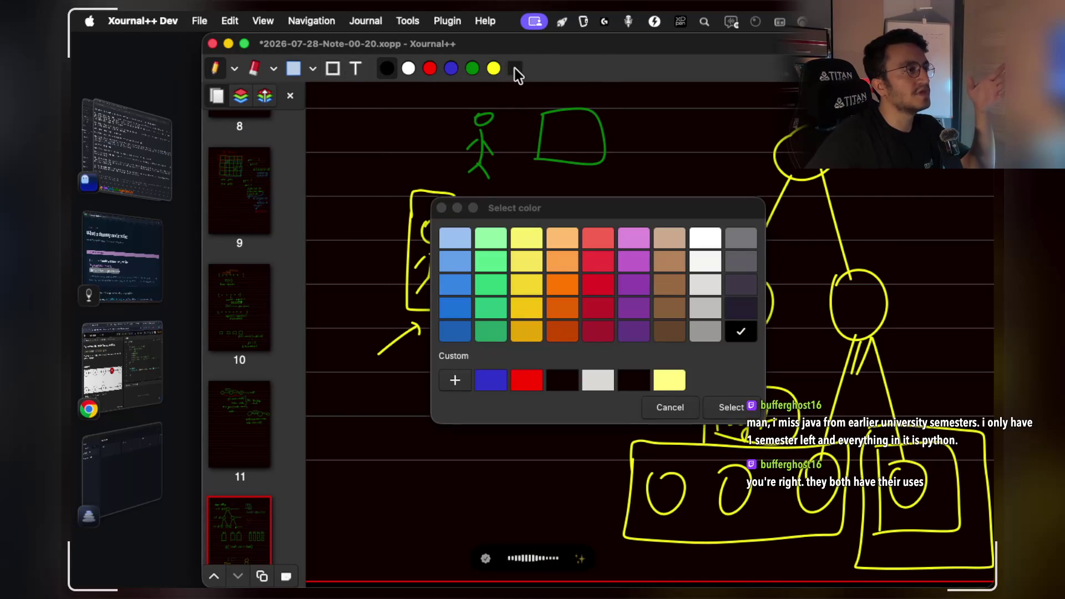
click(660, 408)
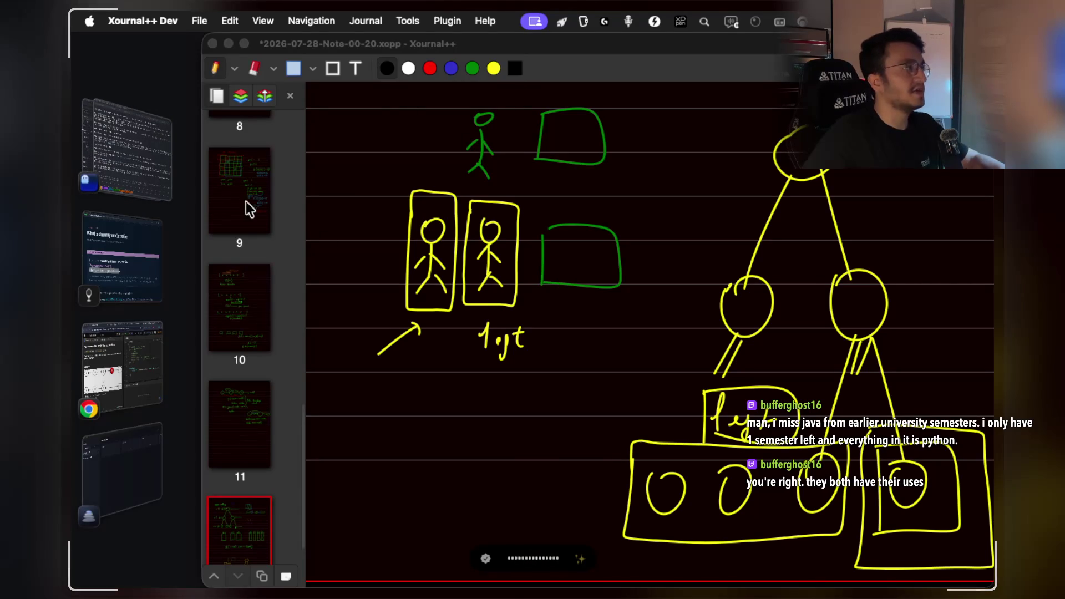
click(141, 146)
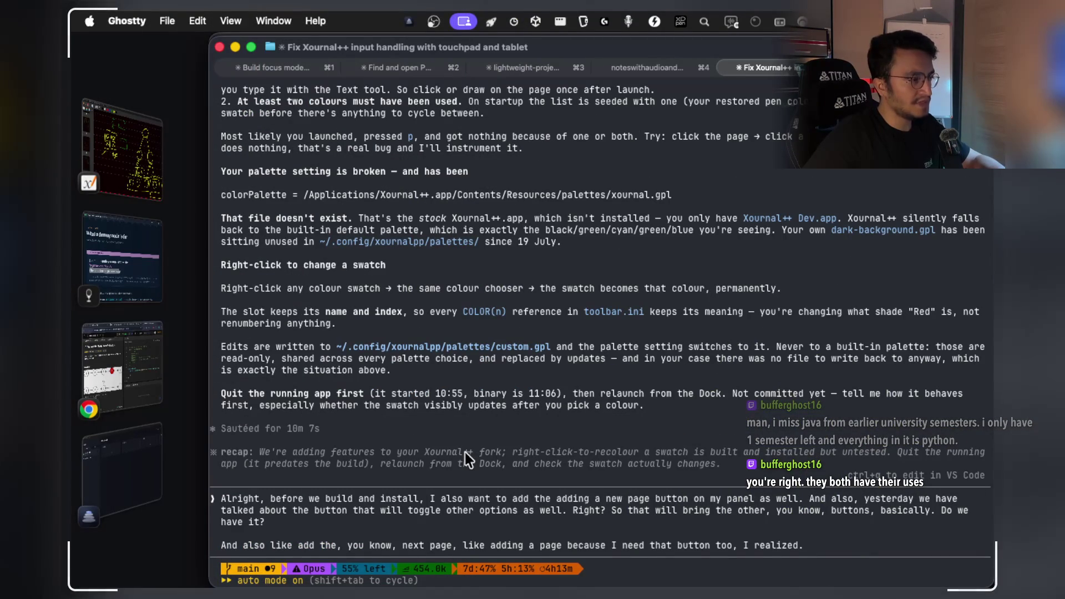
Back in Xournal++, switch the pen to green and draw a vertical stroke below result.size.
click(129, 174)
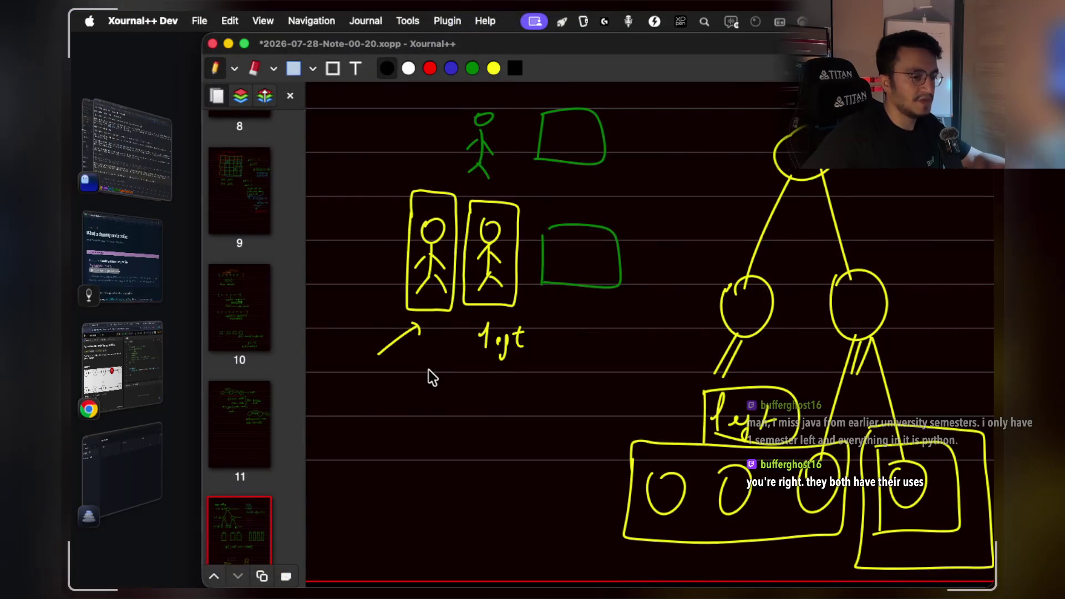
scroll(428, 370, up, 5)
ctrl+scroll(428, 370, up, 2)
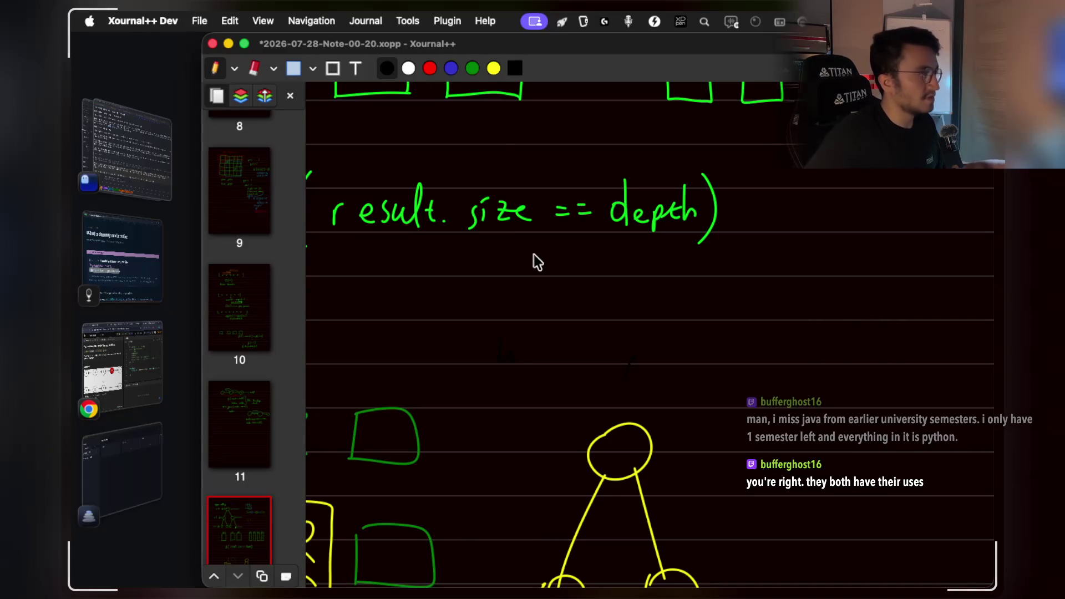
click(471, 76)
drag(459, 262, 461, 313)
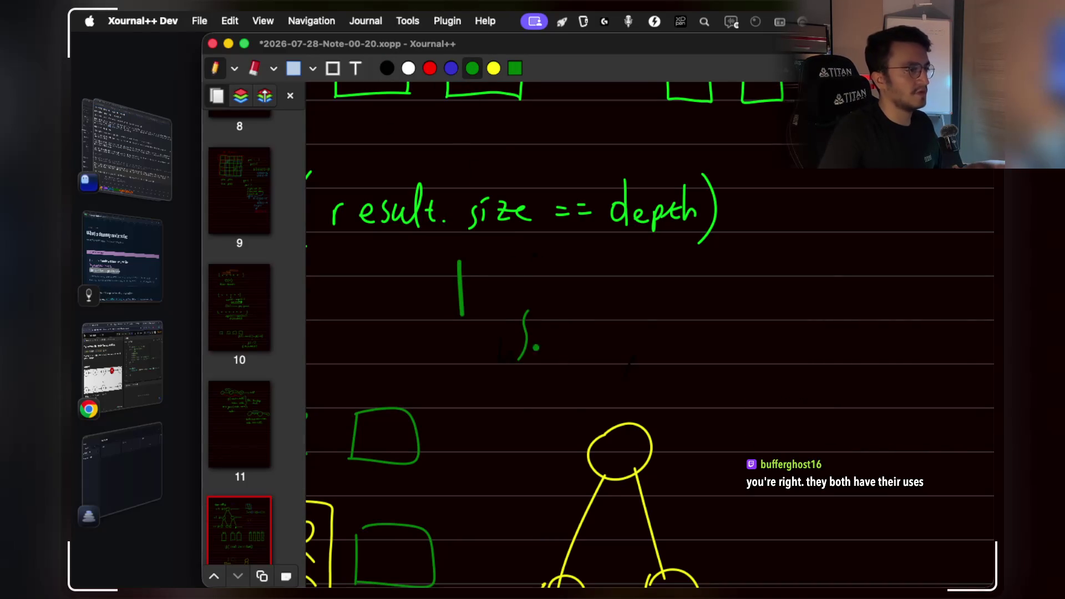
Draw three green list node circles with next arrows and a short stroke left of the first.
scroll(603, 374, right, 3)
scroll(603, 373, down, 1)
mouse_move(651, 303)
mouse_down()
mouse_move(746, 326)
mouse_move(782, 304)
mouse_up()
drag(813, 327, 829, 327)
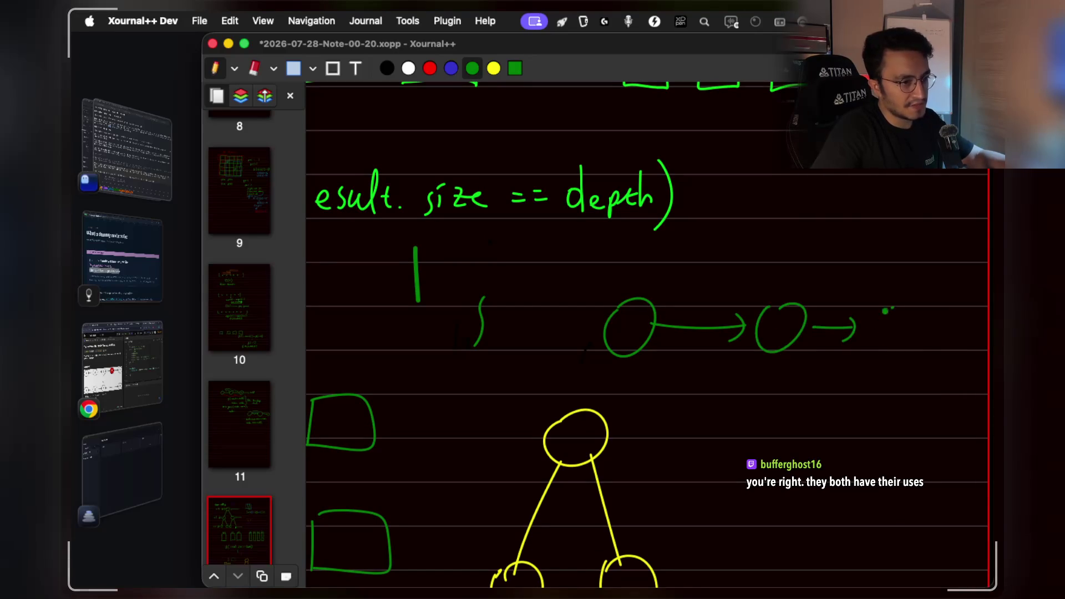
drag(886, 310, 894, 304)
drag(593, 315, 589, 286)
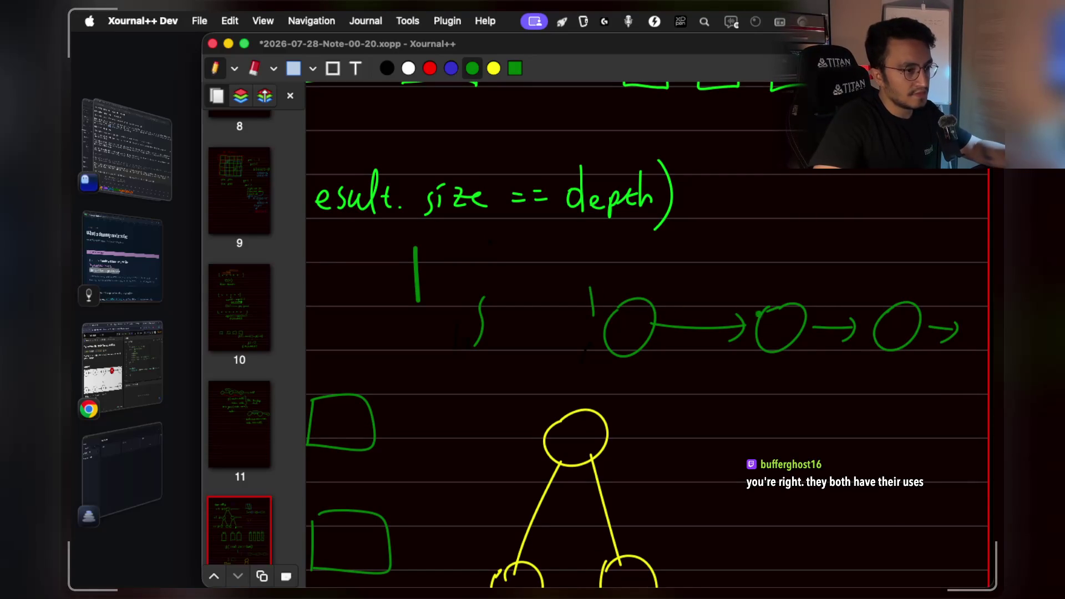
Box the first node as the dummy and draw an inner circle inside it.
mouse_move(591, 299)
mouse_down()
mouse_move(615, 372)
mouse_move(659, 279)
mouse_move(586, 279)
mouse_move(589, 299)
mouse_up()
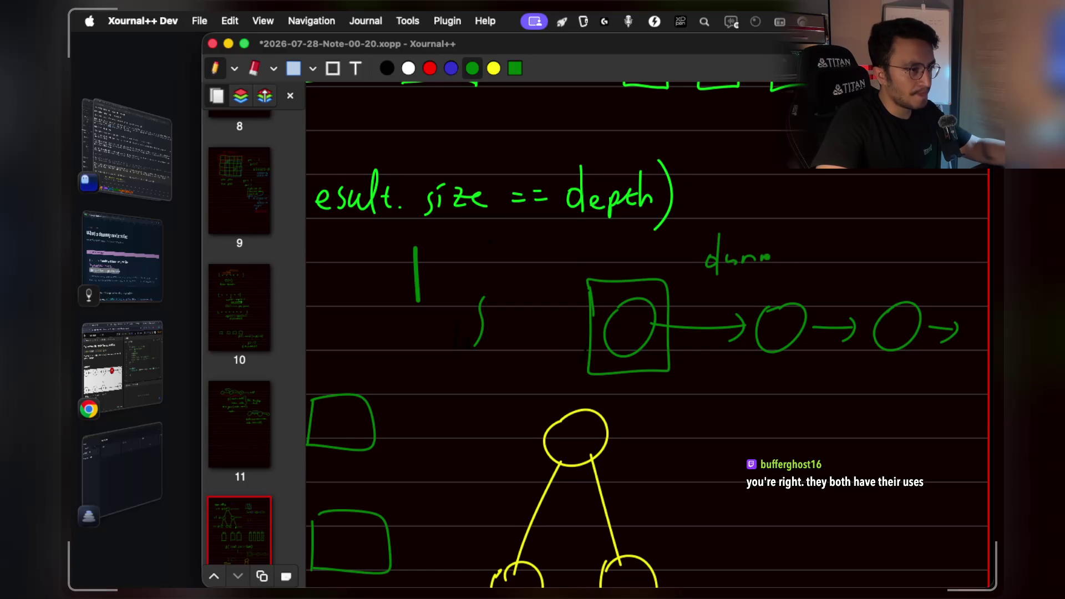
drag(787, 260, 796, 254)
scroll(793, 255, down, 2)
drag(674, 386, 687, 376)
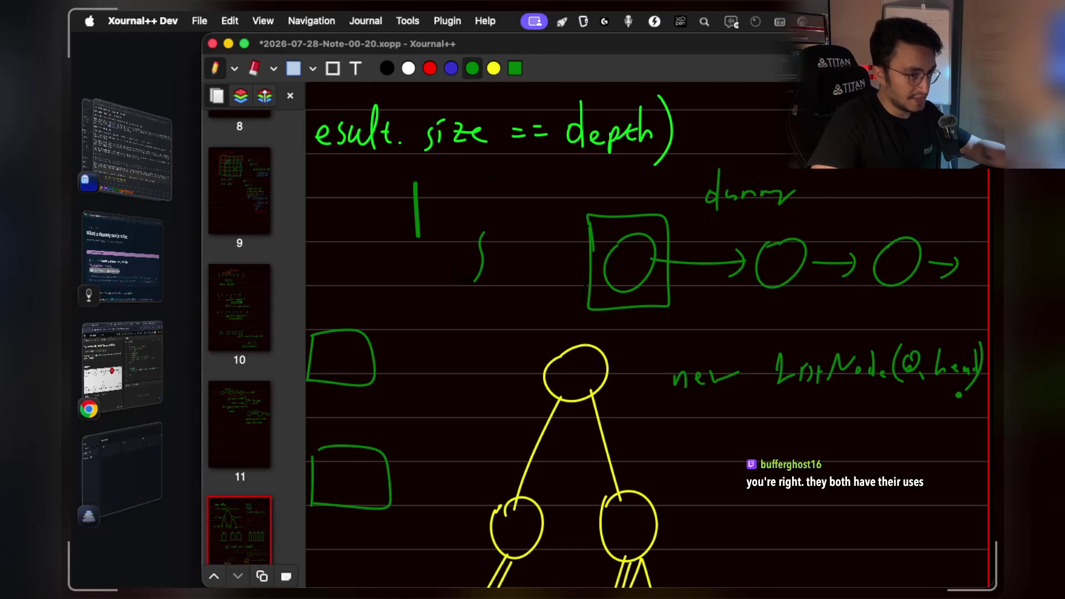
scroll(959, 395, left, 1)
mouse_move(630, 228)
mouse_down()
mouse_move(658, 239)
mouse_move(656, 223)
mouse_up()
scroll(656, 223, left, 4)
Switch the pen to yellow and bring the dummy-node notes page back.
click(494, 68)
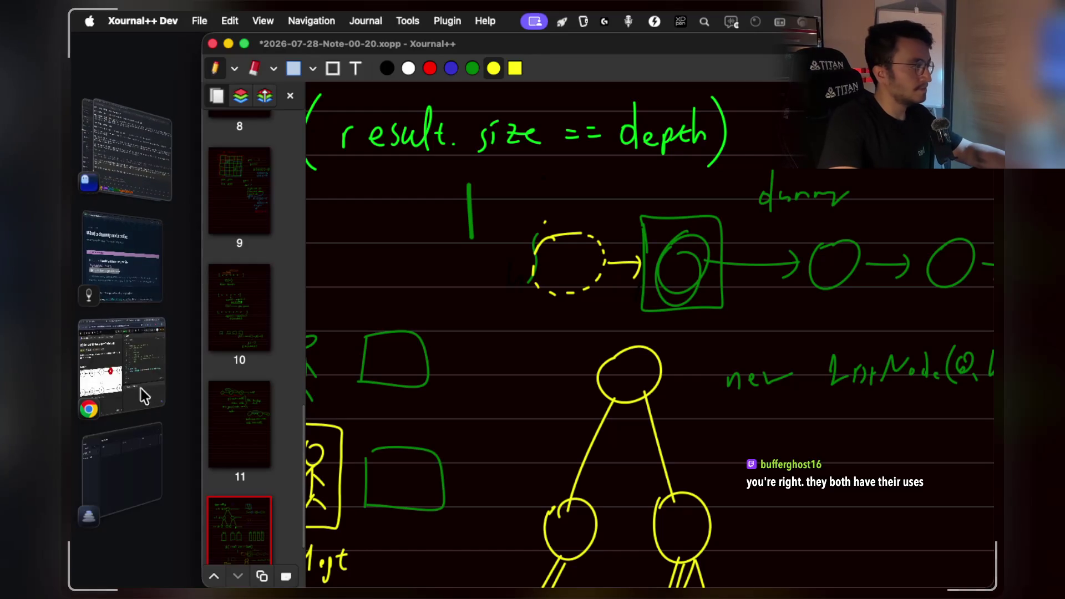
click(133, 266)
scroll(493, 355, down, 1)
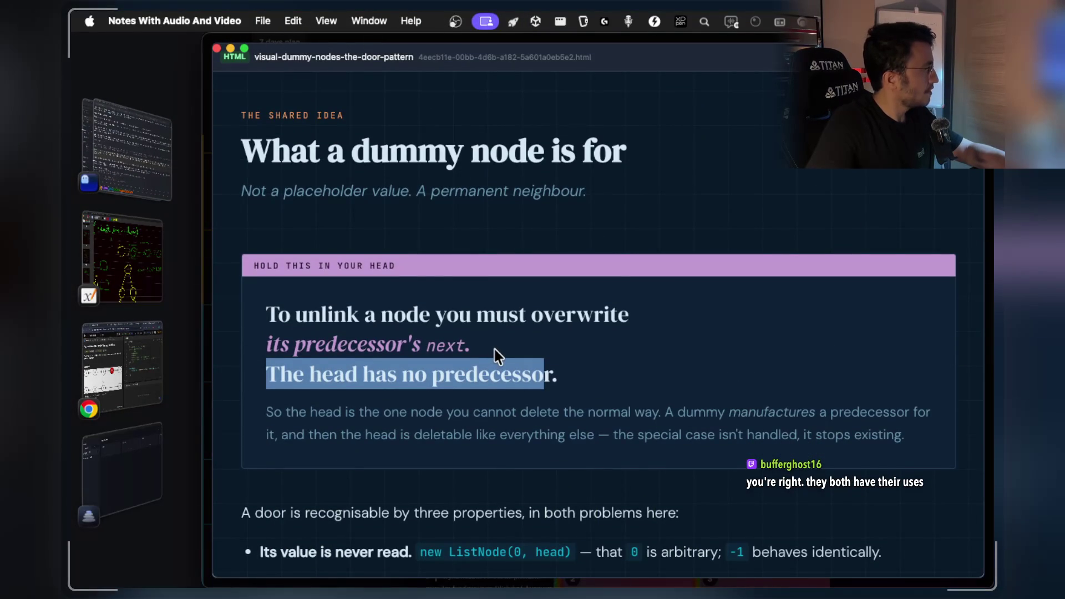
Highlight the word predecessor and the start of the head explanation.
scroll(469, 362, down, 3)
click(417, 340)
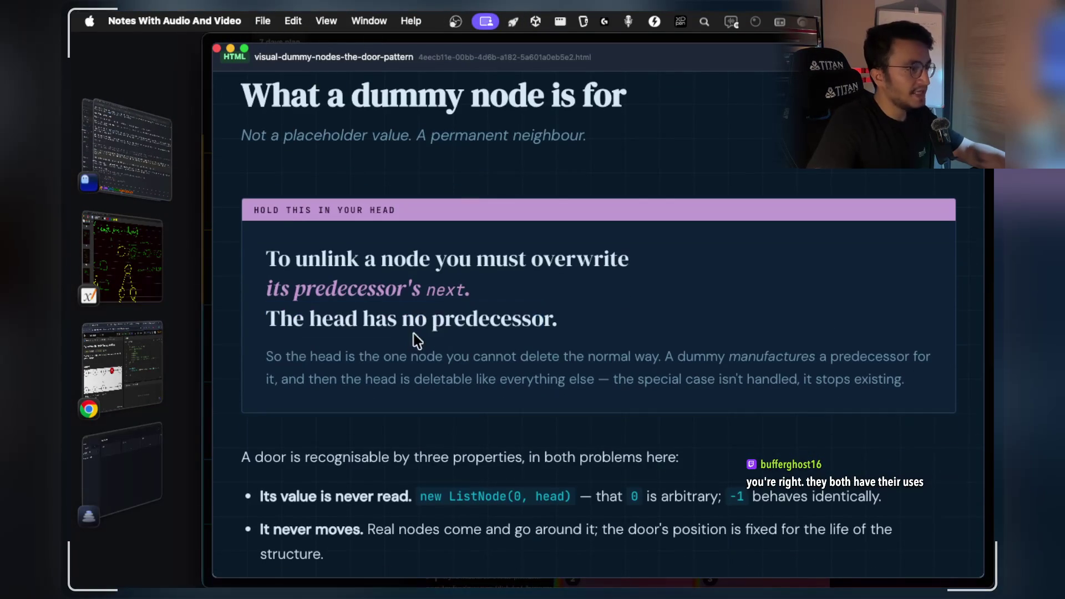
double_click(438, 319)
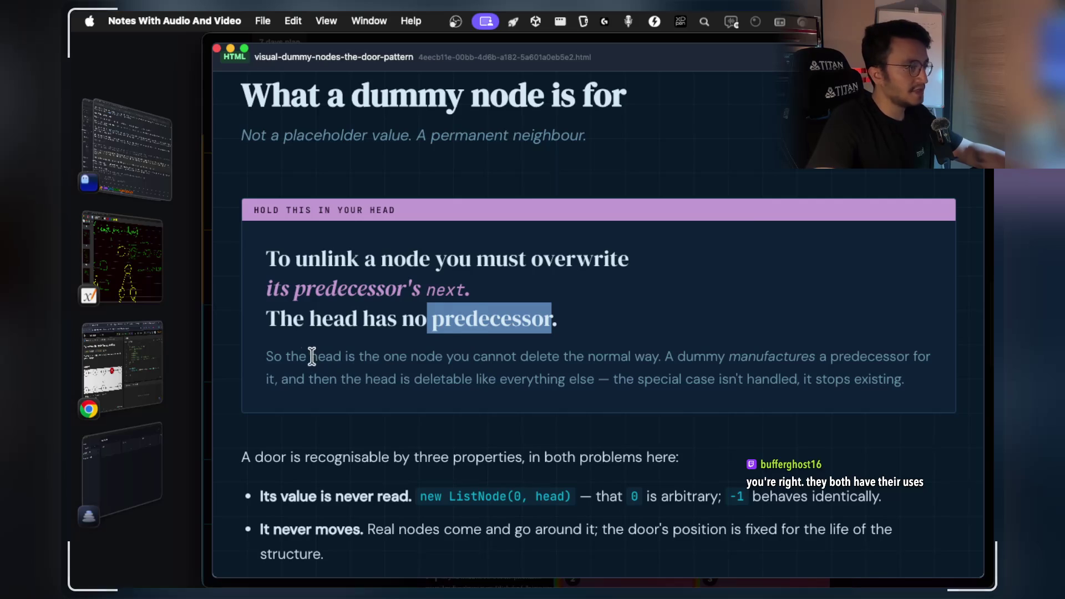
drag(311, 356, 494, 357)
click(495, 357)
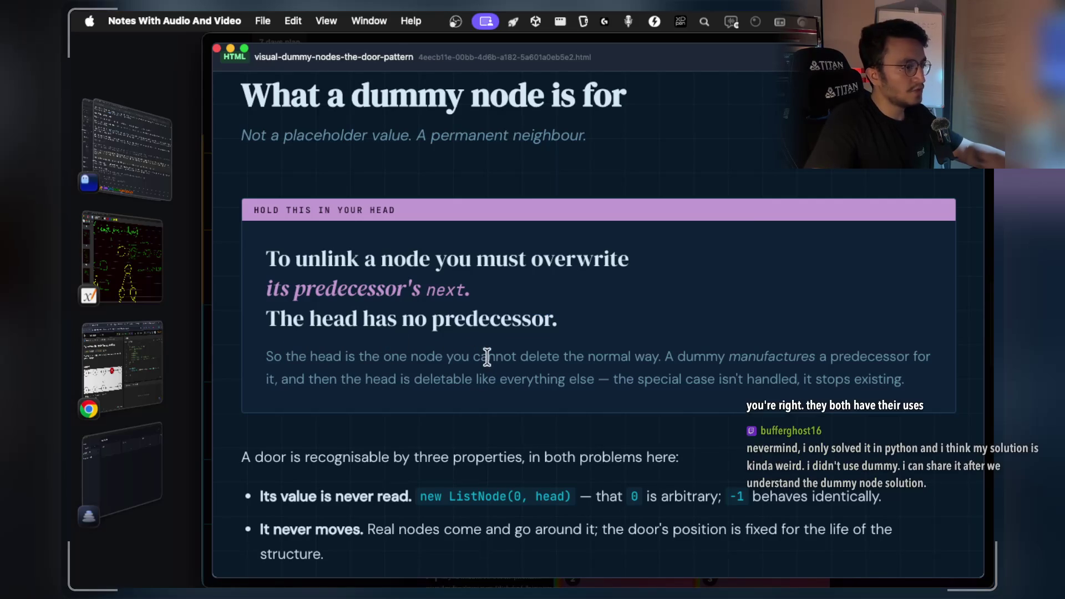
Highlight the head-deletion paragraph, then bring the LeetCode problem window forward.
triple_click(655, 355)
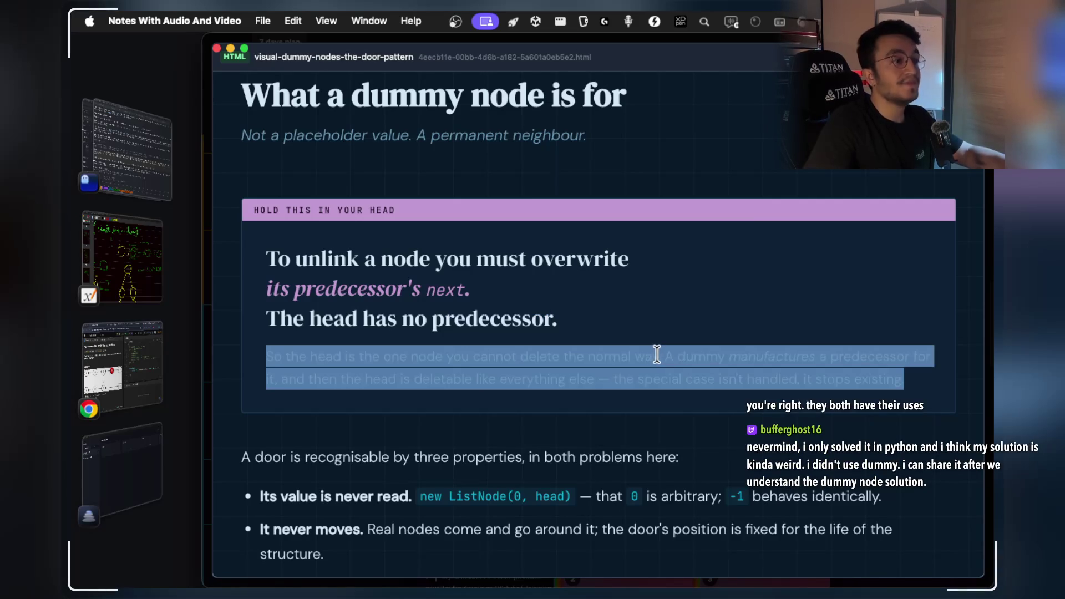
mouse_move(658, 356)
mouse_down()
mouse_move(654, 377)
mouse_move(501, 357)
mouse_move(257, 356)
mouse_up()
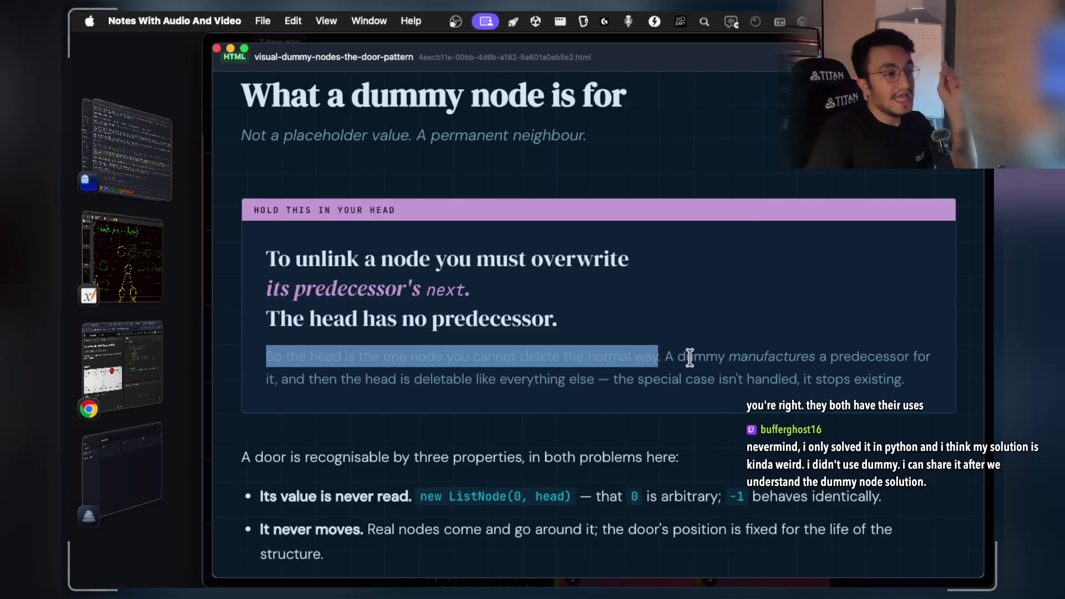
click(724, 360)
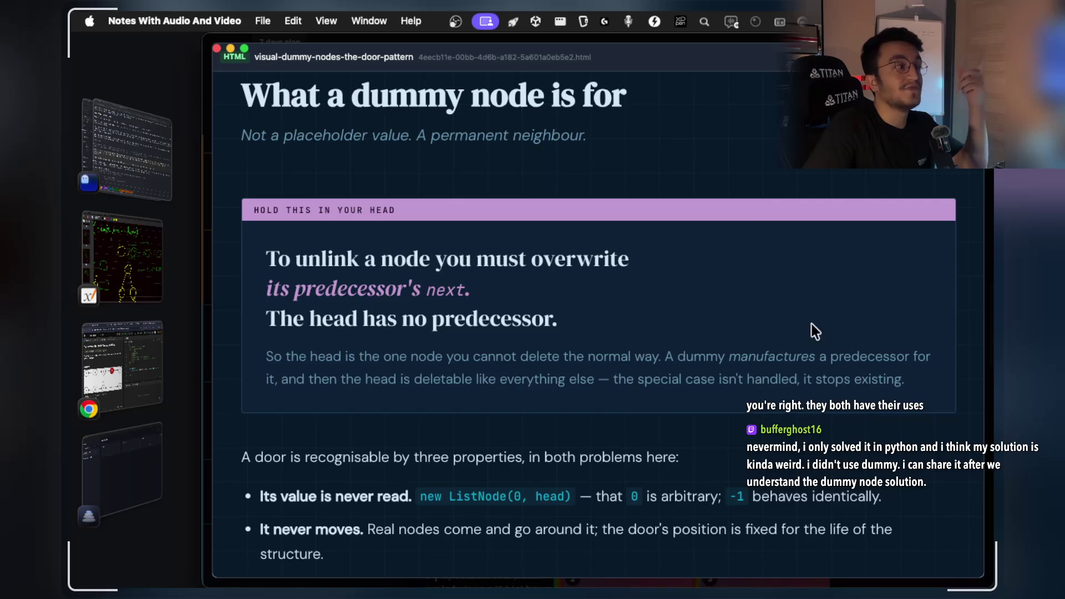
double_click(293, 380)
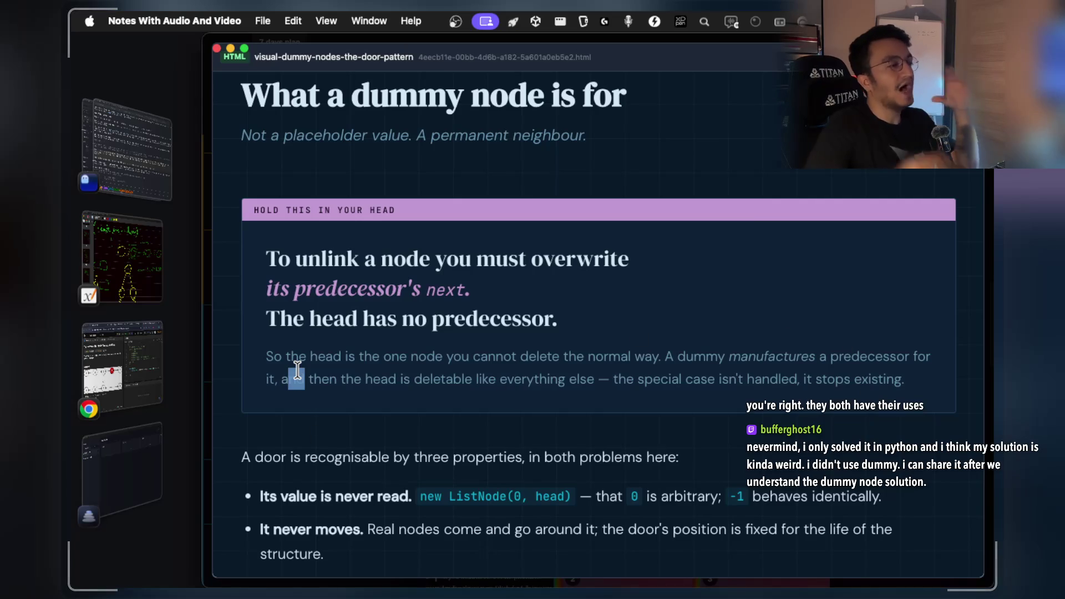
click(164, 355)
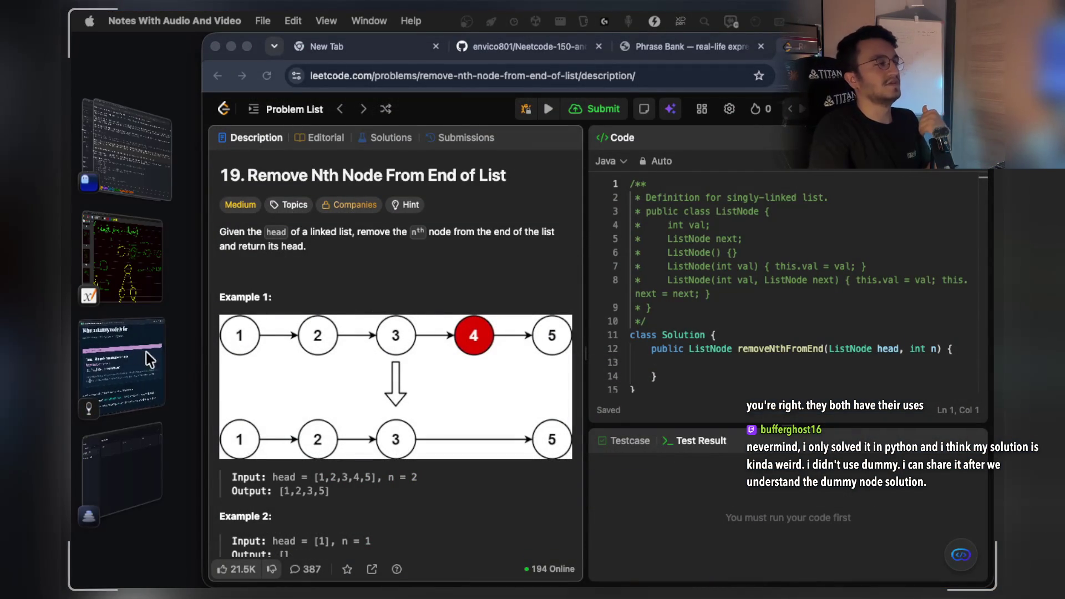
click(138, 371)
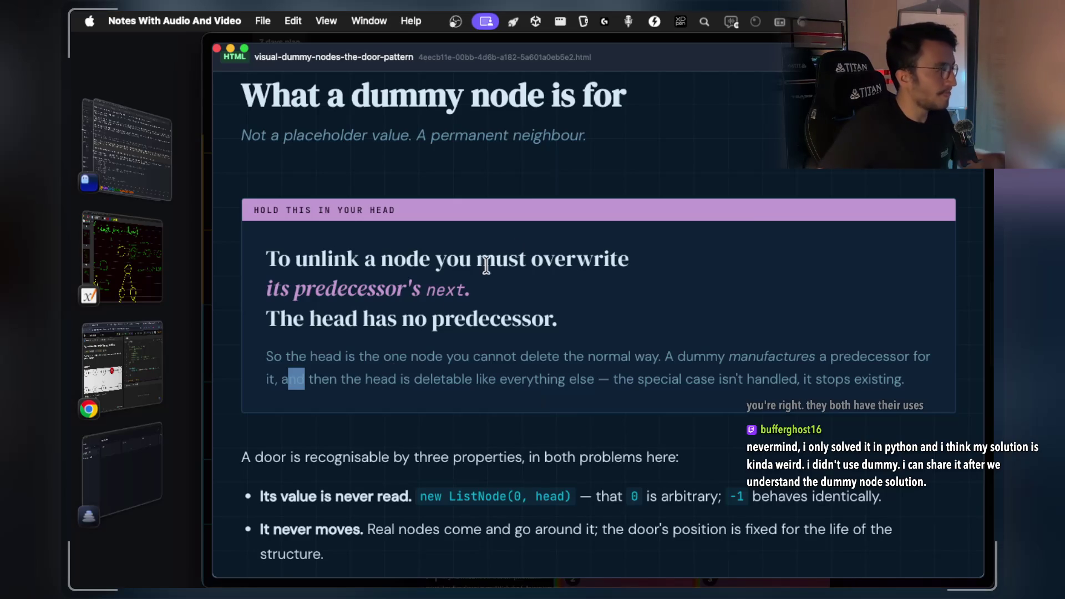
click(122, 368)
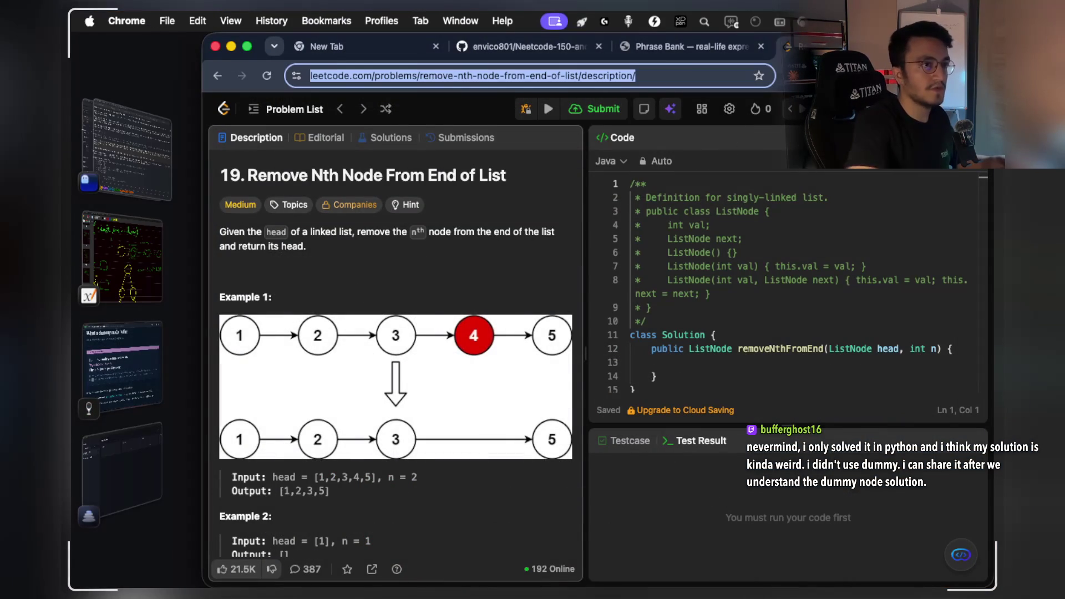
Switch to the other Chrome profile and load the StreamArena host page arena.kinesinships.com/?host.
click(785, 47)
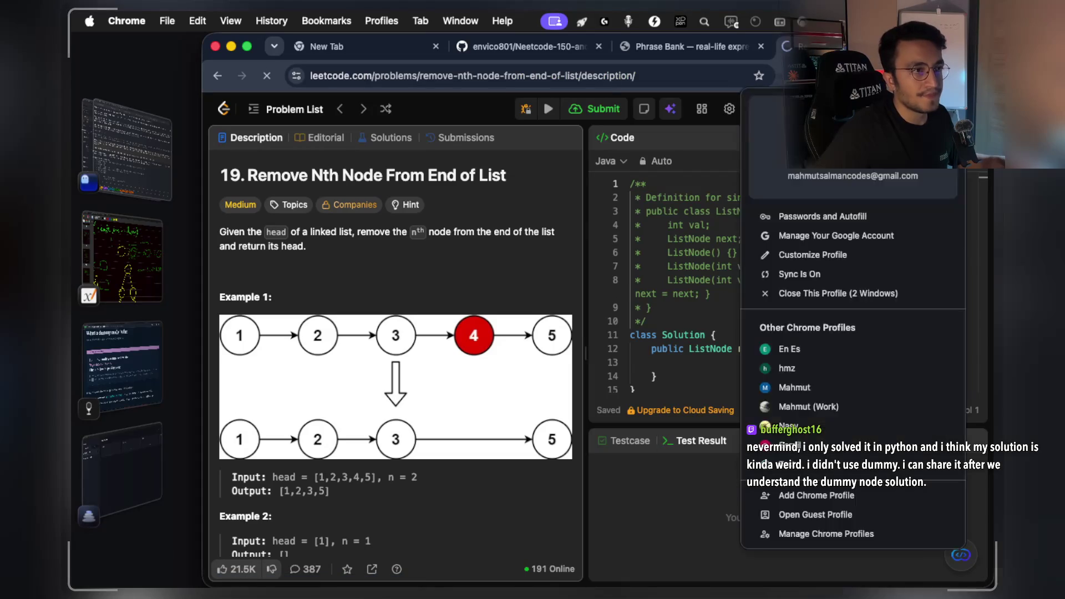
click(953, 108)
click(786, 46)
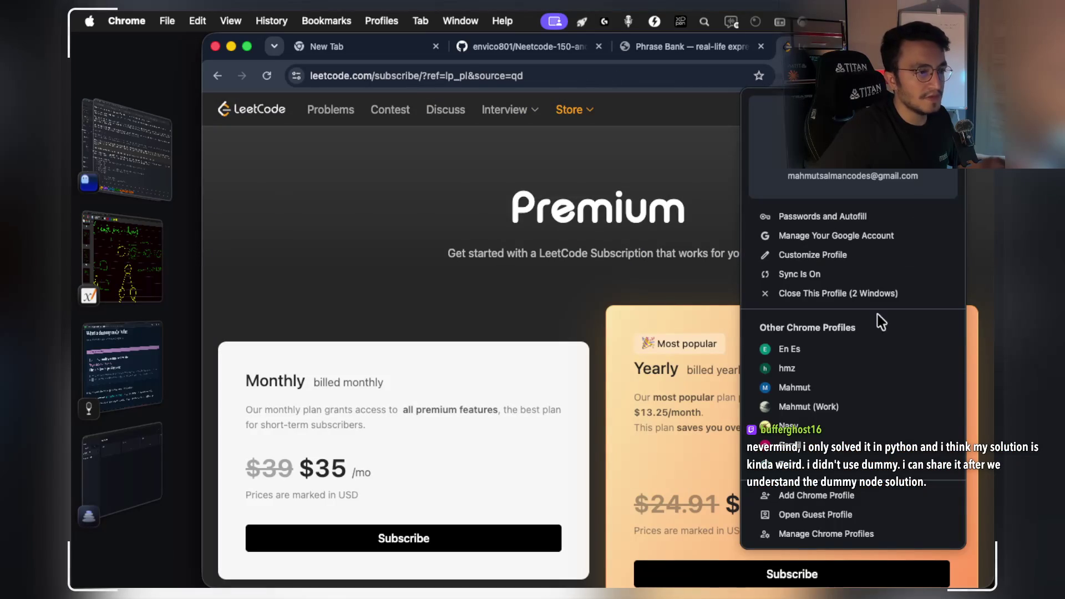
click(799, 447)
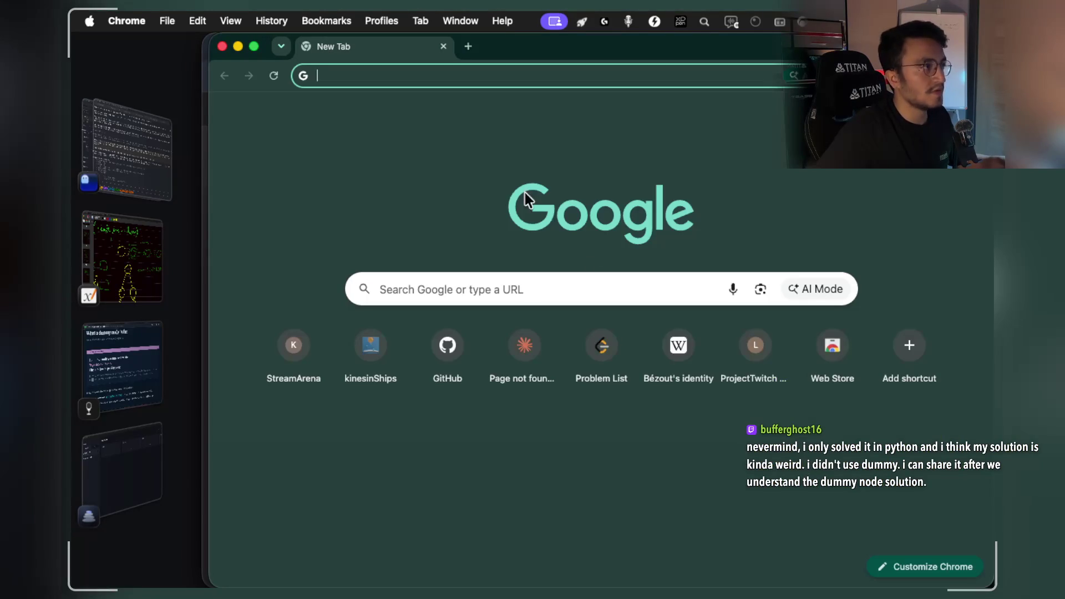
text(are)
key(Return)
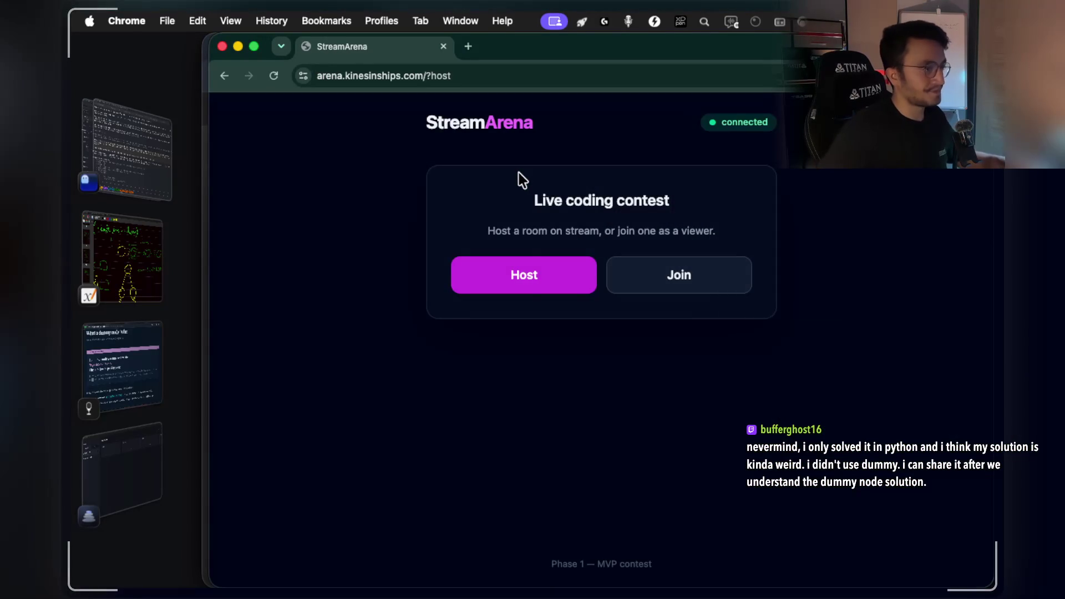
Host and create contest room SMTX, copy its code, and return to the LeetCode window.
click(518, 291)
click(545, 328)
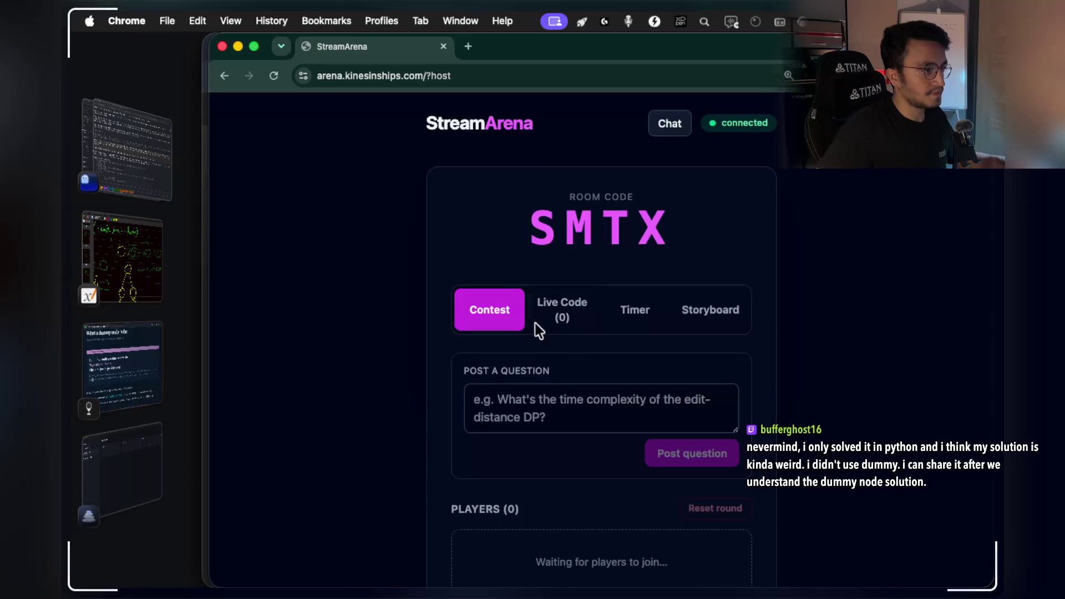
click(561, 222)
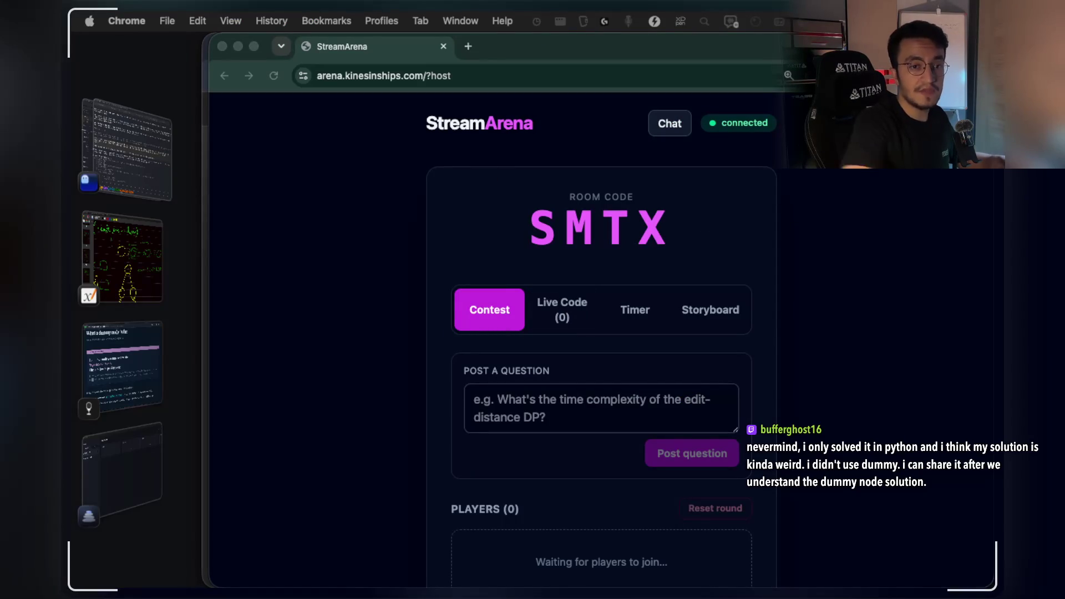
click(334, 359)
Return to the Remove Nth Node page, search Google for 'lru cache', and open LeetCode's LRU Cache result.
key(super+grave)
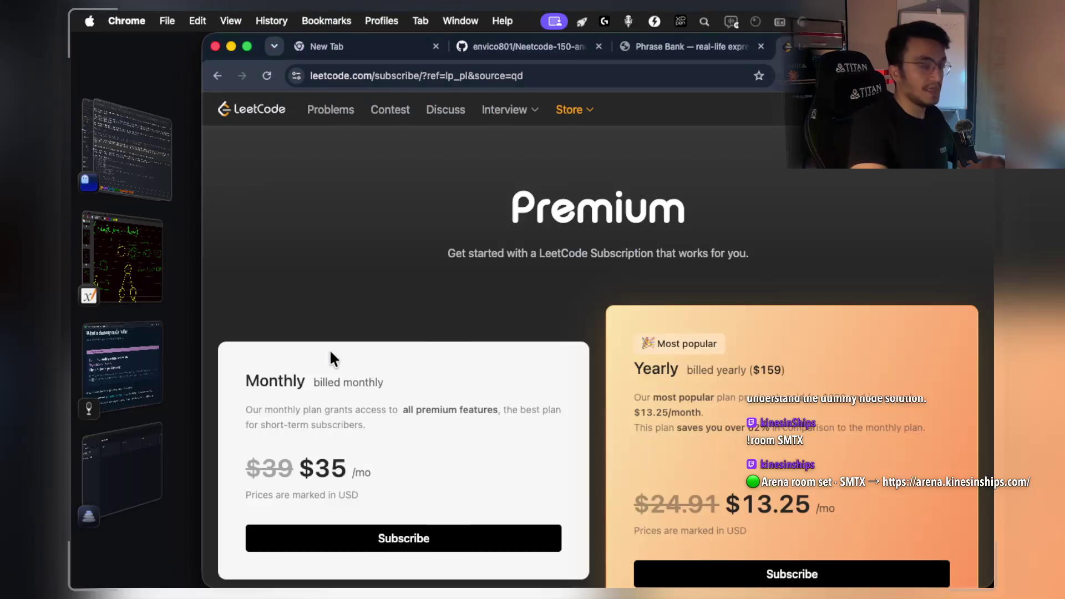
click(217, 76)
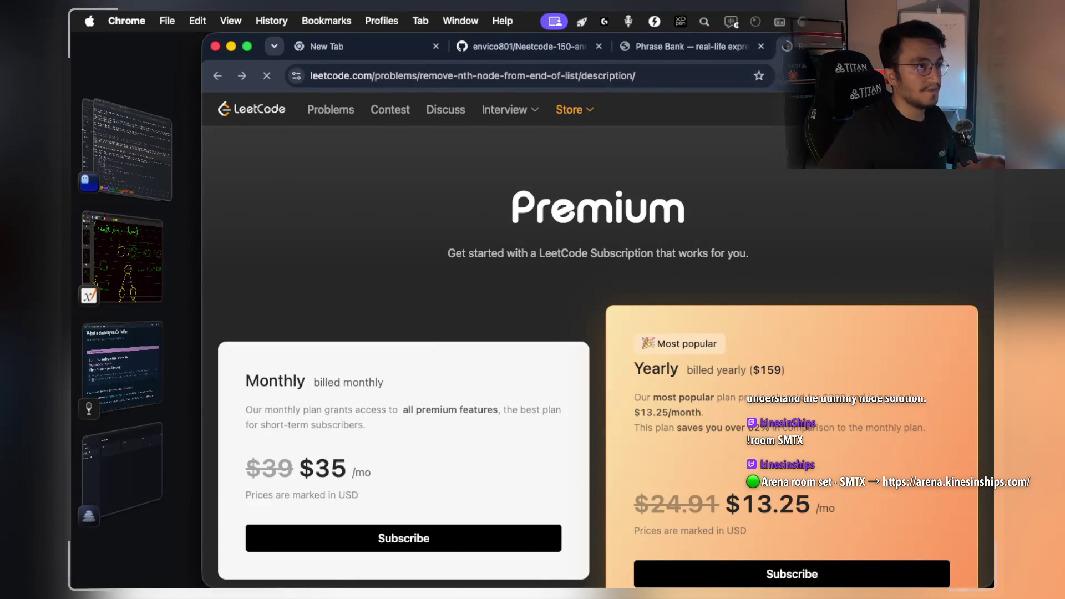
key(super+1)
text(lru c)
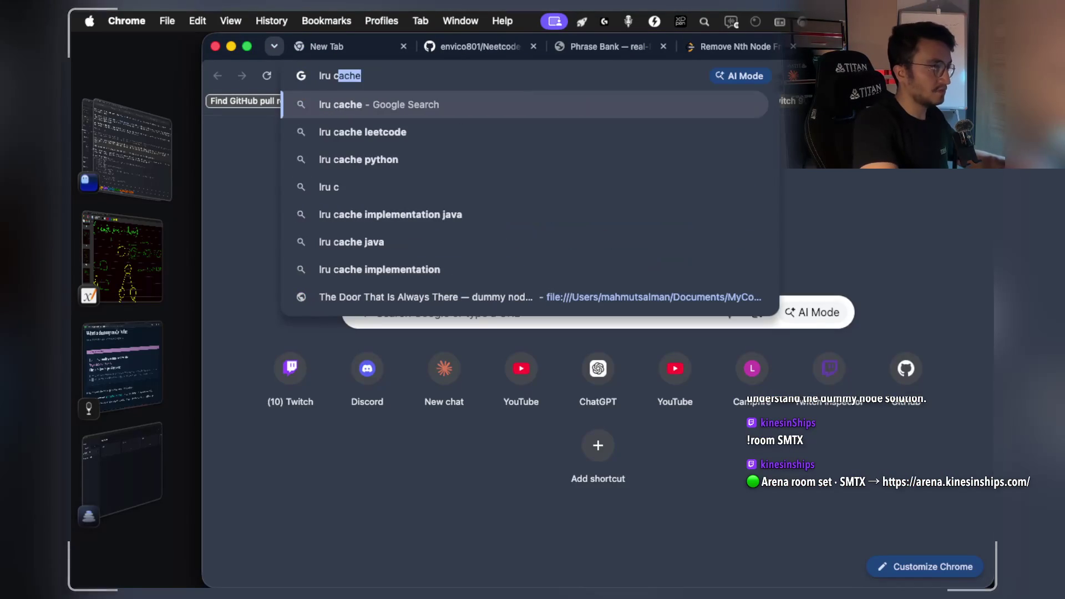
text(ache)
key(Return)
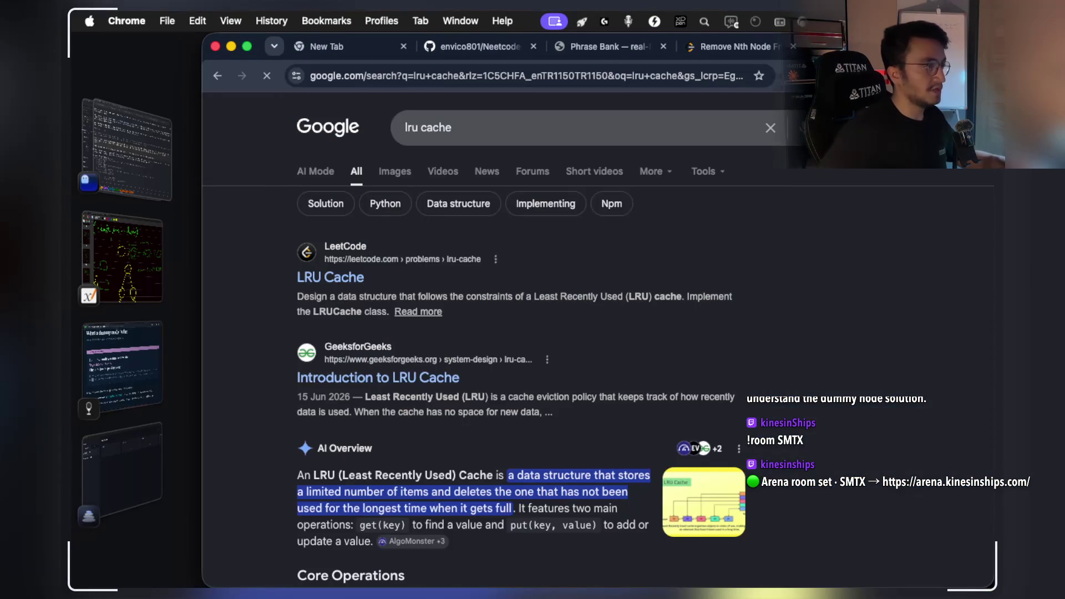
click(348, 262)
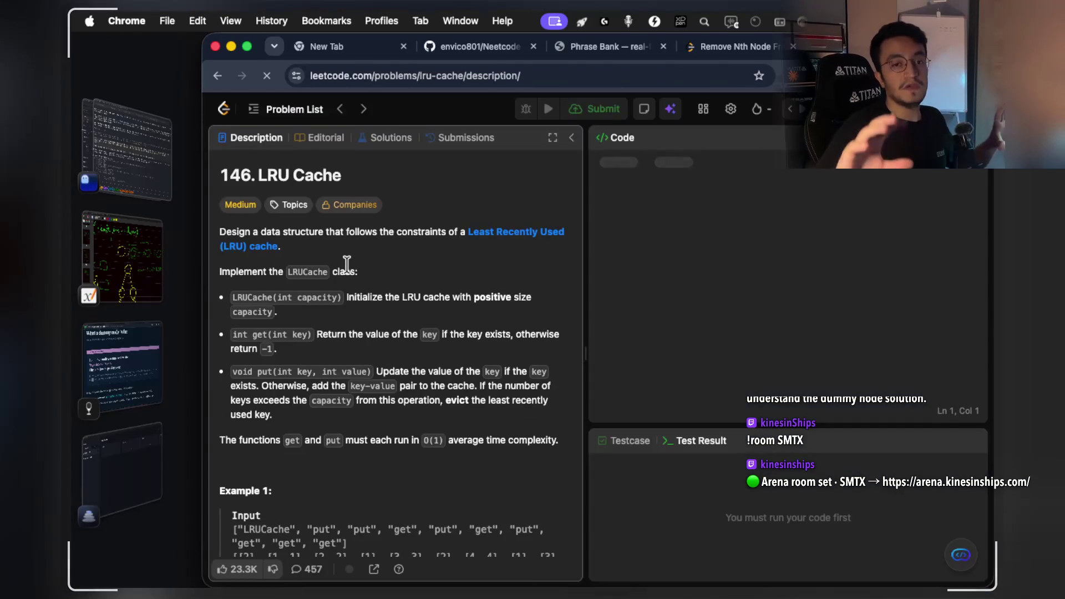
Share the LRU Cache problem link, then bring the Xournal++ linked-list sketch back.
click(479, 77)
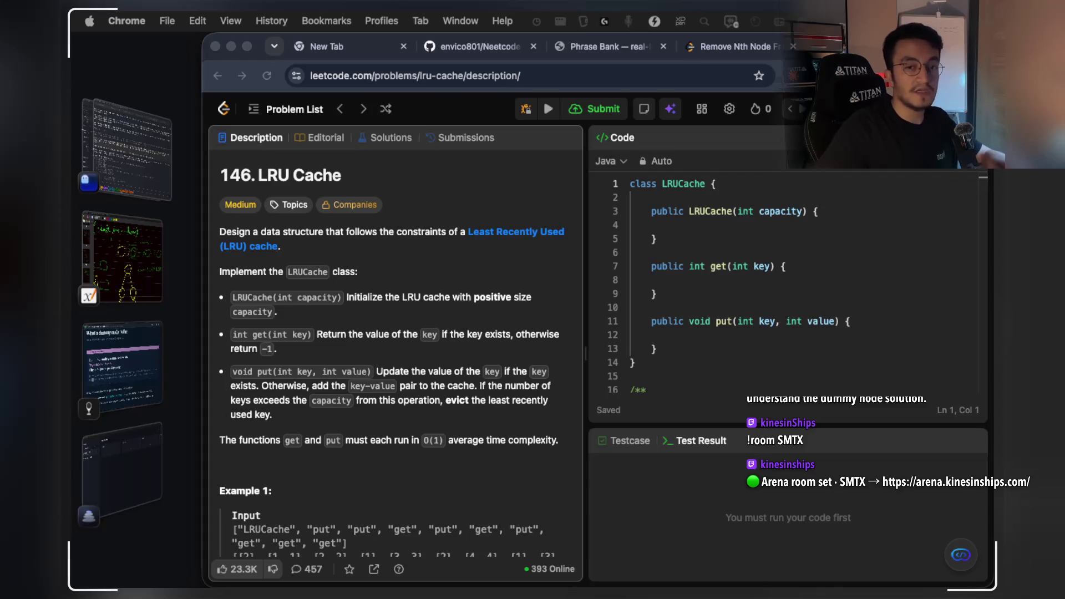
scroll(464, 310, down, 7)
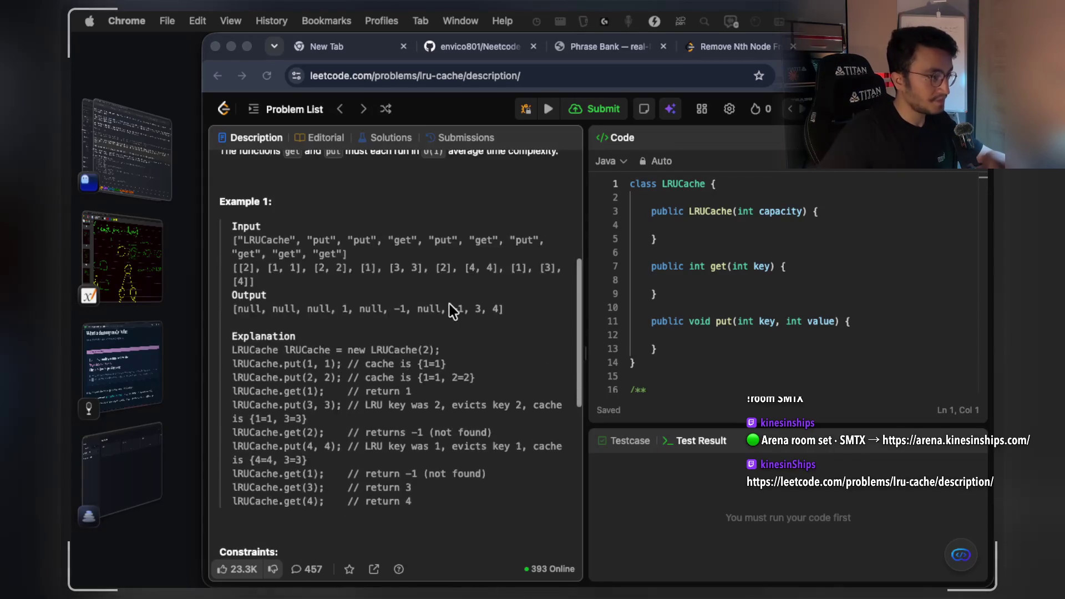
scroll(333, 288, up, 6)
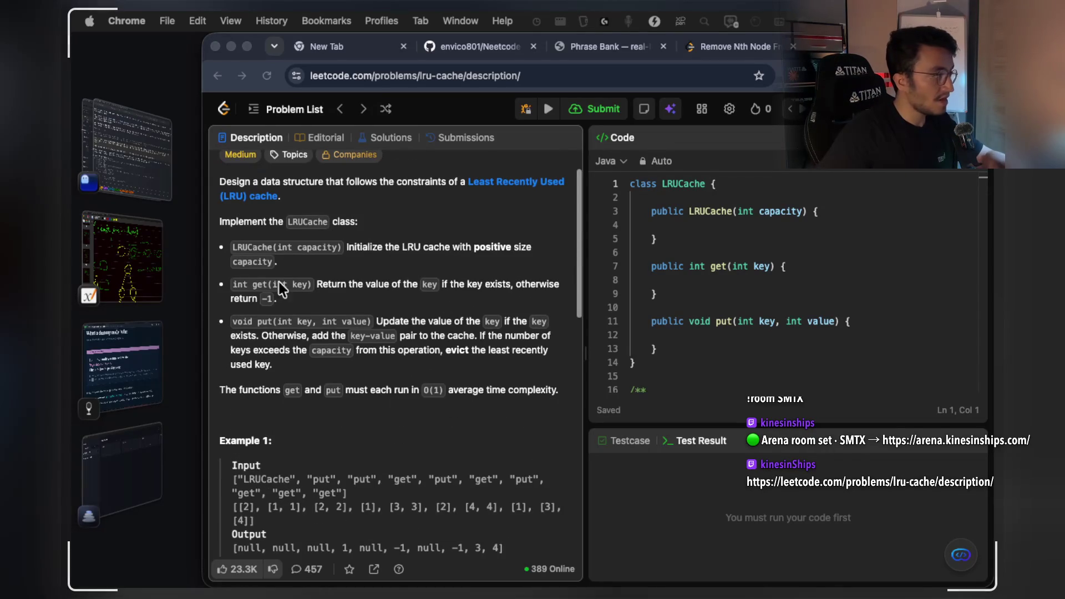
click(123, 357)
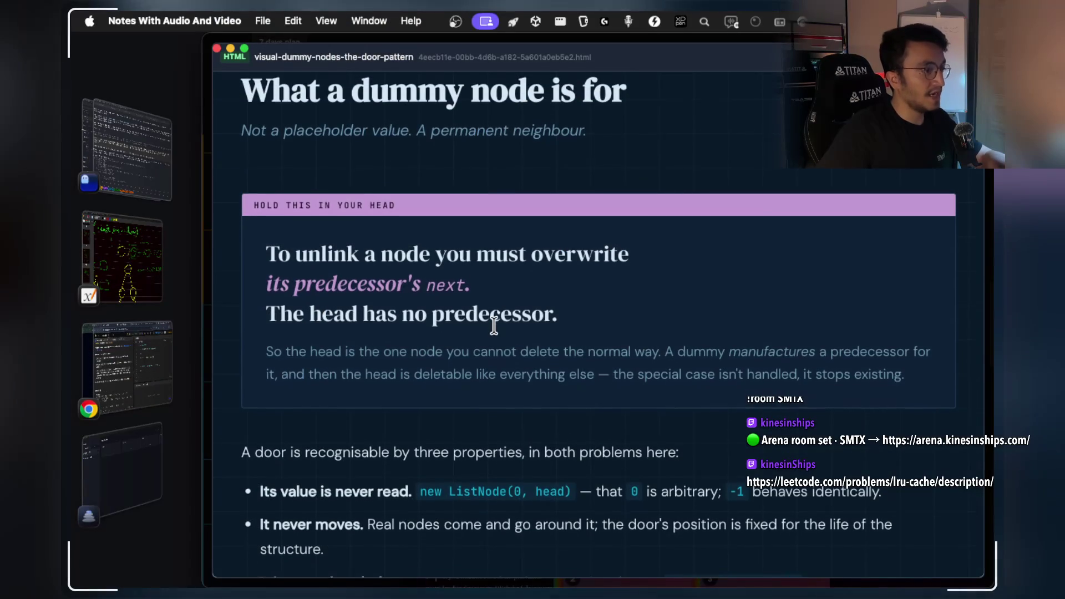
scroll(492, 322, down, 1)
click(155, 266)
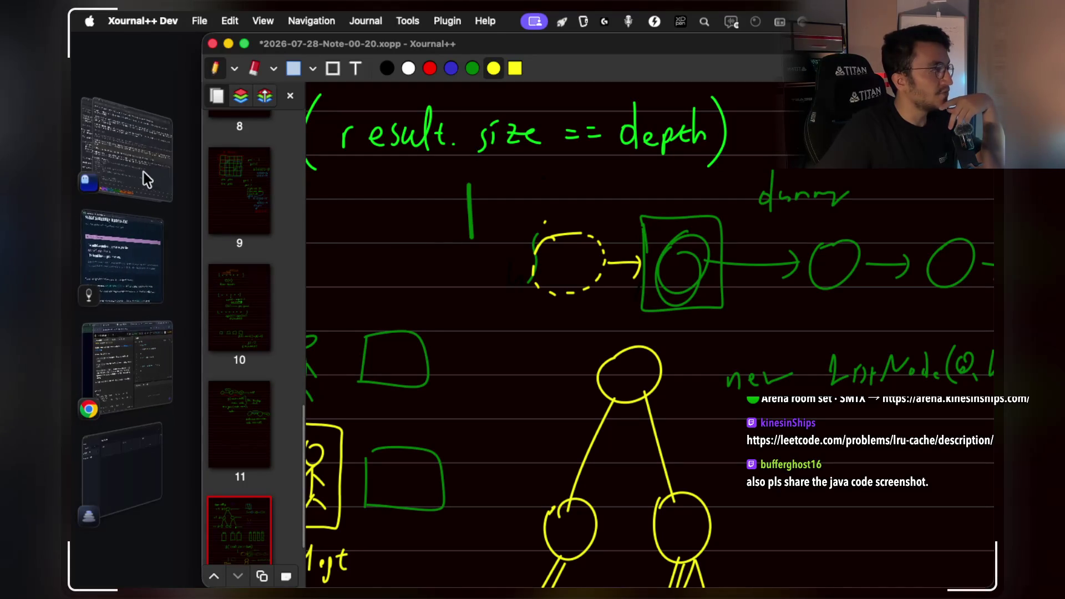
Screenshot Mark 11's Java removeNthFromEnd code image, then return to the LeetCode LRU Cache page.
click(118, 250)
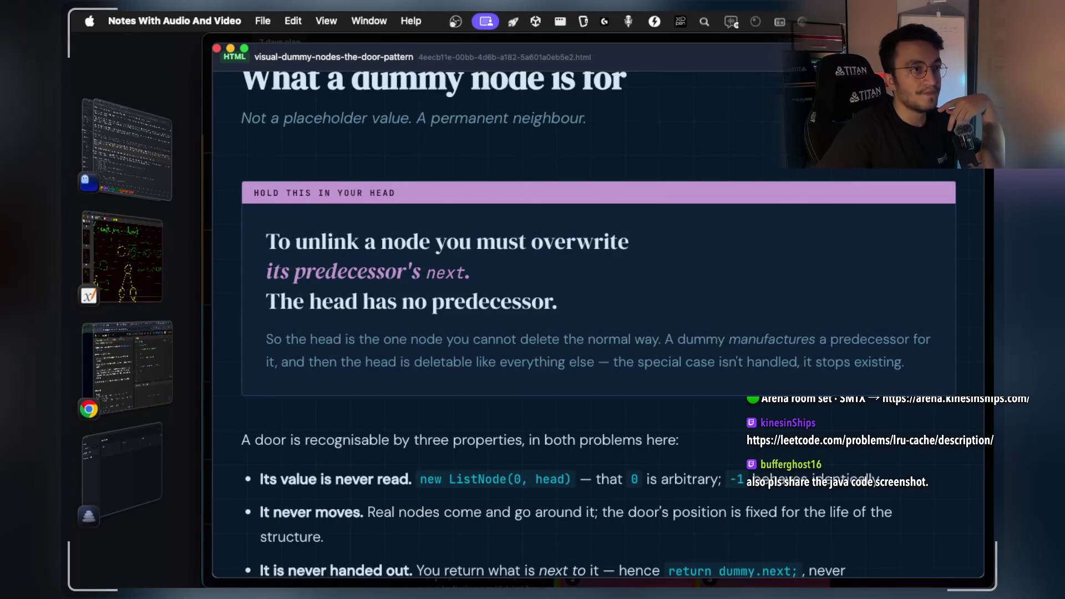
key(Escape)
scroll(694, 361, up, 5)
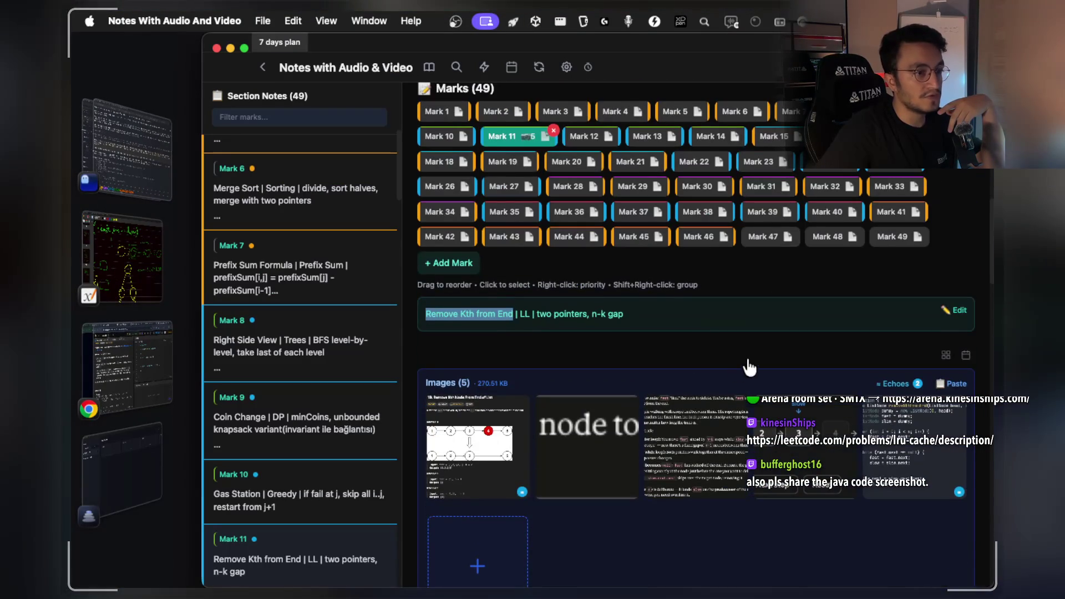
click(885, 417)
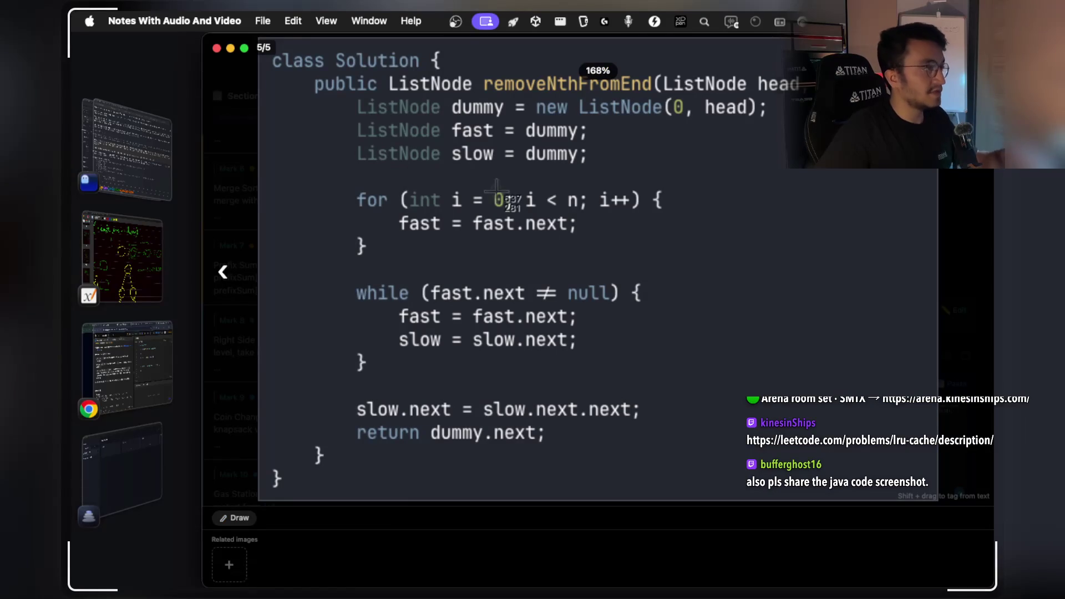
mouse_move(261, 43)
mouse_down()
mouse_move(501, 242)
mouse_move(925, 477)
mouse_move(914, 481)
mouse_move(939, 502)
mouse_up()
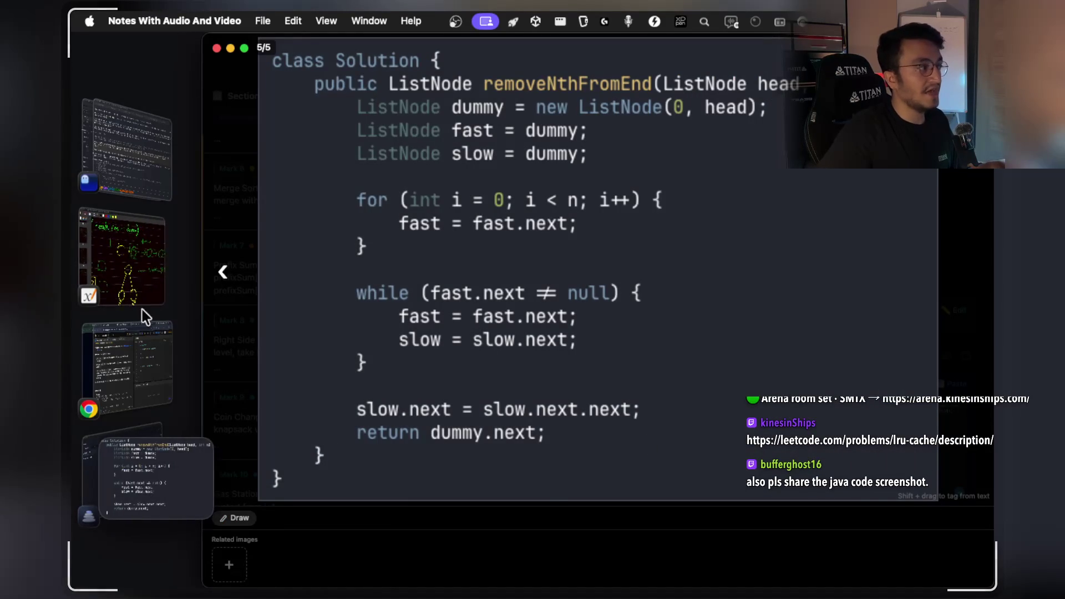
click(130, 344)
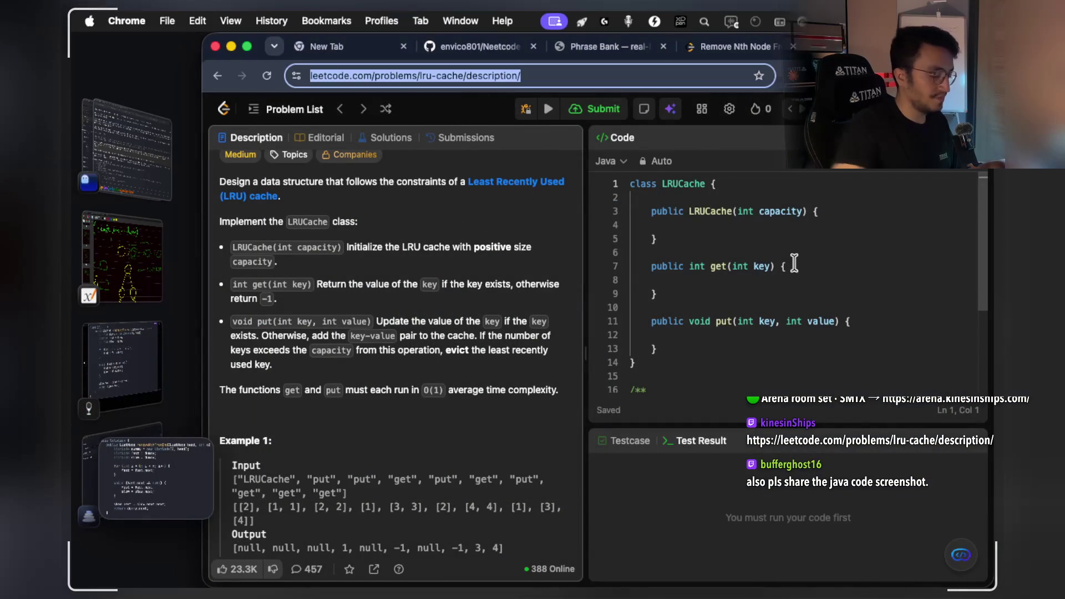
Paste the Java code screenshot into StreamArena's live chat, then bring up the Ghostty terminal.
key(super+grave)
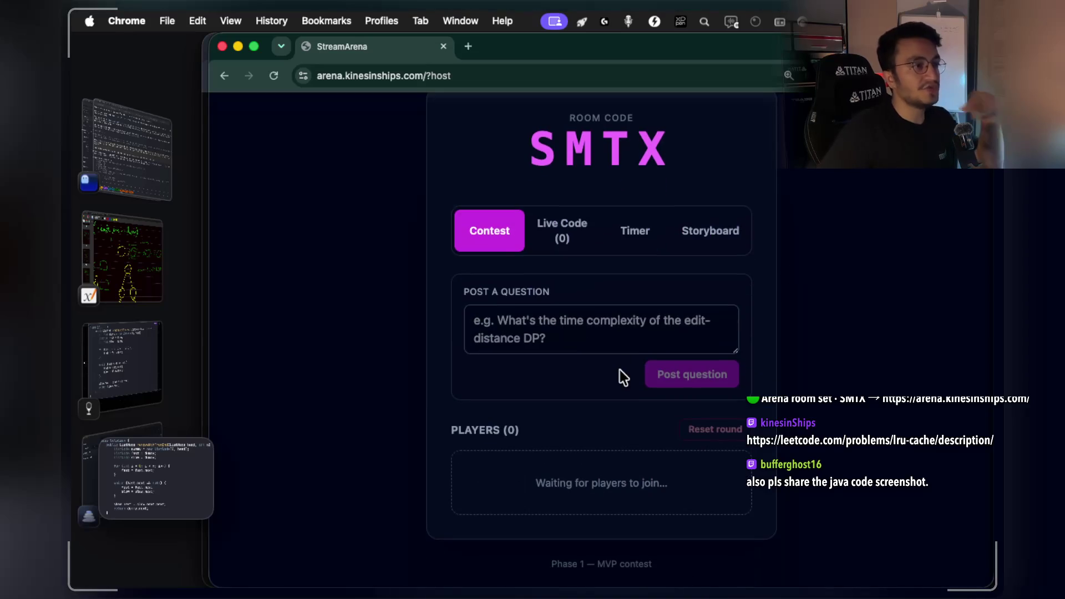
scroll(617, 359, up, 3)
click(676, 126)
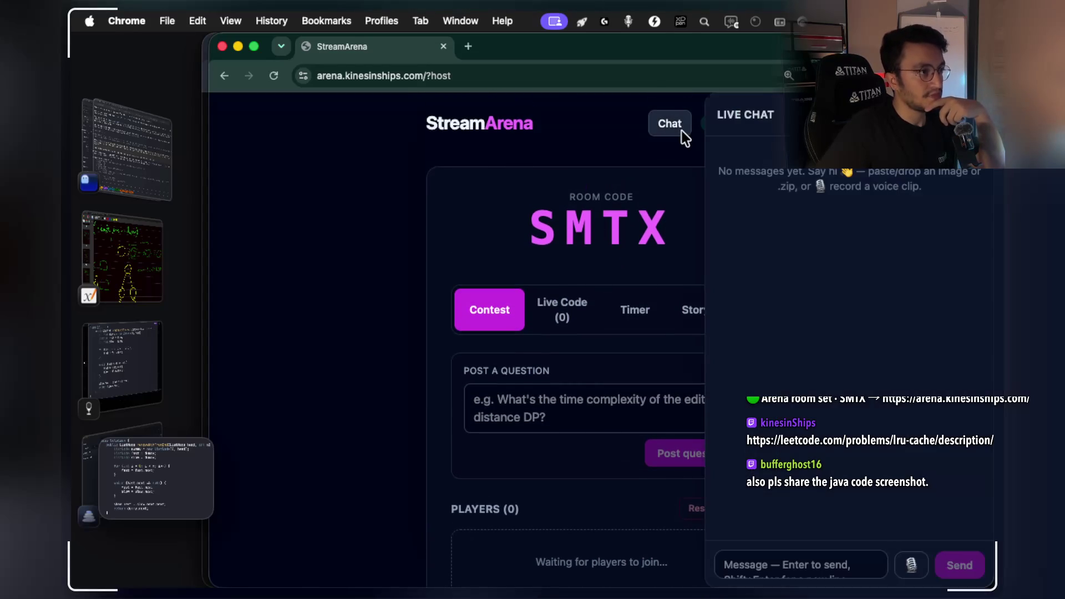
click(777, 554)
key(super+v)
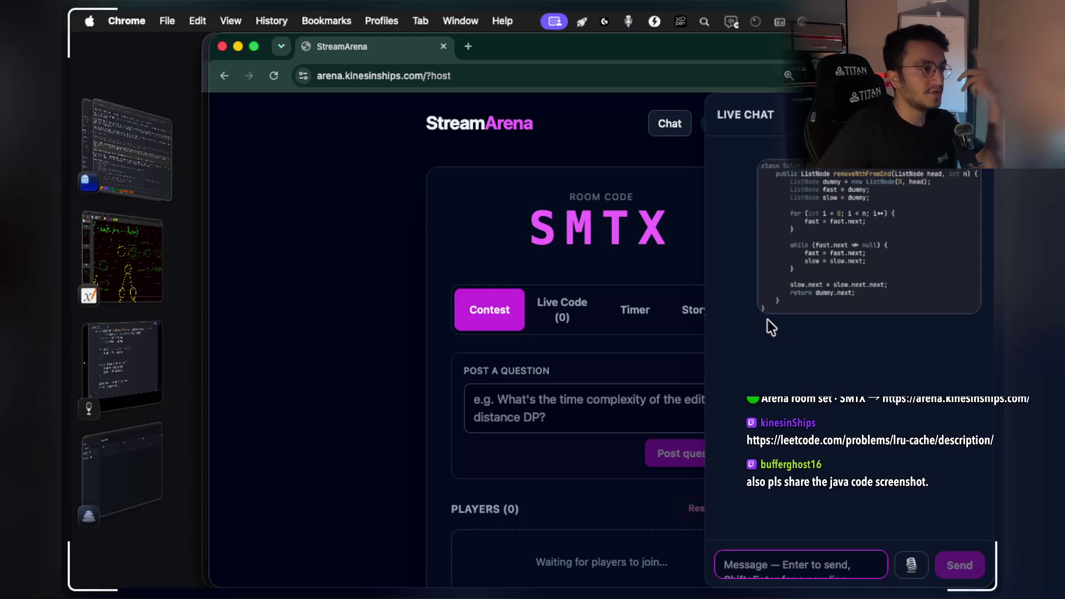
scroll(656, 336, down, 3)
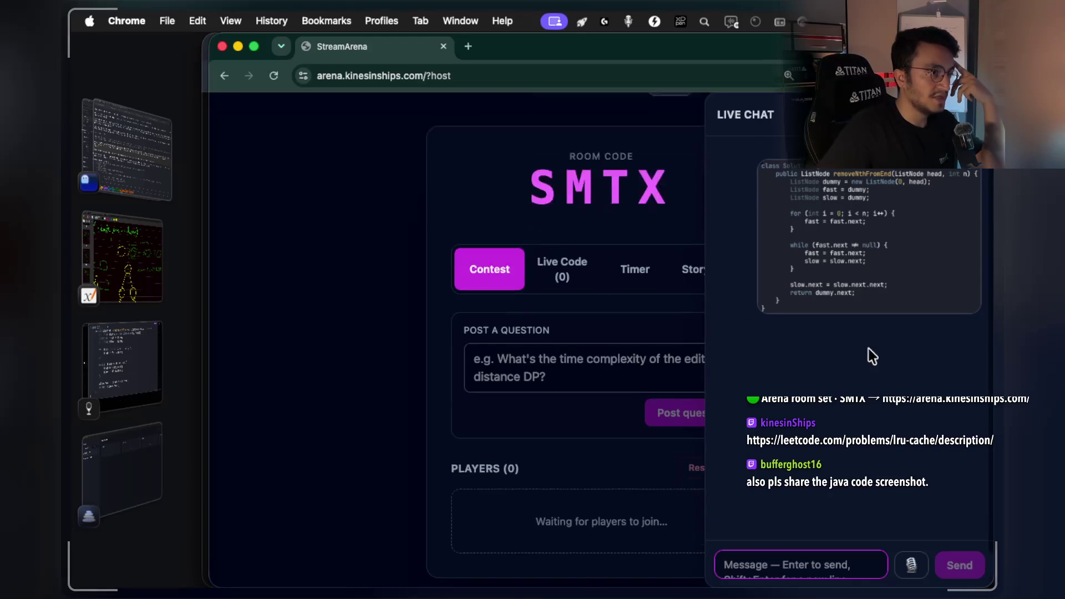
click(120, 162)
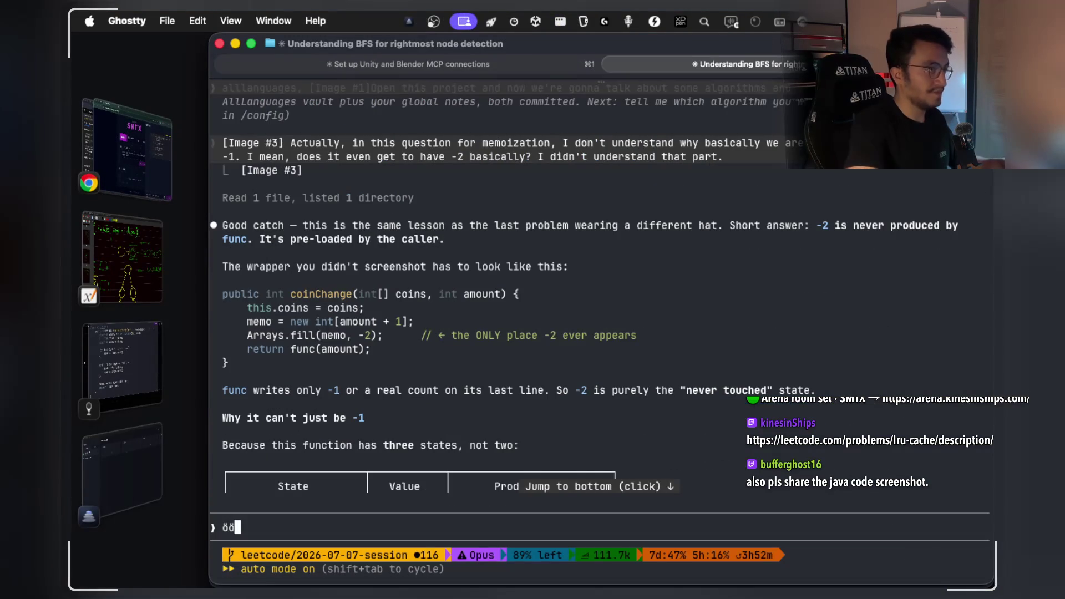
Open a new Ghostty tab, launch Claude Code, and begin the prompt with 'projectwitchwebsite,'.
key(super+grave)
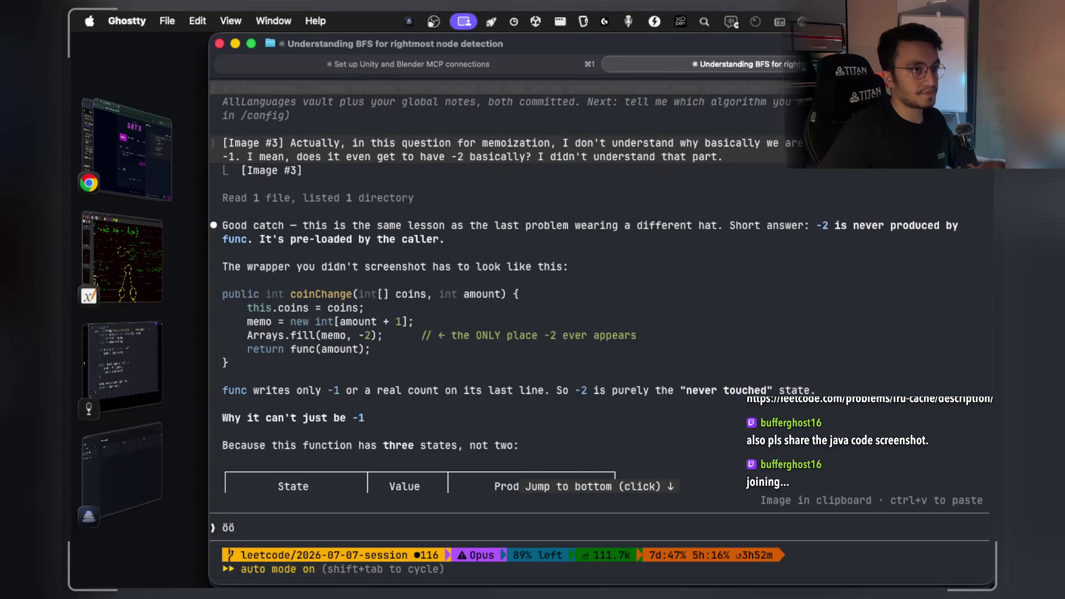
key(super+t)
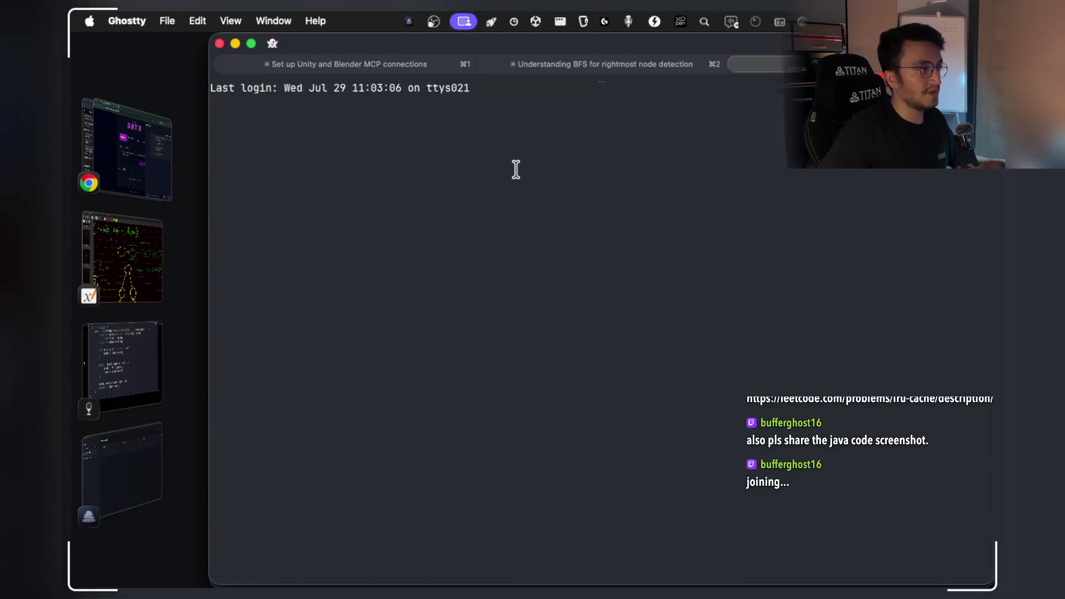
text(claude)
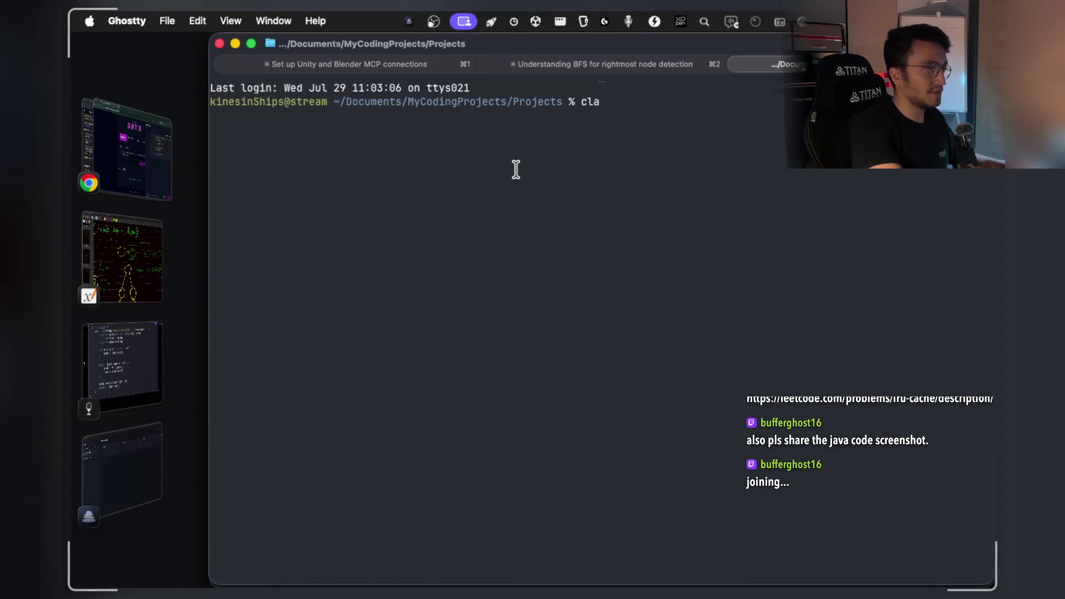
key(Return)
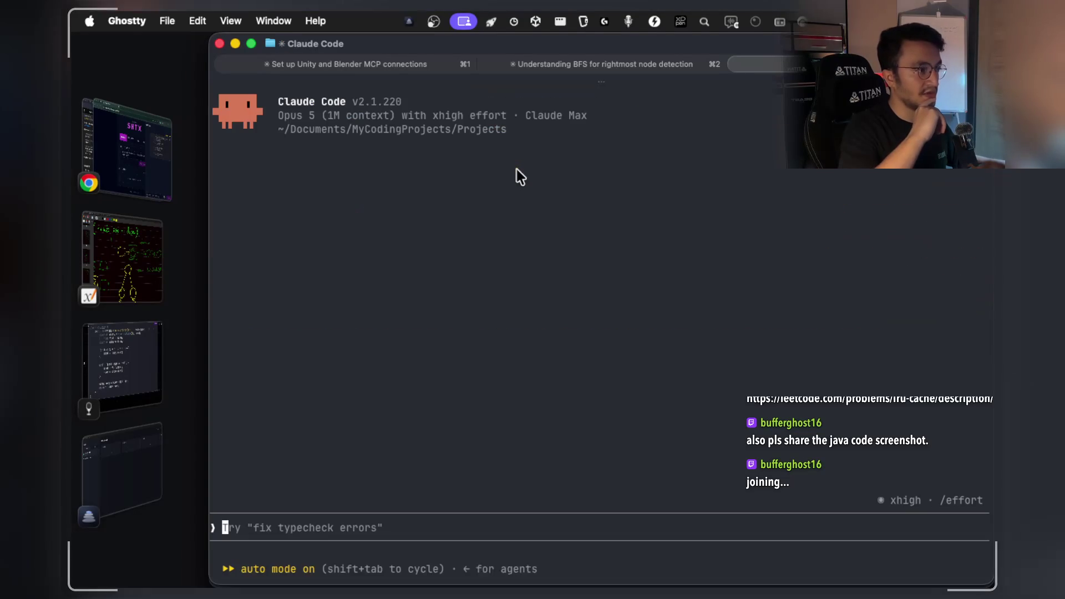
text(p)
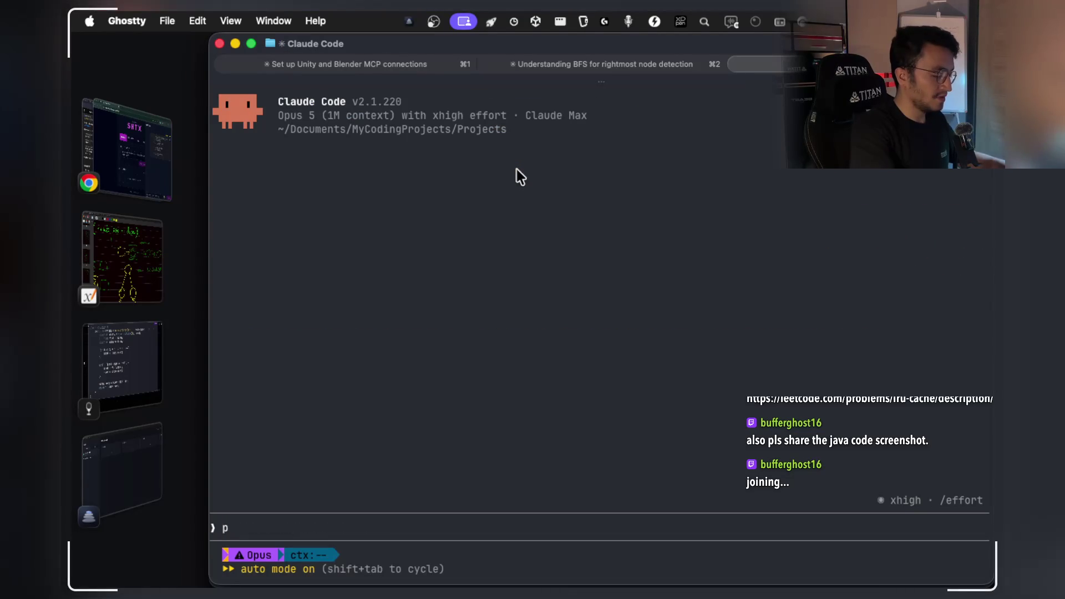
text(rojectwit)
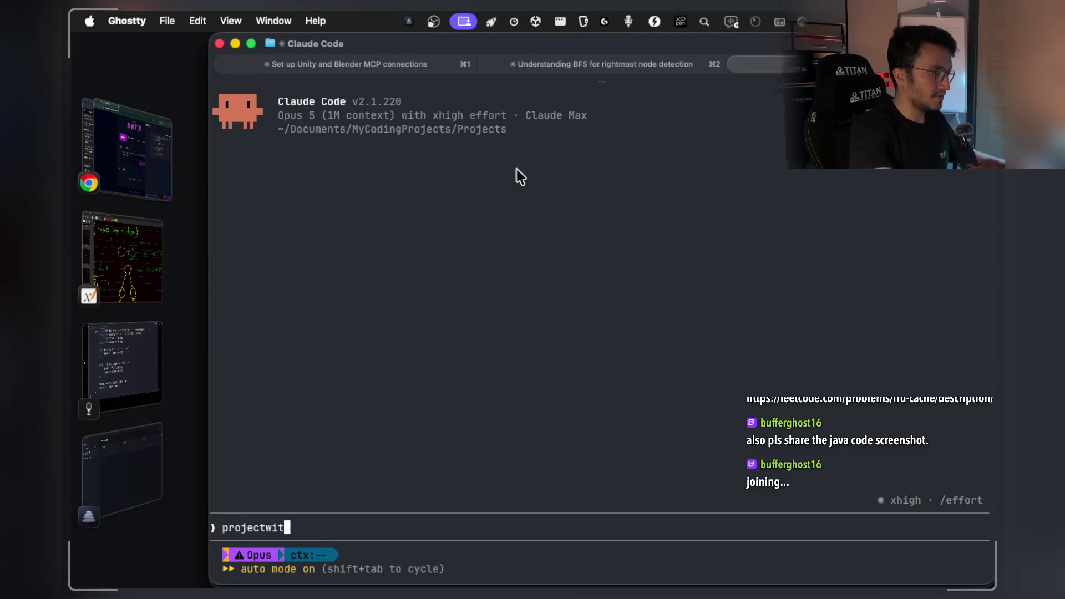
text(chwebsite,)
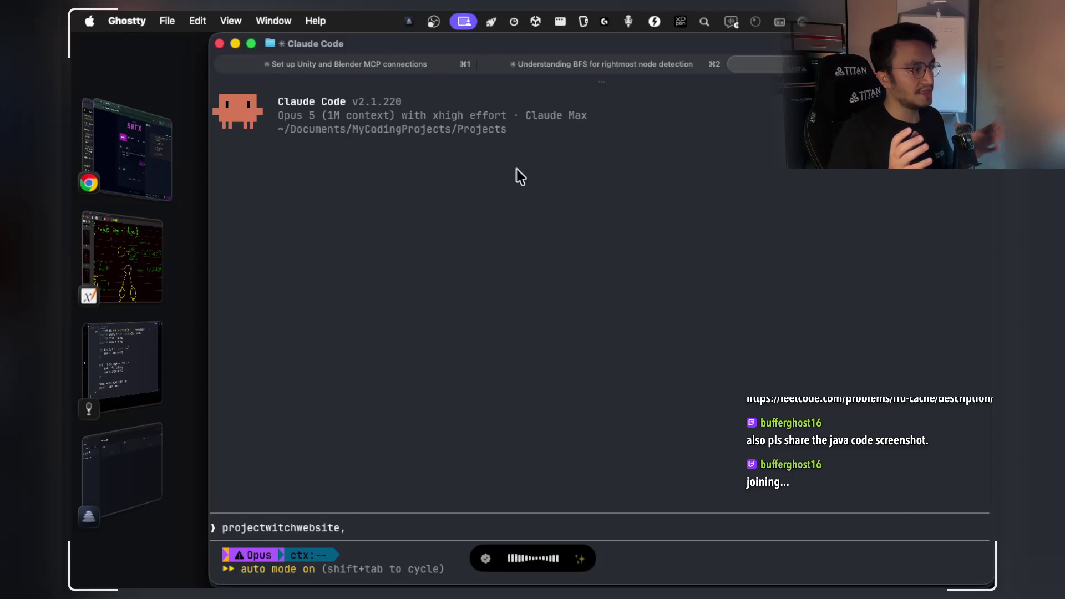
Dictate and submit the request to fix late joiners missing earlier chat messages.
click(112, 157)
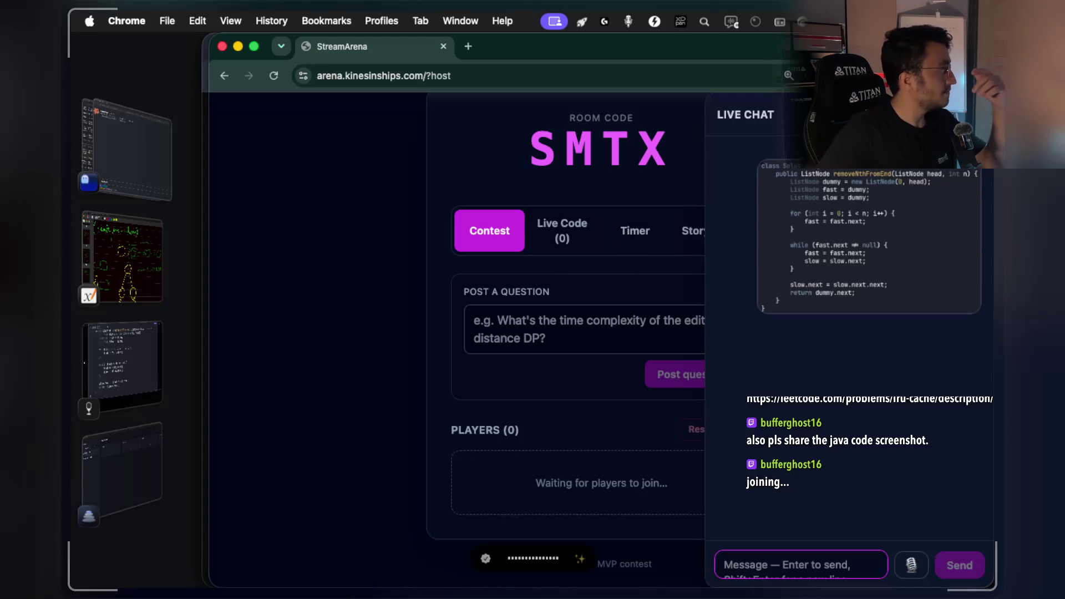
key(super+shift+4)
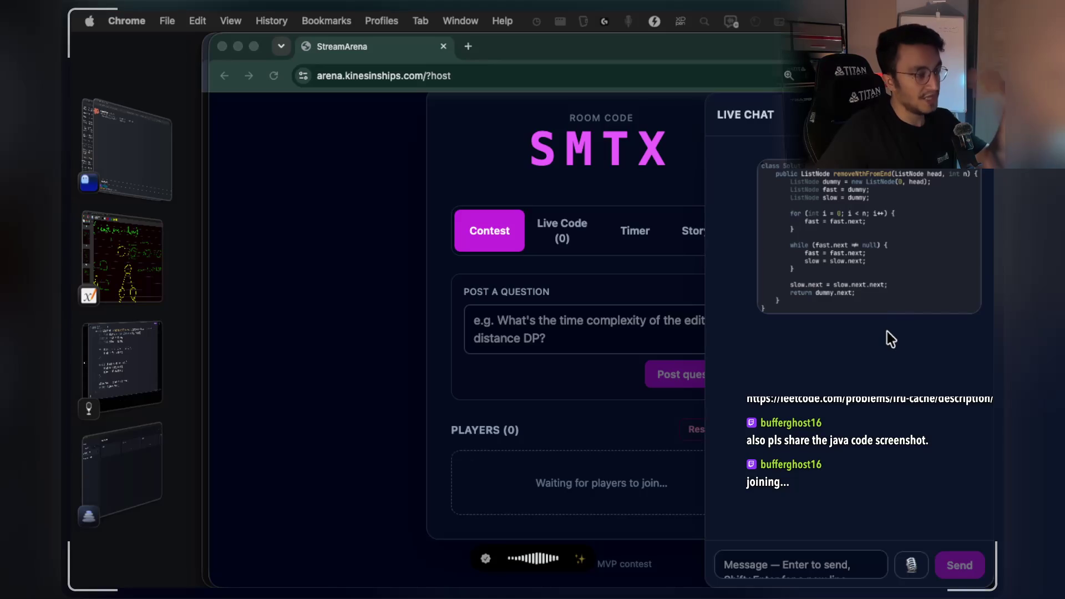
click(131, 161)
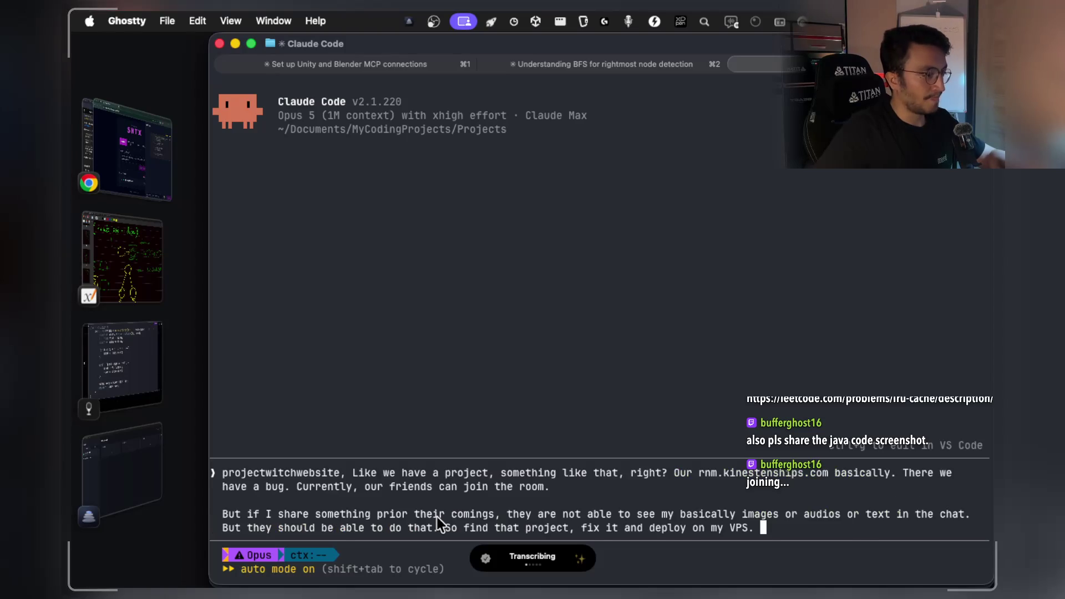
key(alt+space)
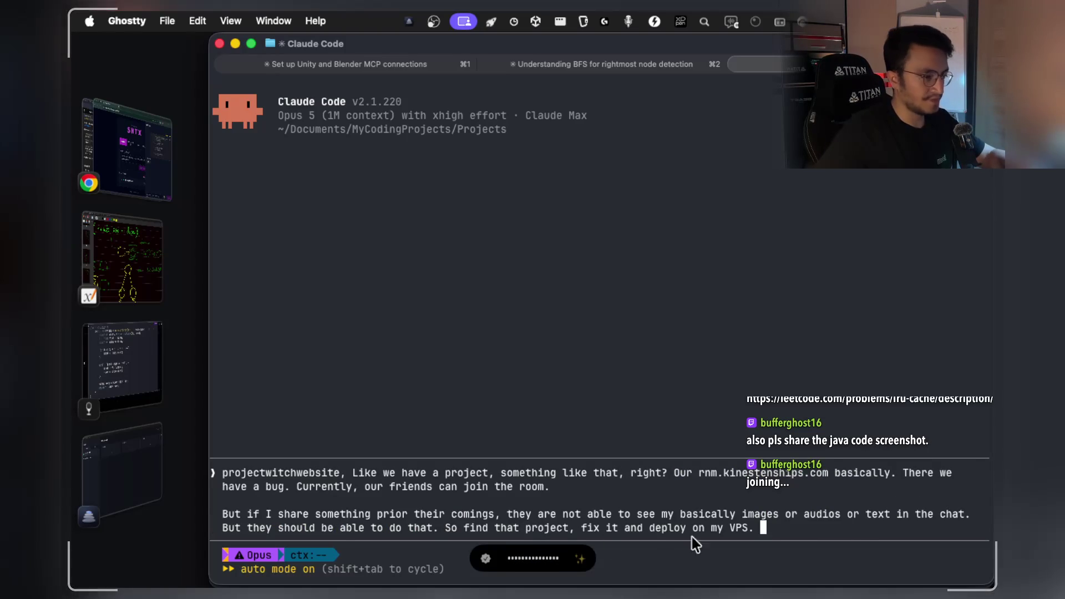
key(alt+space)
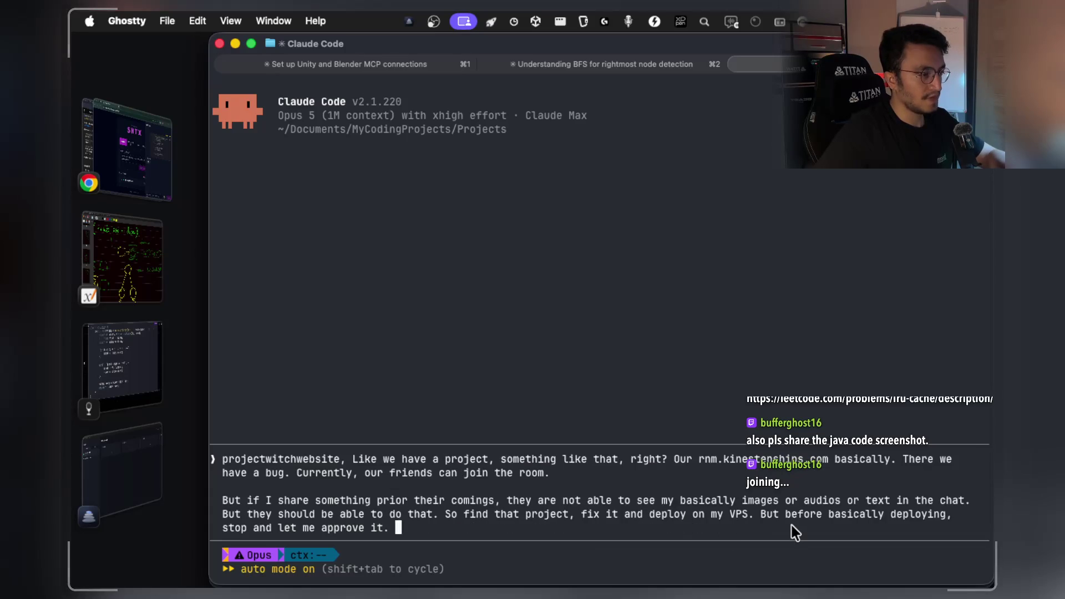
key(Return)
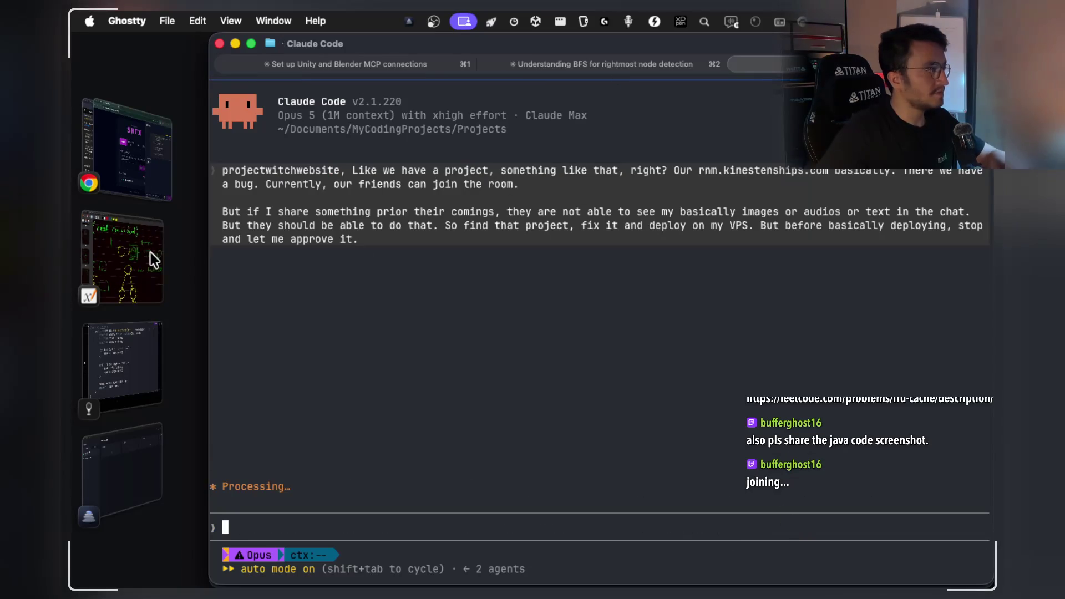
click(128, 189)
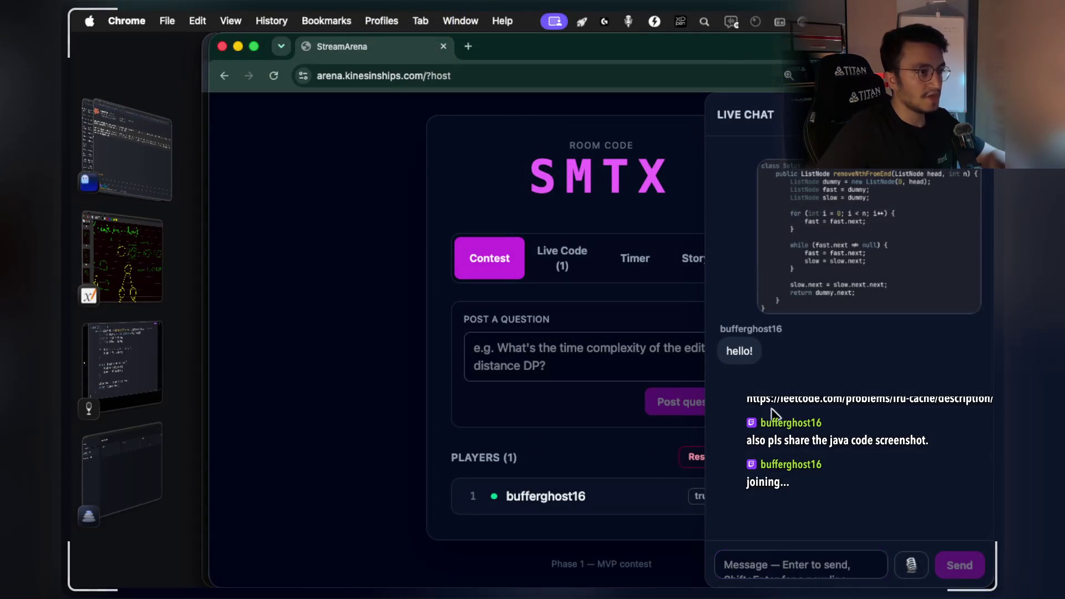
Send a hello in StreamArena chat, check the shared code screenshot, and paste it again.
click(756, 563)
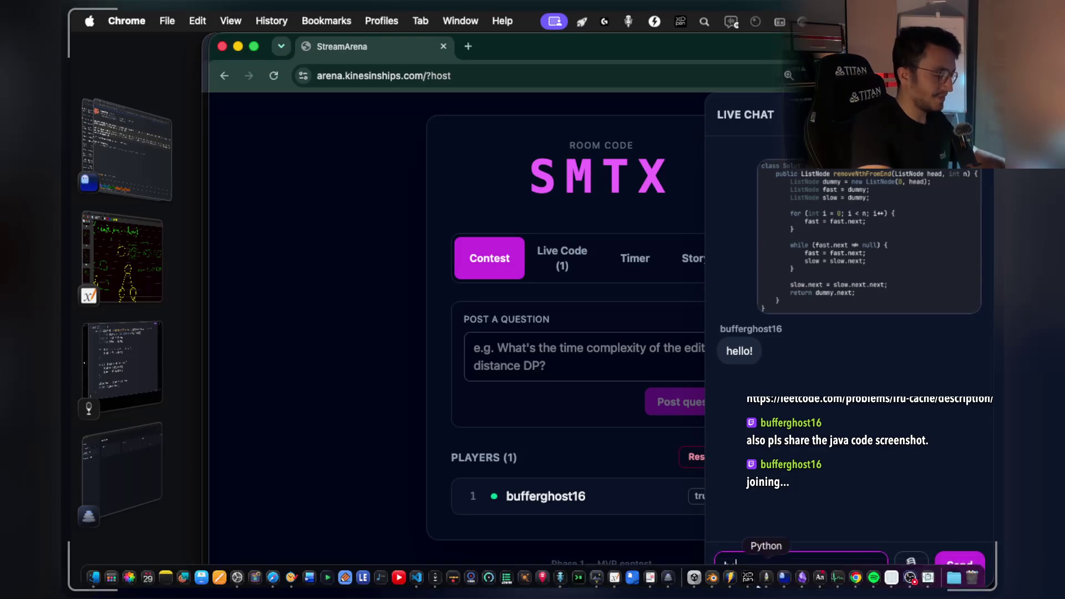
text(ello)
key(Return)
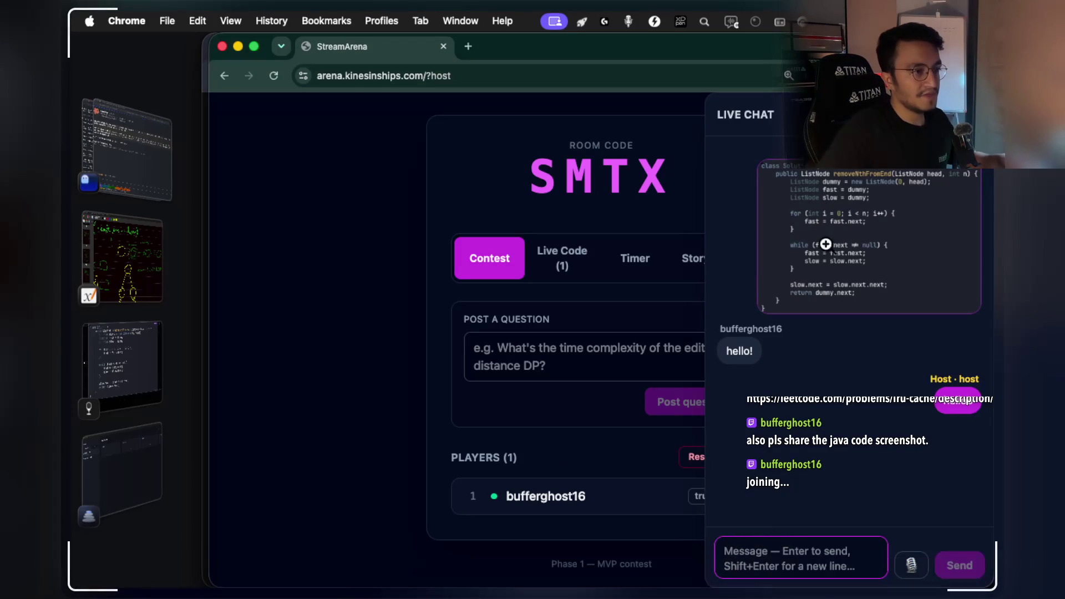
click(825, 244)
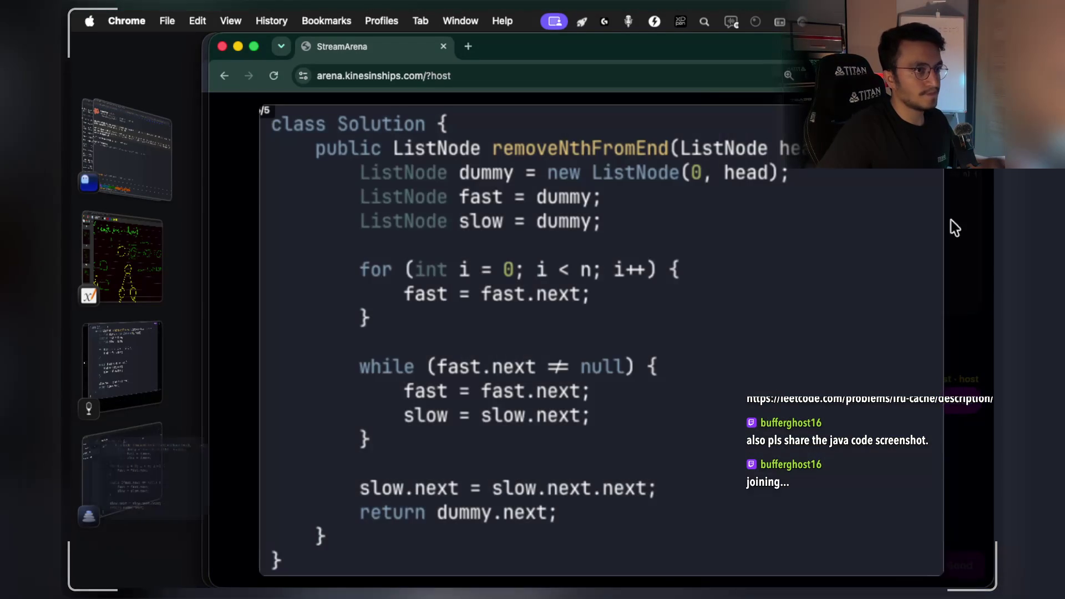
click(954, 228)
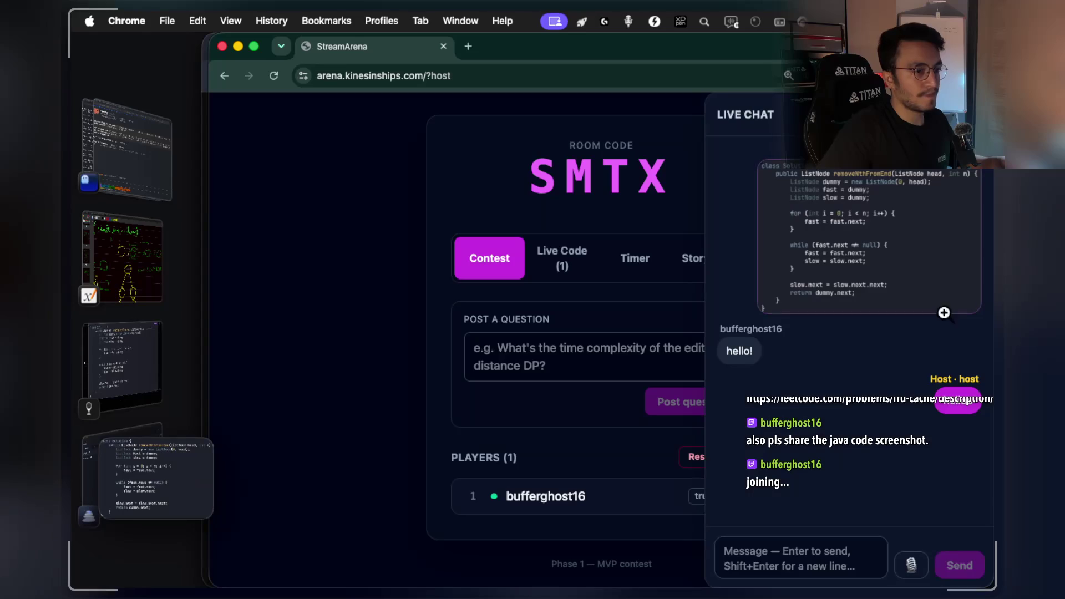
click(808, 539)
key(ctrl+v)
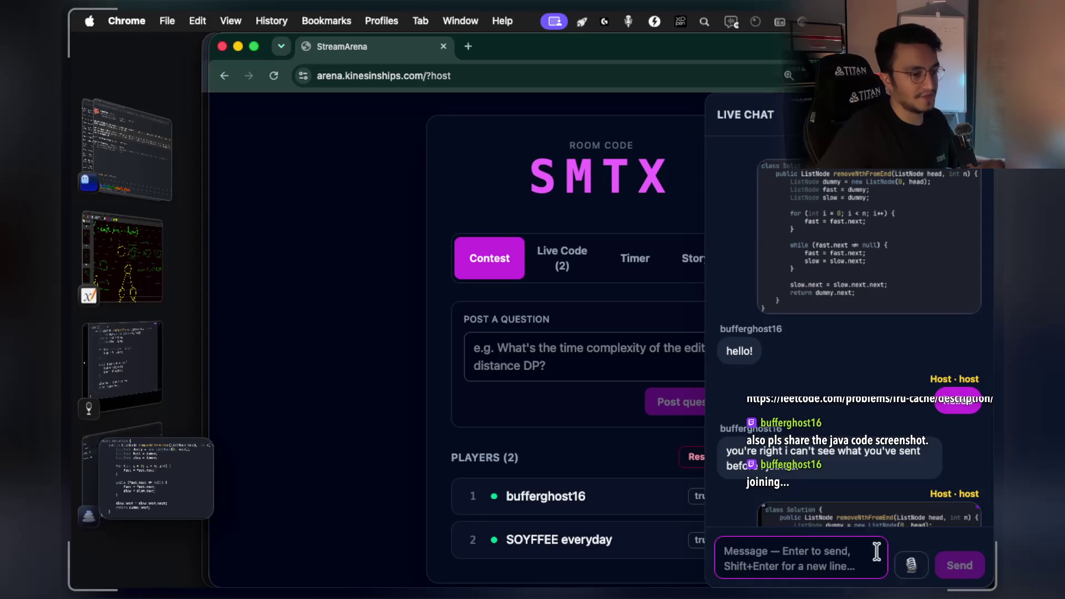
Reply 'that is a case i need to cover. fixing it', 'ive added again', and promise a fix soon.
text(that )
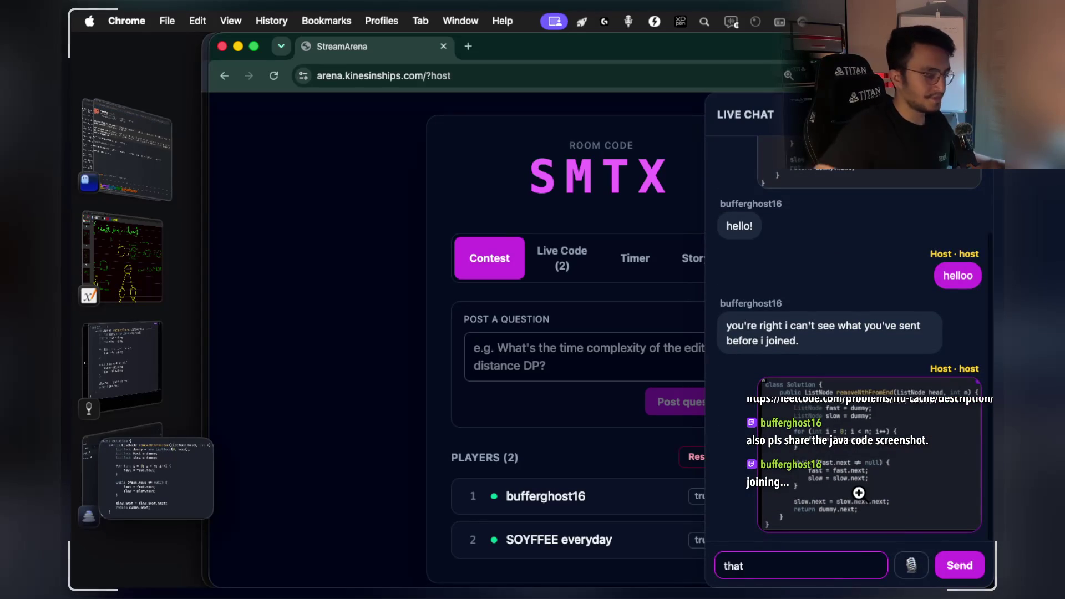
text(is a case i need to co)
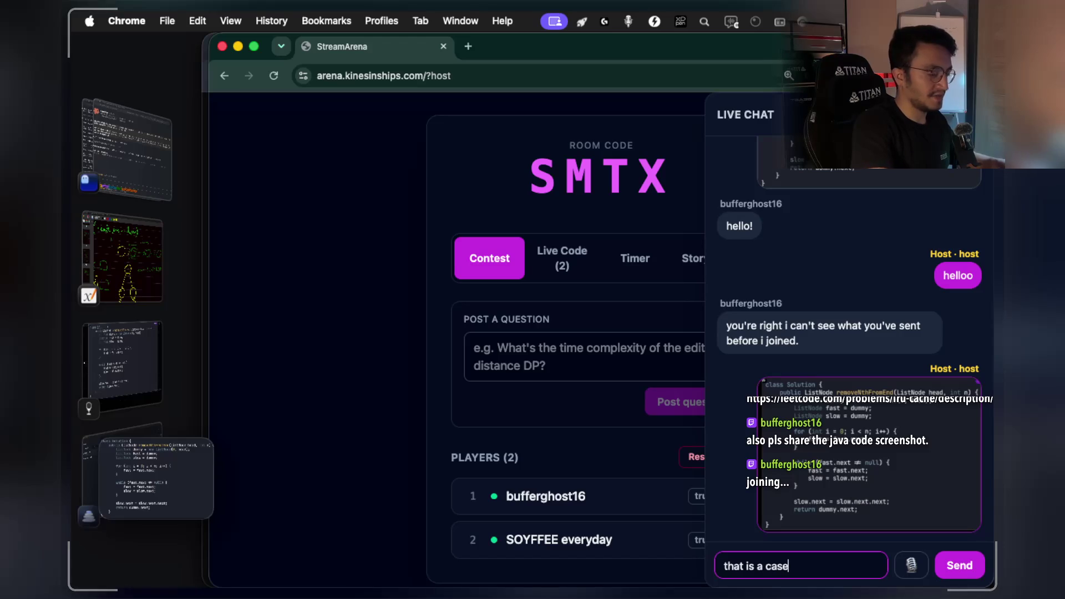
text(ver. fixing it)
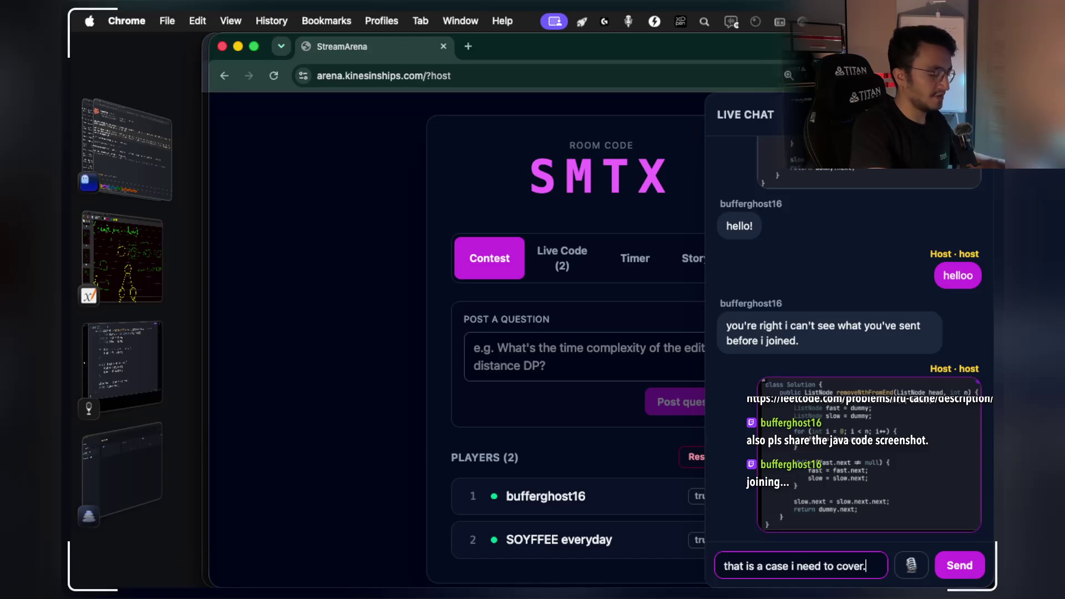
key(Return)
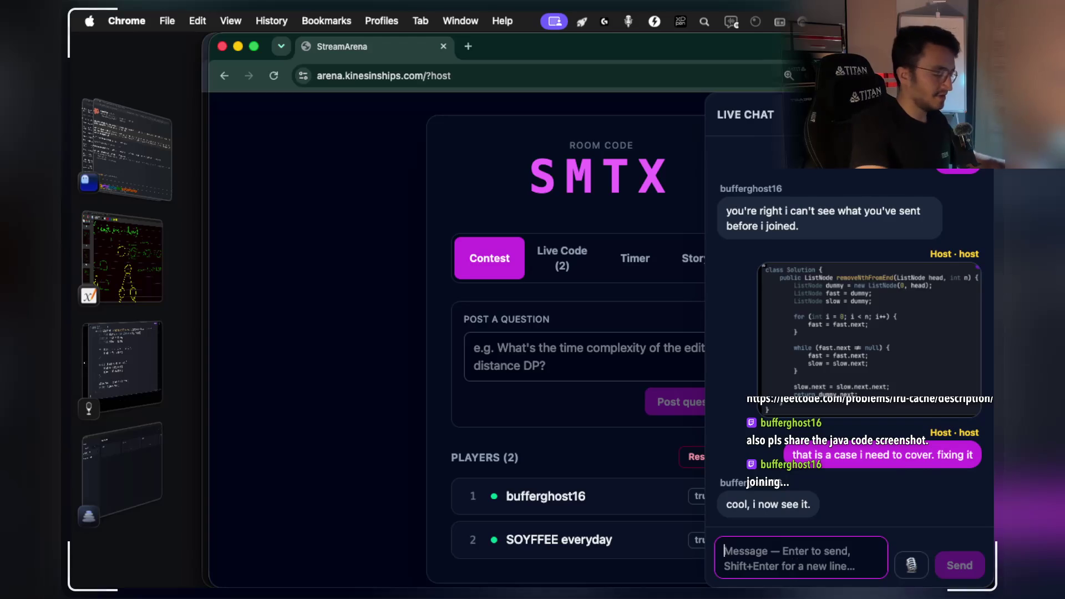
text(ive added again)
key(Return)
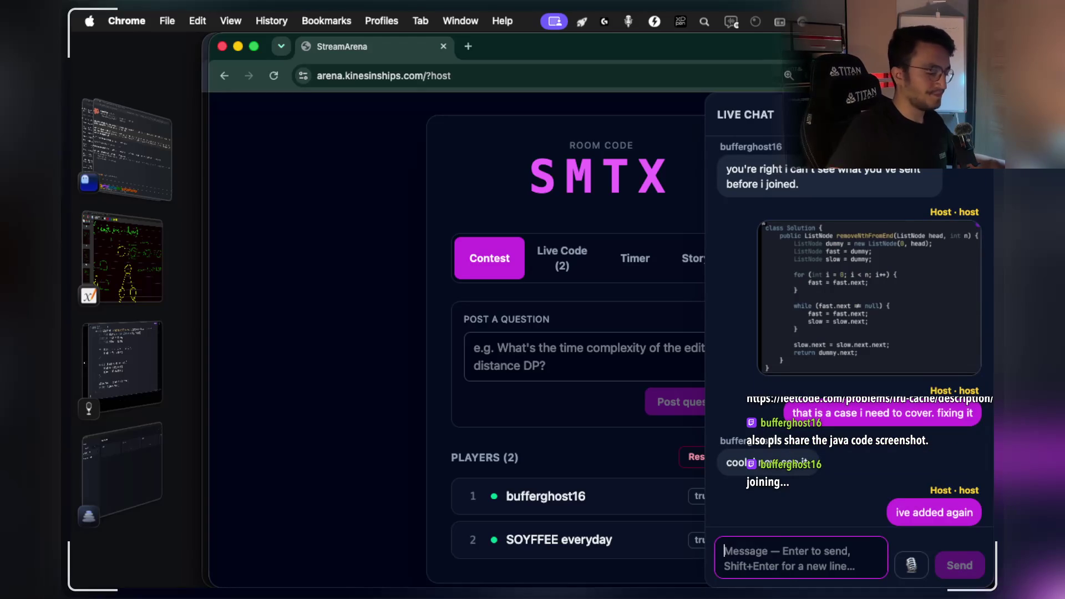
text(ill fix this case so)
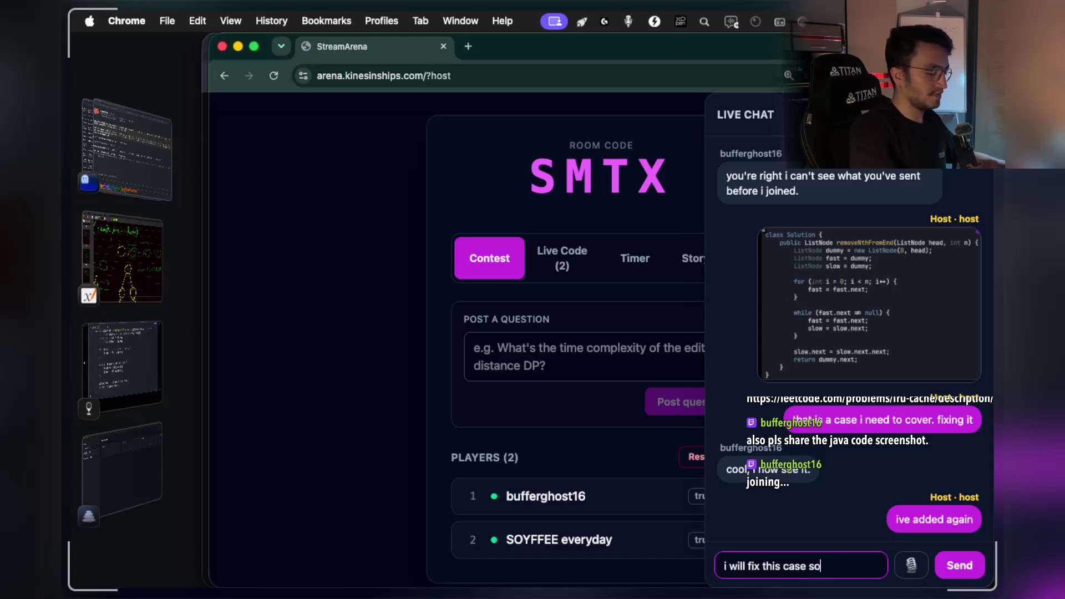
text(n)
key(Return)
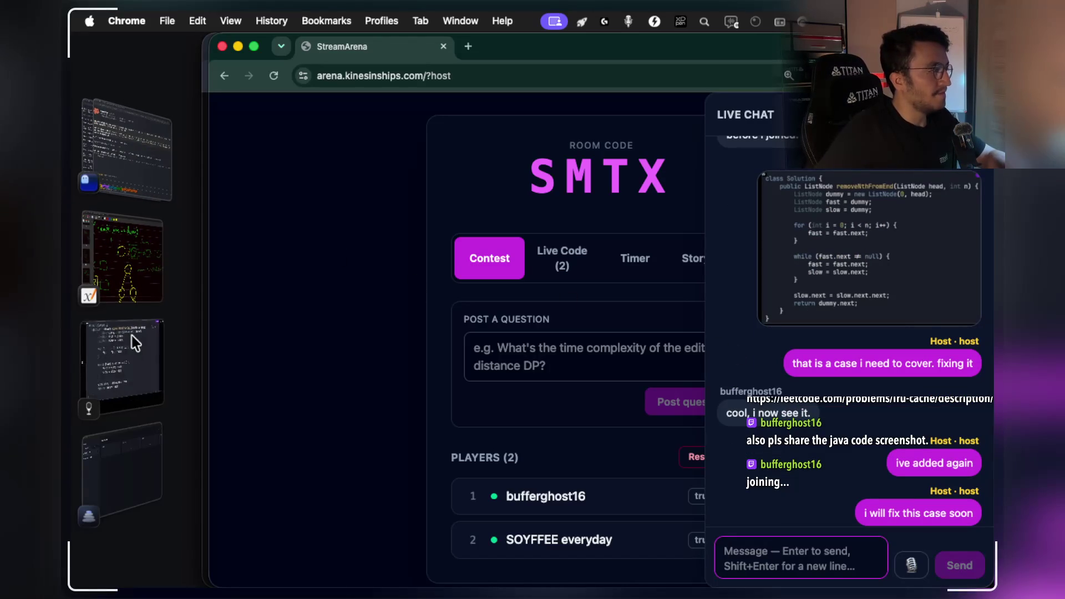
Bring up the saved Java code screenshot in Notes With Audio And Video.
scroll(560, 460, down, 2)
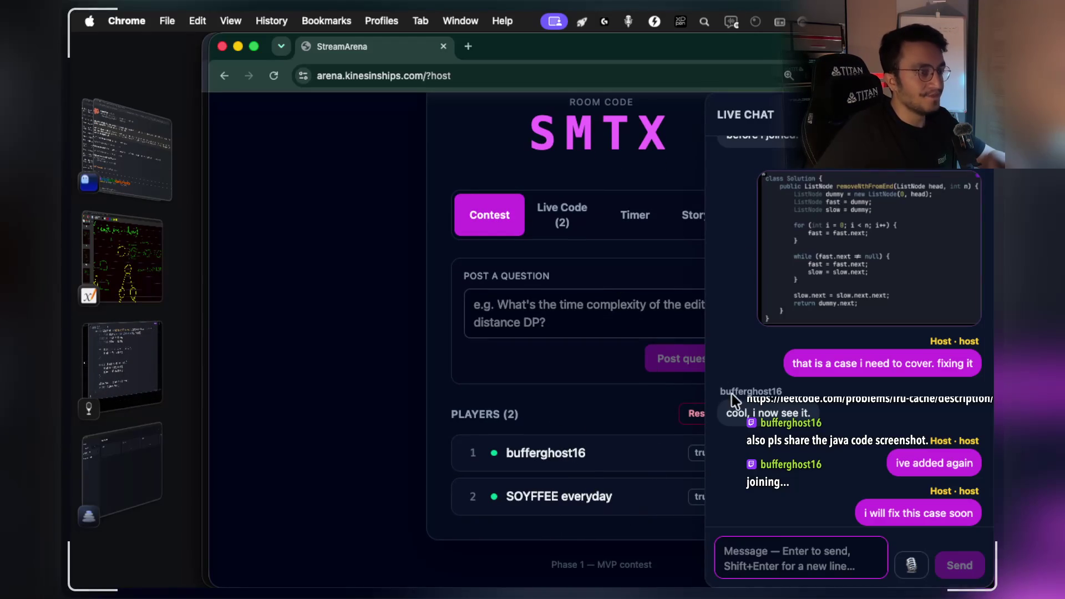
click(166, 264)
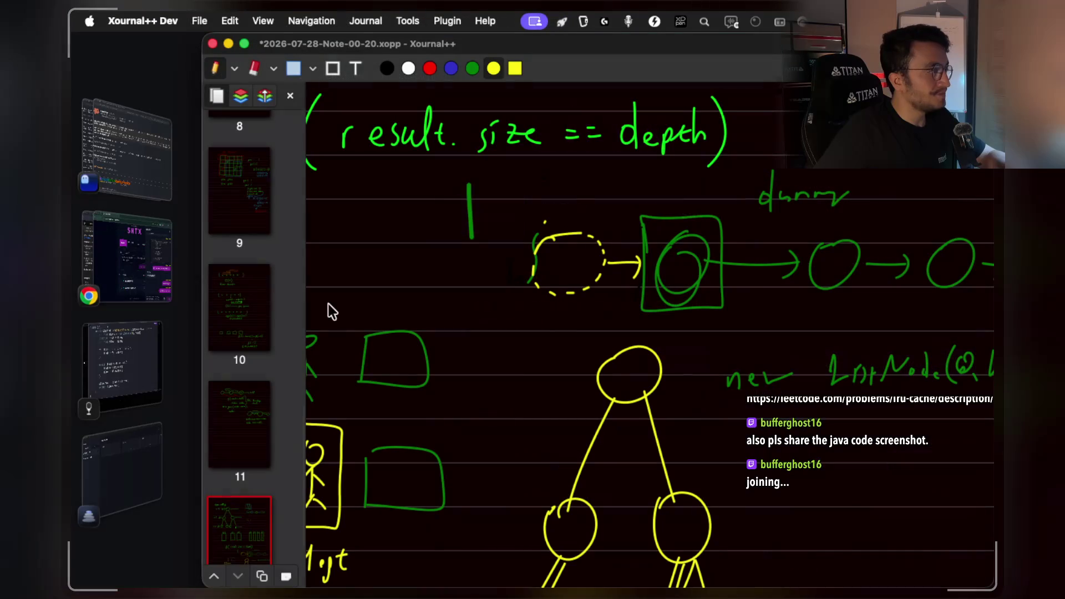
click(176, 351)
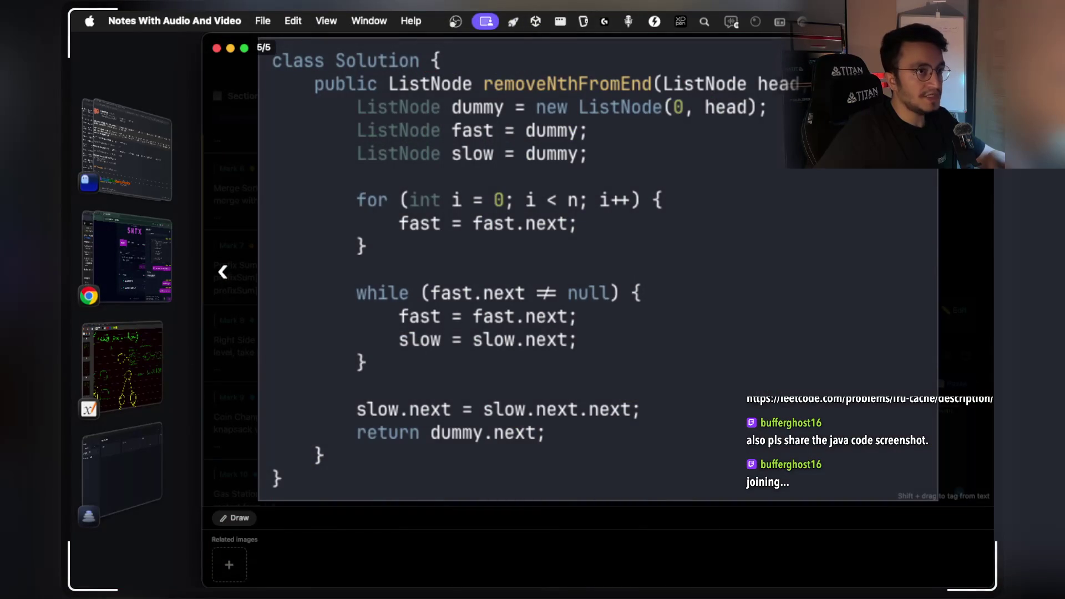
Open the visual-dummy-nodes-the-door-pattern page and zoom in on Frame 1.
key(Escape)
scroll(756, 237, down, 10)
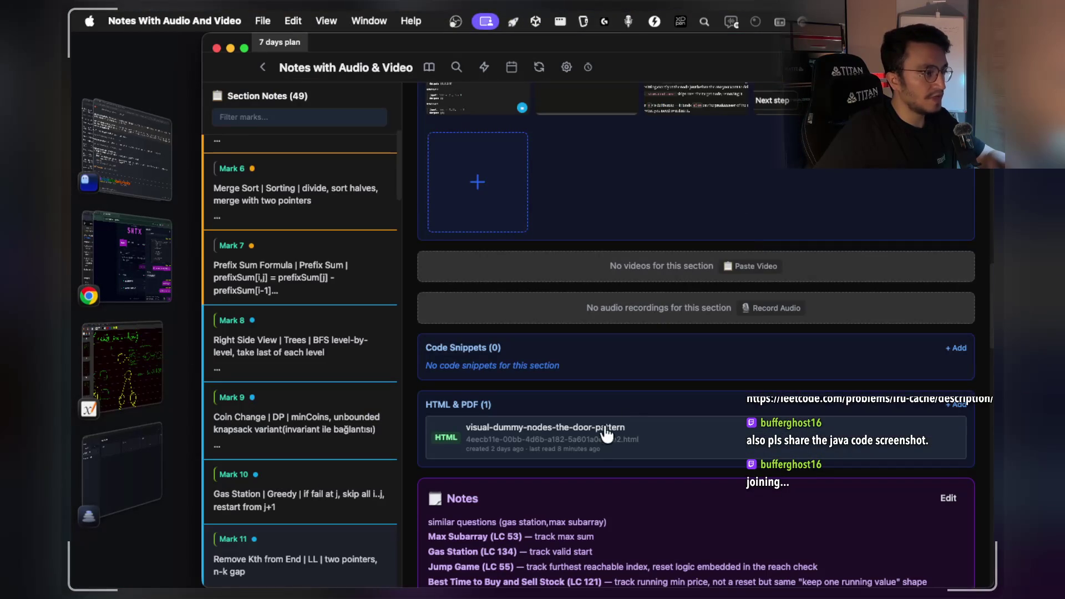
click(607, 435)
scroll(613, 349, down, 5)
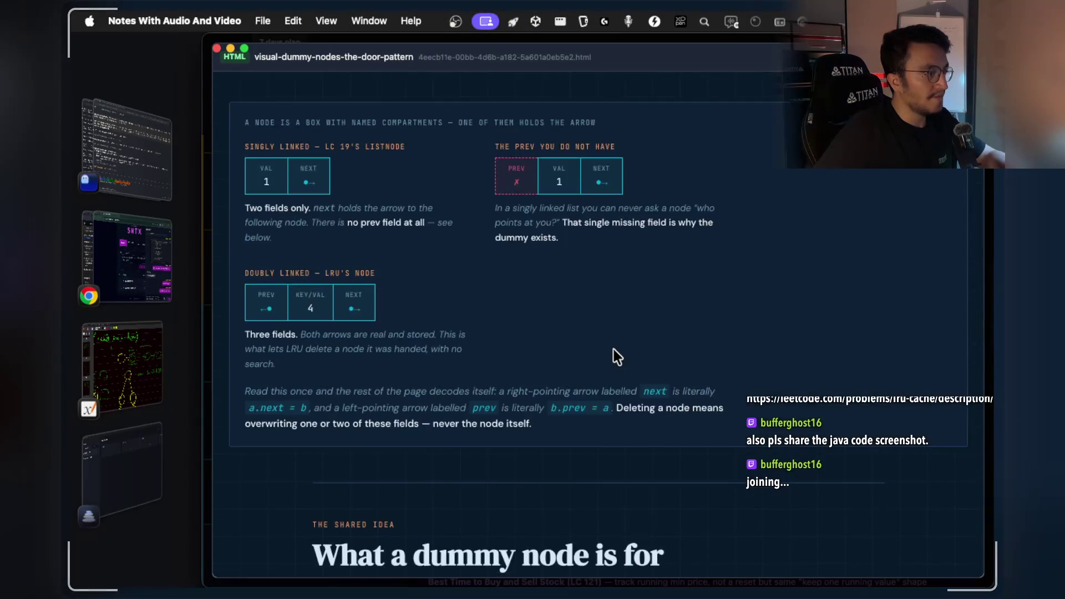
scroll(614, 349, down, 15)
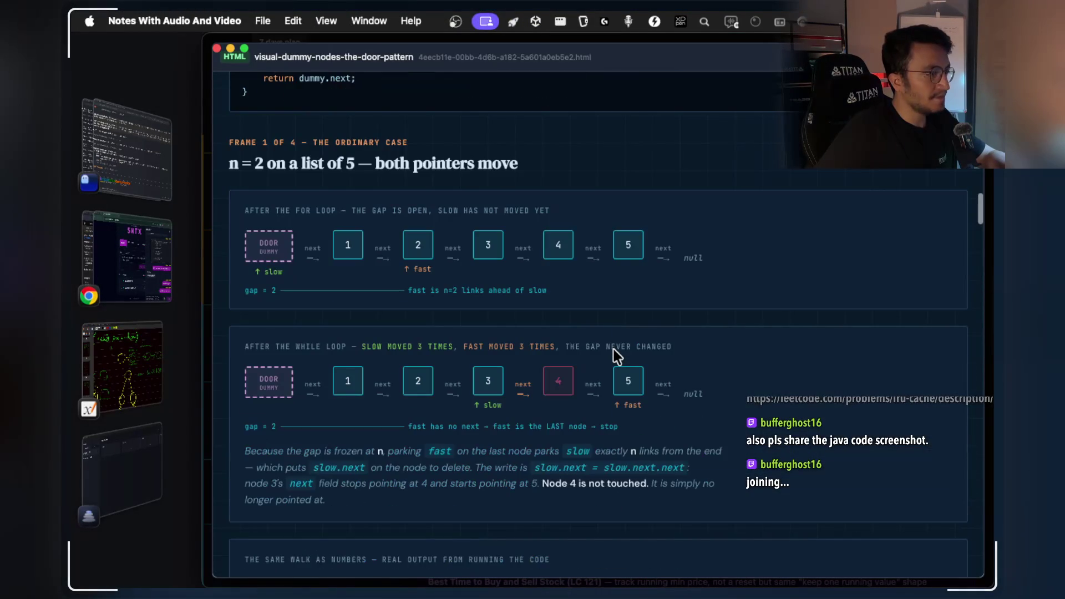
scroll(341, 256, up, 1)
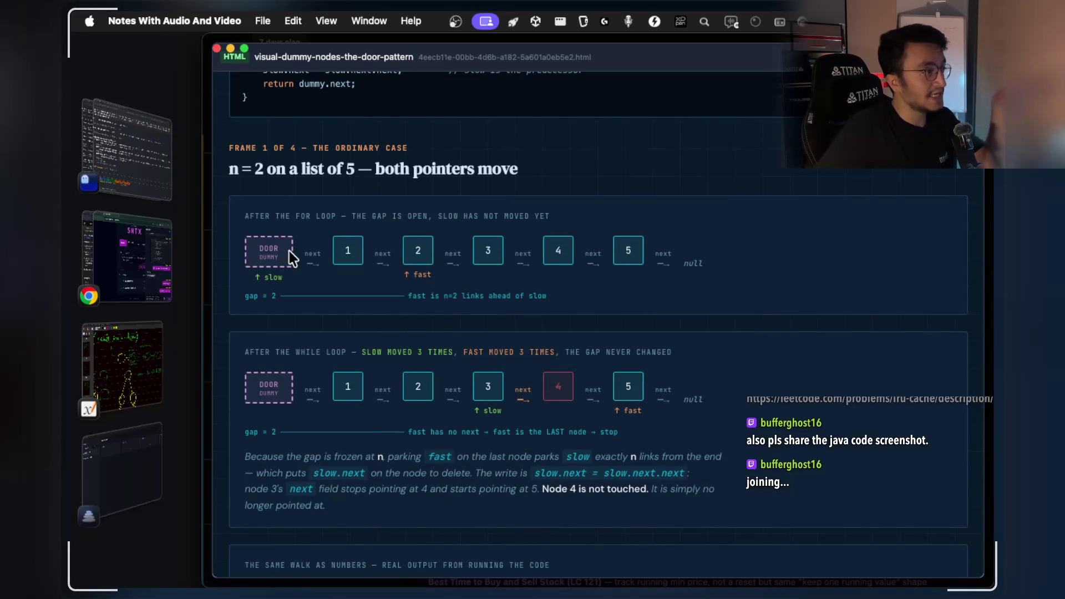
key(super+equal)
key(super+equal)
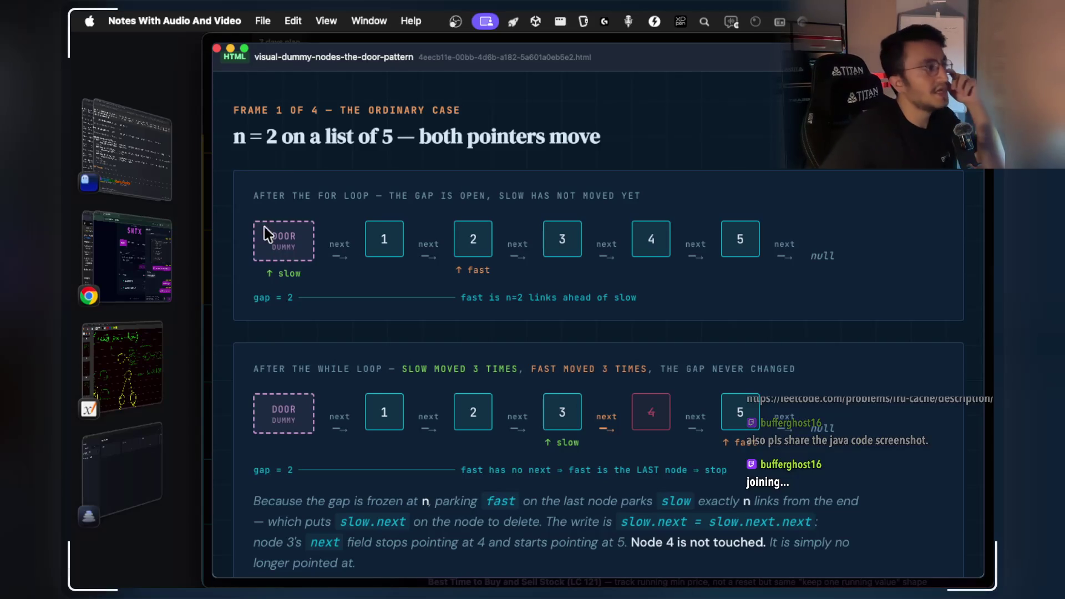
scroll(635, 245, up, 1)
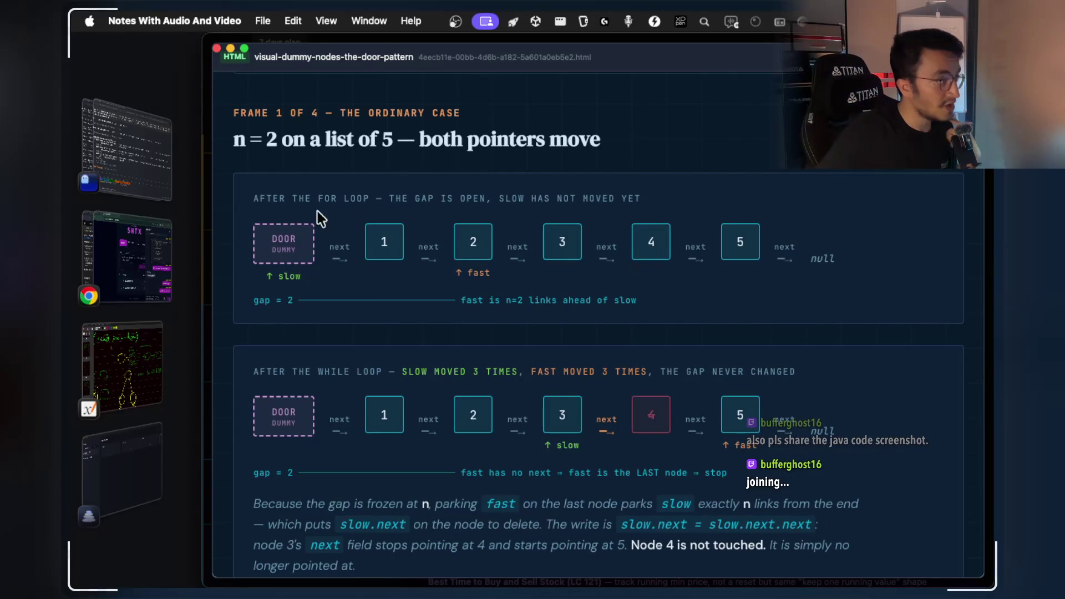
Check the enlarged Java code screenshot in the stream chat, then return to the Xournal++ notebook.
click(148, 267)
click(817, 274)
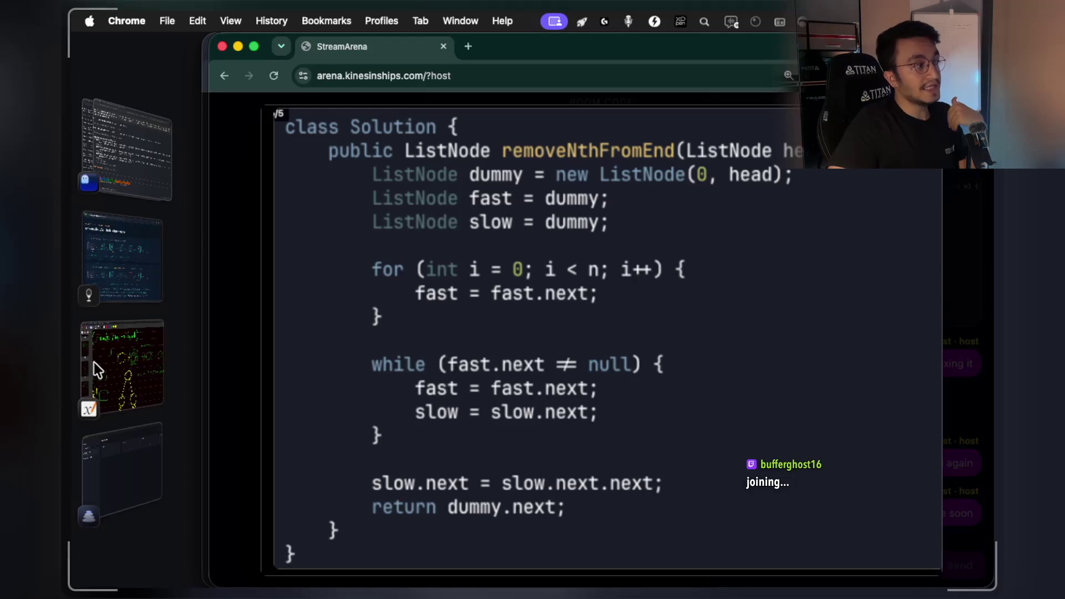
click(116, 288)
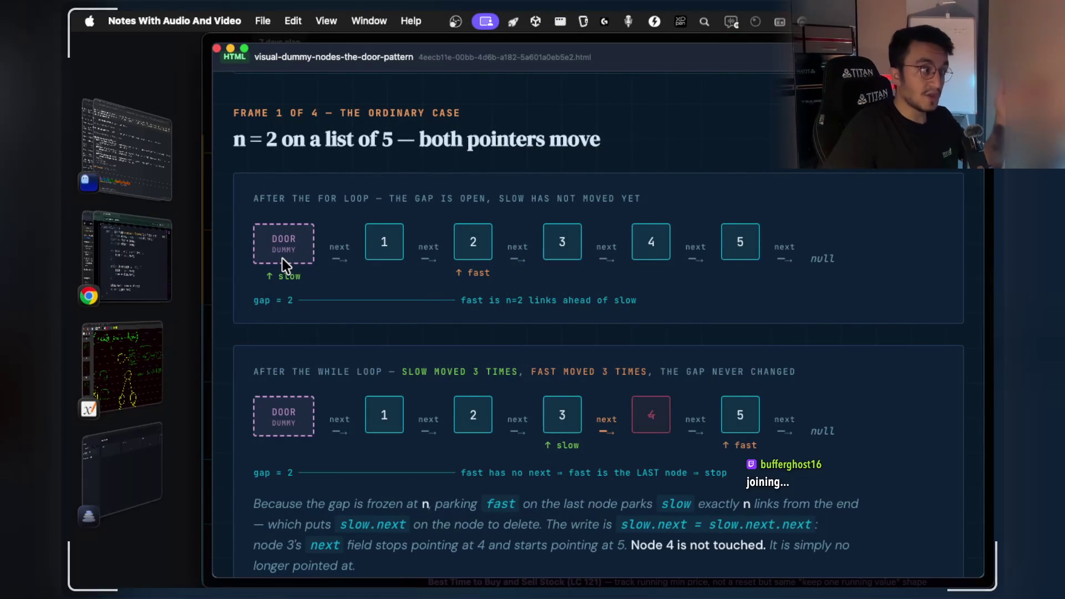
click(139, 354)
Draw a green three-node linked list with linking arrows ending in null.
scroll(708, 371, up, 3)
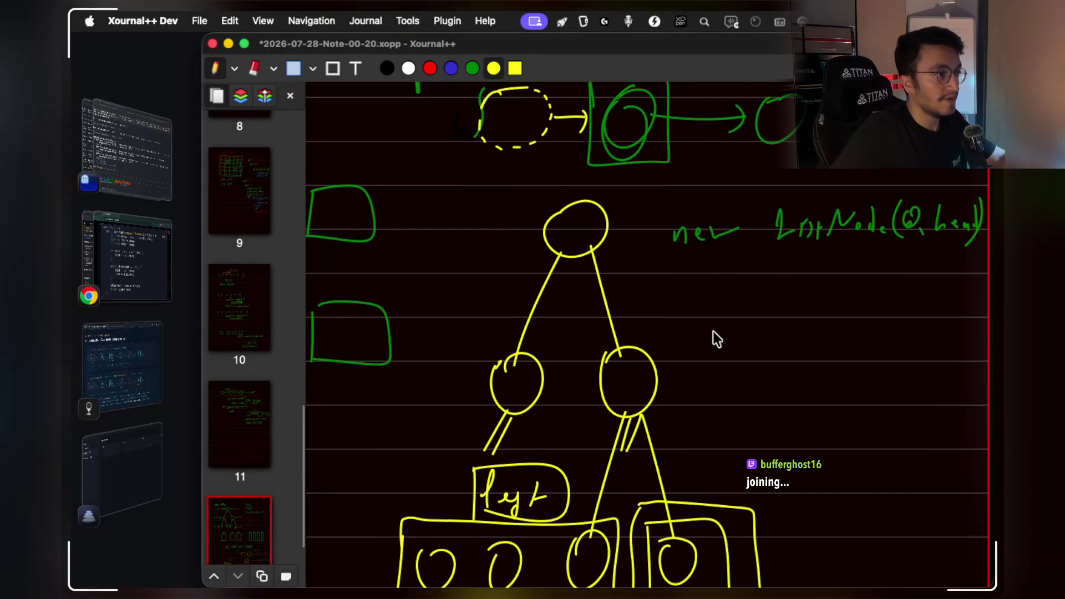
scroll(713, 331, down, 10)
scroll(713, 331, up, 15)
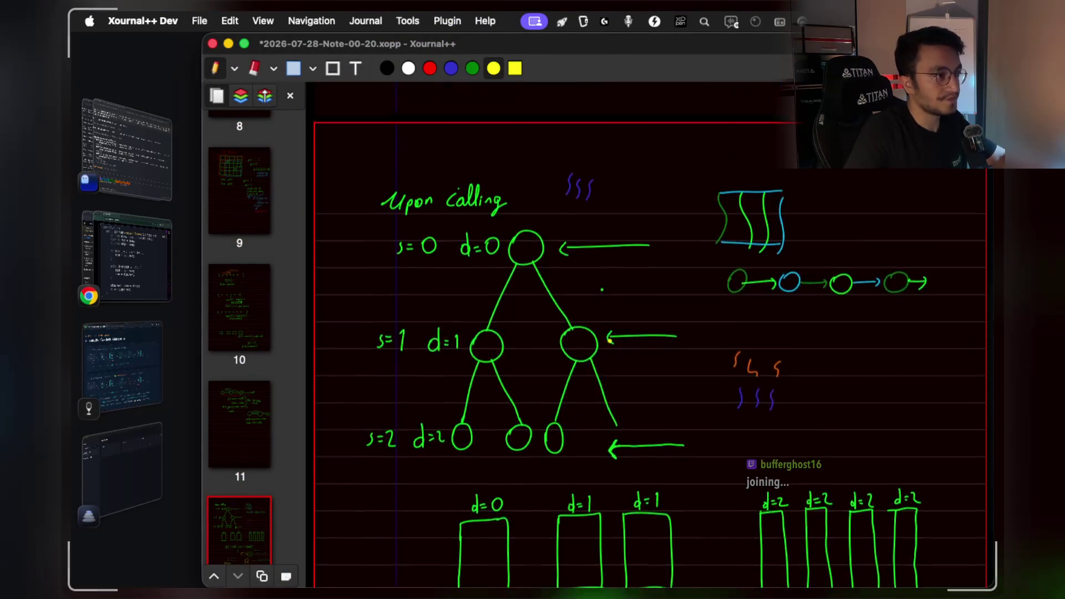
scroll(610, 345, up, 3)
ctrl+scroll(608, 344, up, 3)
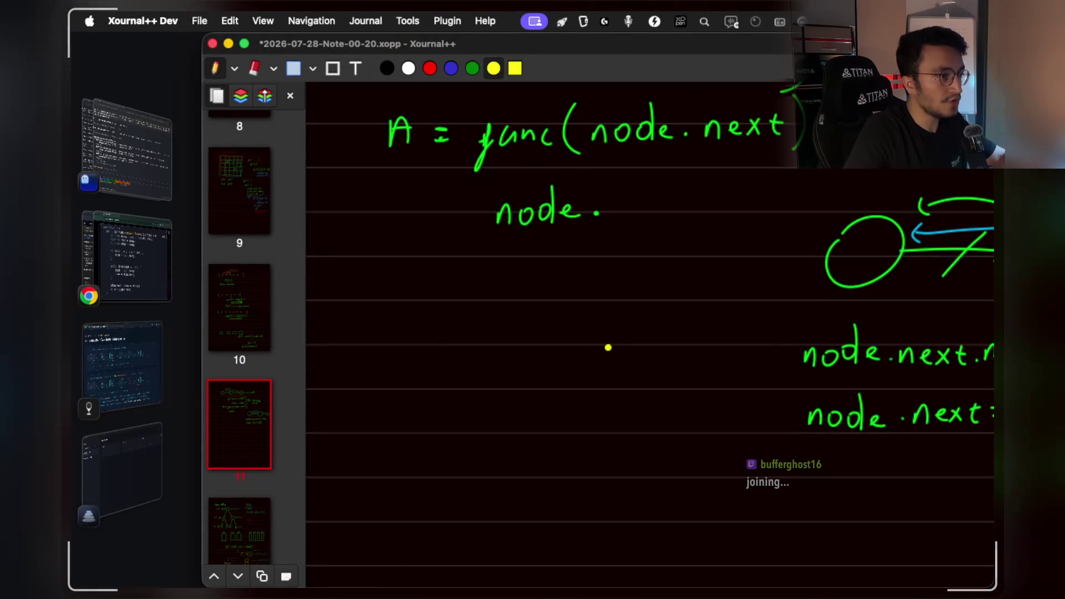
scroll(555, 277, down, 2)
click(472, 68)
scroll(482, 281, down, 2)
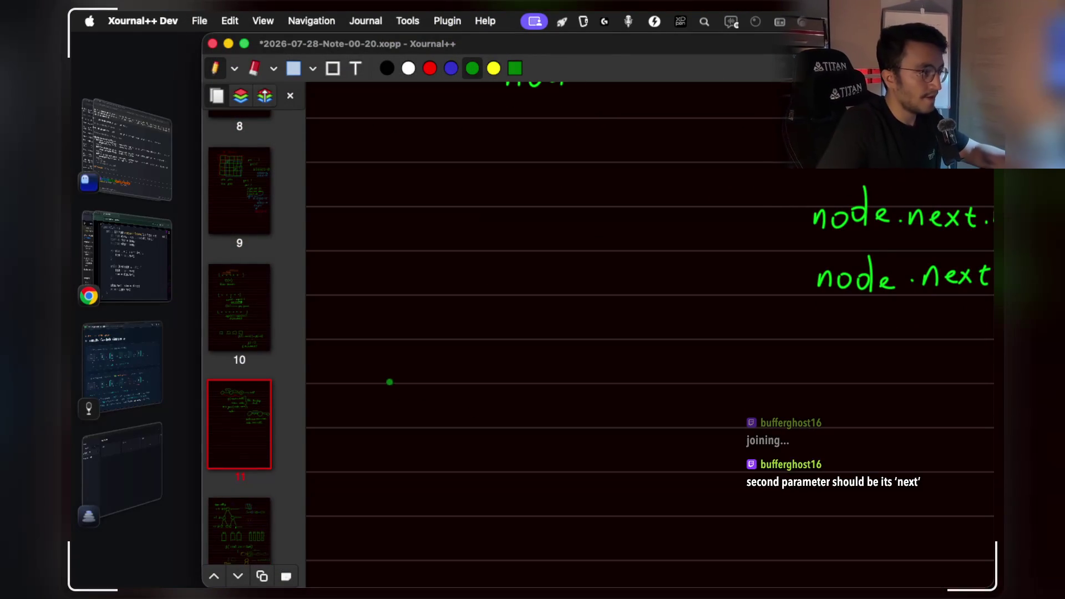
mouse_move(387, 368)
mouse_down()
mouse_move(361, 419)
mouse_move(408, 389)
mouse_up()
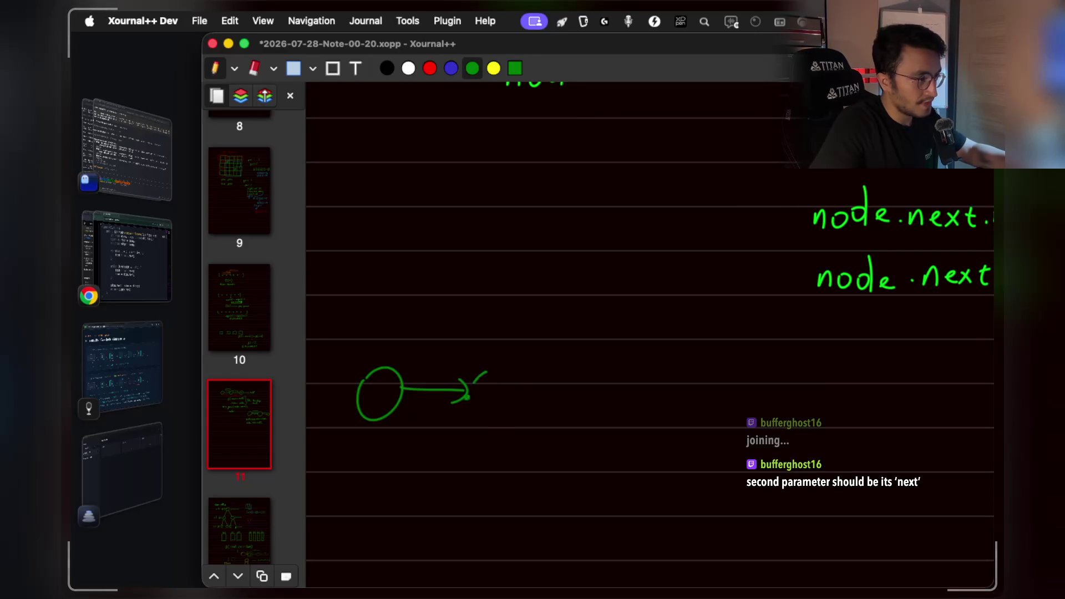
drag(474, 382, 574, 393)
click(581, 406)
mouse_move(577, 384)
mouse_down()
mouse_move(582, 395)
mouse_move(646, 393)
mouse_up()
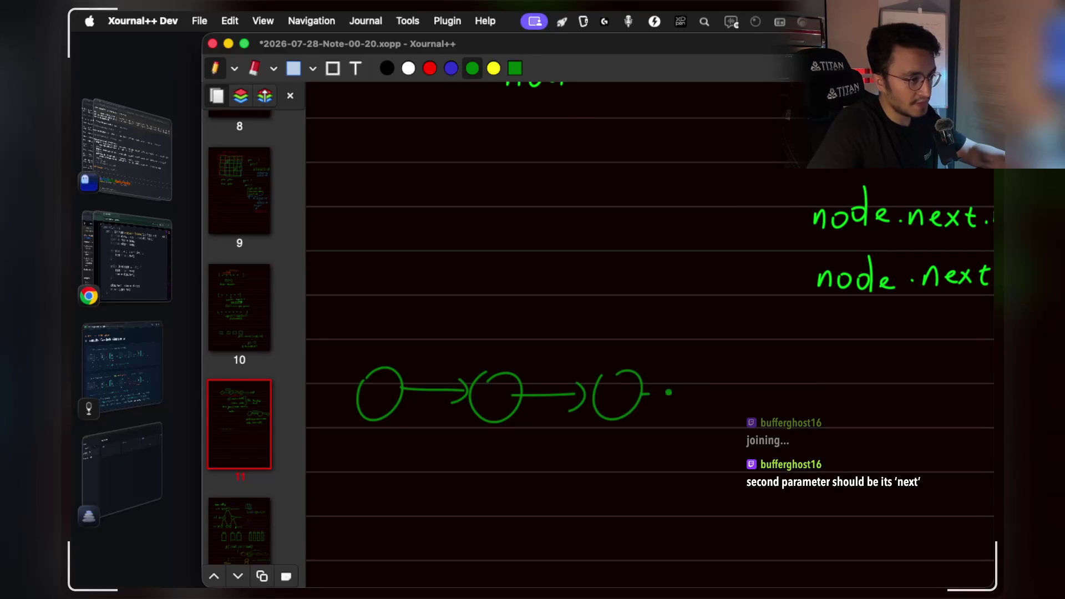
mouse_move(724, 392)
mouse_down()
mouse_move(737, 405)
mouse_move(770, 388)
mouse_up()
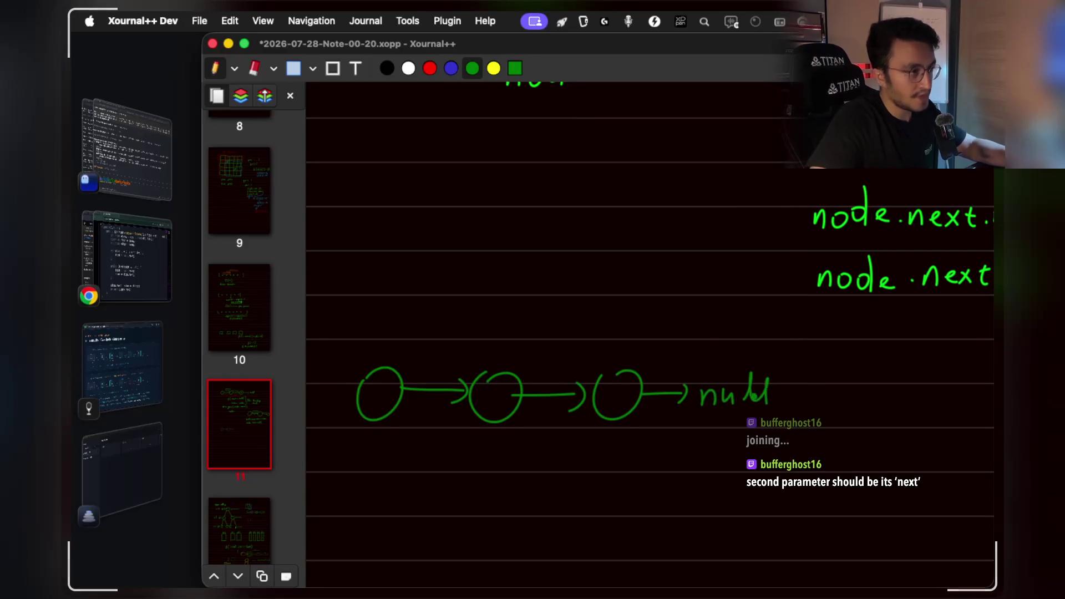
scroll(765, 388, left, 1)
scroll(765, 388, down, 1)
Add the yellow dashed dummy node with its arrowhead.
click(493, 68)
scroll(408, 375, left, 3)
scroll(408, 376, down, 1)
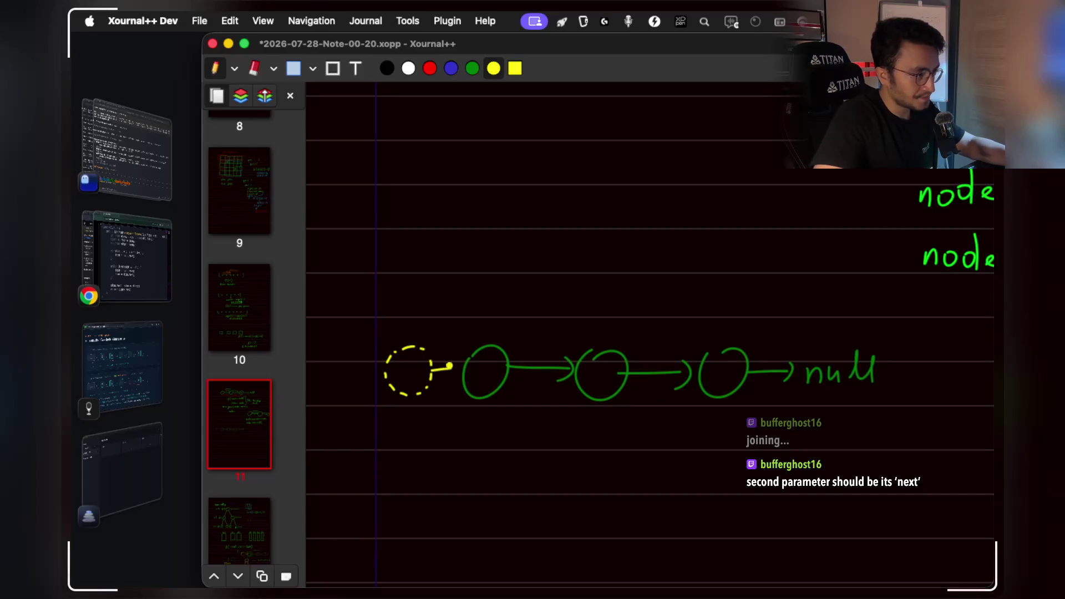
drag(447, 365, 446, 381)
Draw a green upward arrow under the dummy node labelled slow and fast.
click(472, 68)
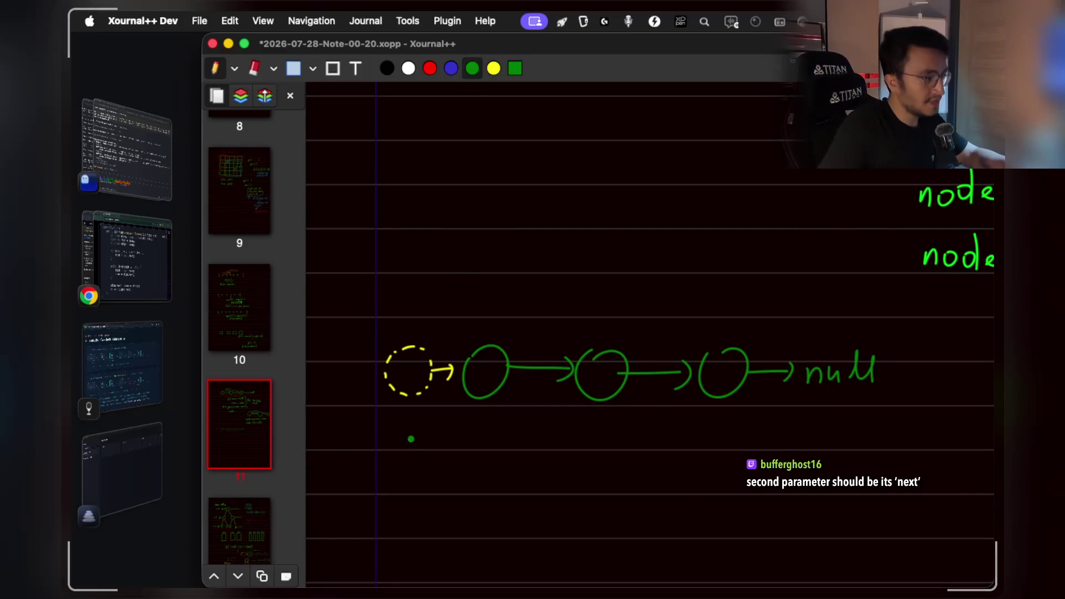
drag(405, 430, 420, 435)
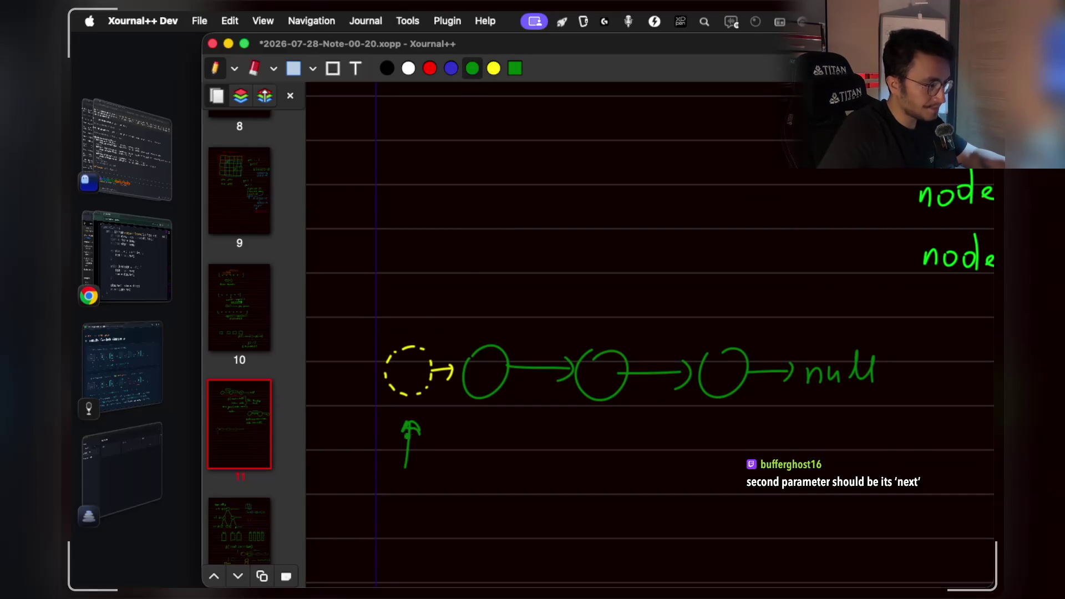
scroll(413, 440, up, 1)
scroll(409, 469, down, 3)
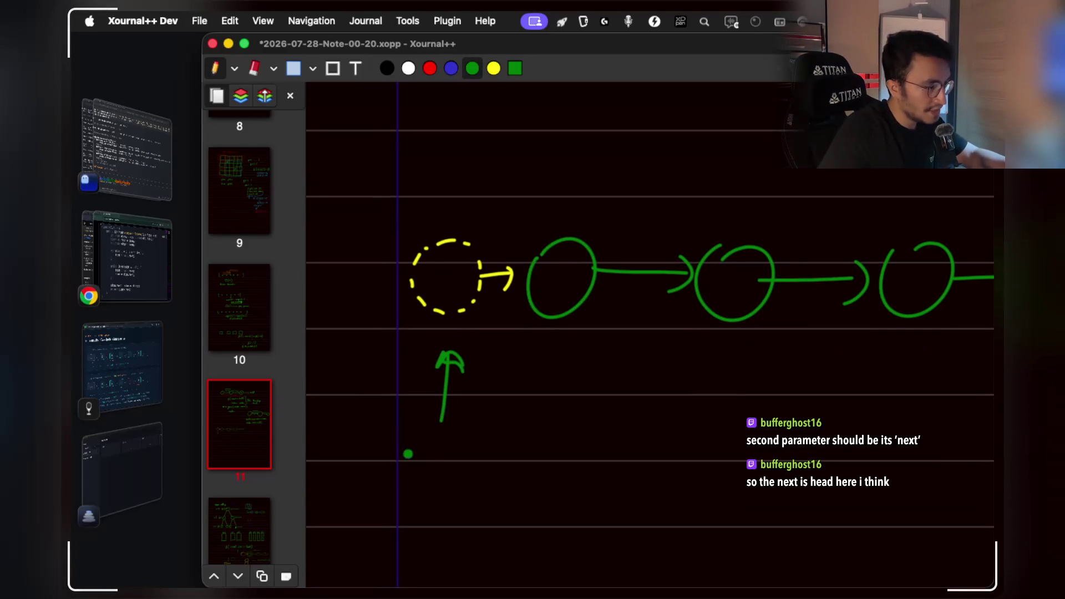
drag(420, 446, 419, 478)
drag(438, 463, 449, 461)
scroll(483, 495, down, 1)
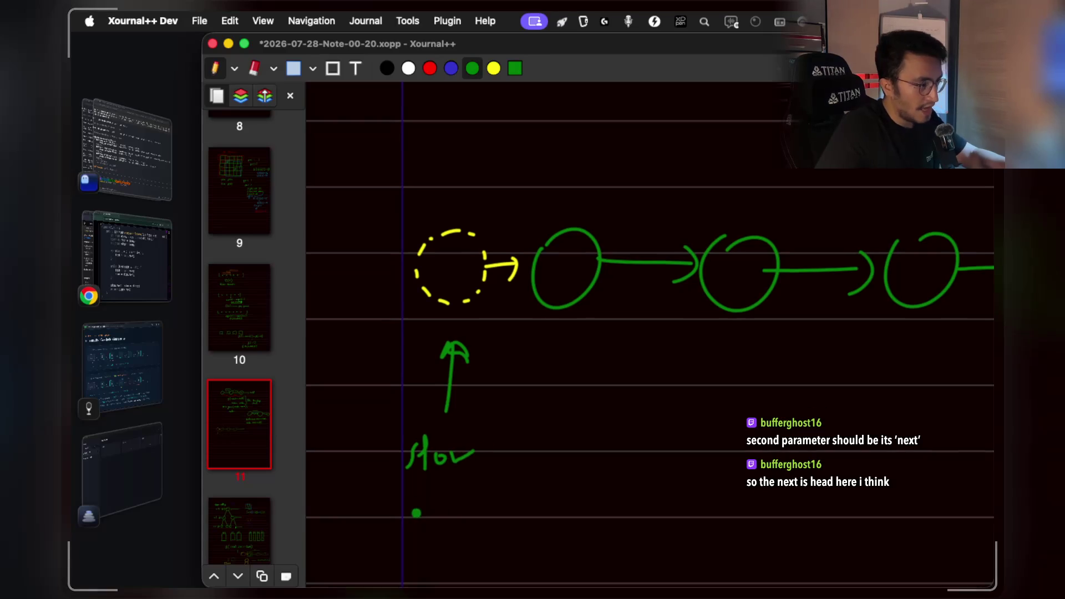
drag(414, 500, 403, 541)
mouse_move(438, 507)
mouse_down()
mouse_move(444, 524)
mouse_move(450, 518)
mouse_up()
click(455, 523)
drag(458, 505, 475, 518)
drag(470, 504, 498, 500)
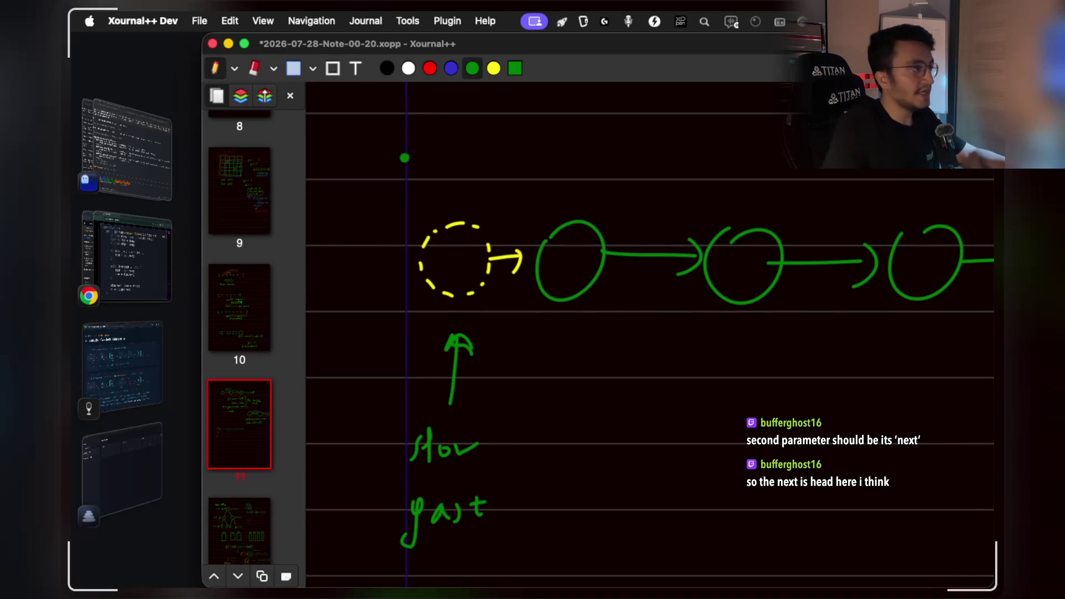
click(293, 68)
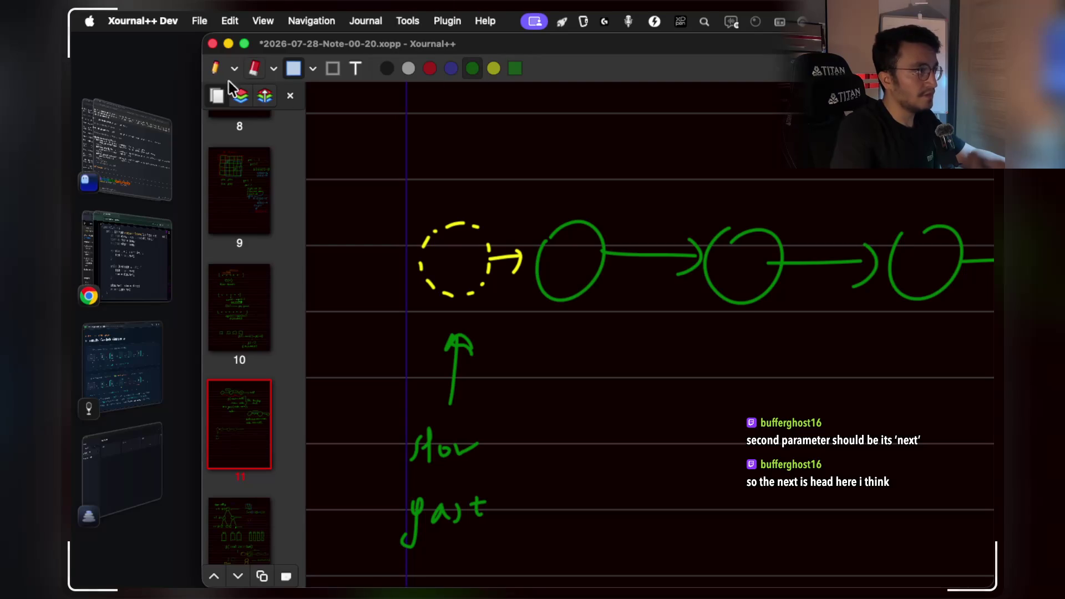
Write null after the last node and redraw the pointer line below the third node.
click(216, 67)
scroll(538, 361, right, 2)
scroll(538, 360, down, 1)
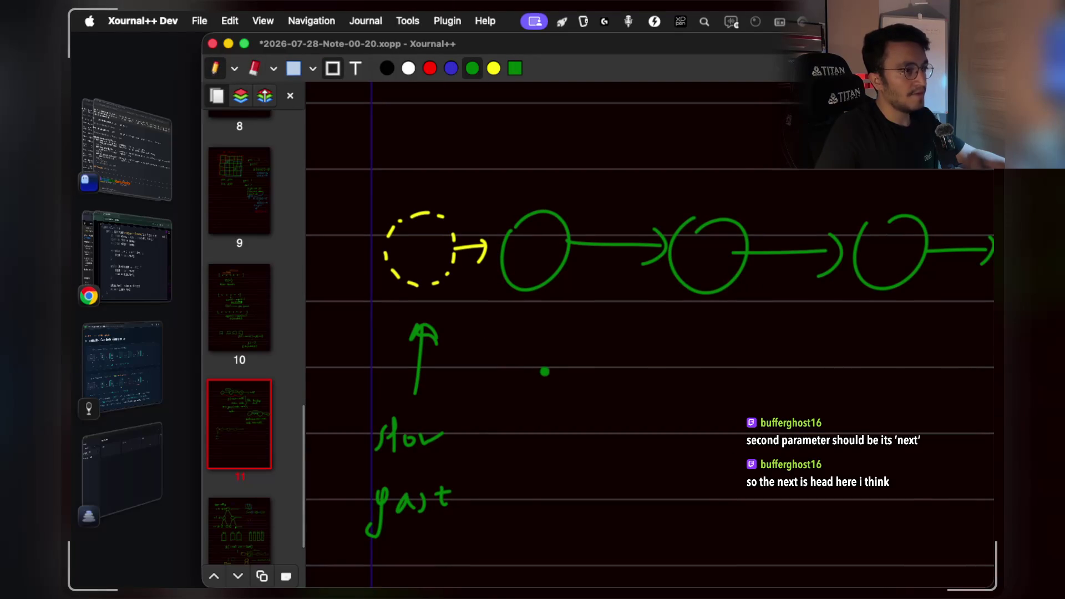
scroll(544, 372, right, 5)
mouse_move(951, 249)
mouse_down()
mouse_move(981, 250)
mouse_move(984, 238)
mouse_up()
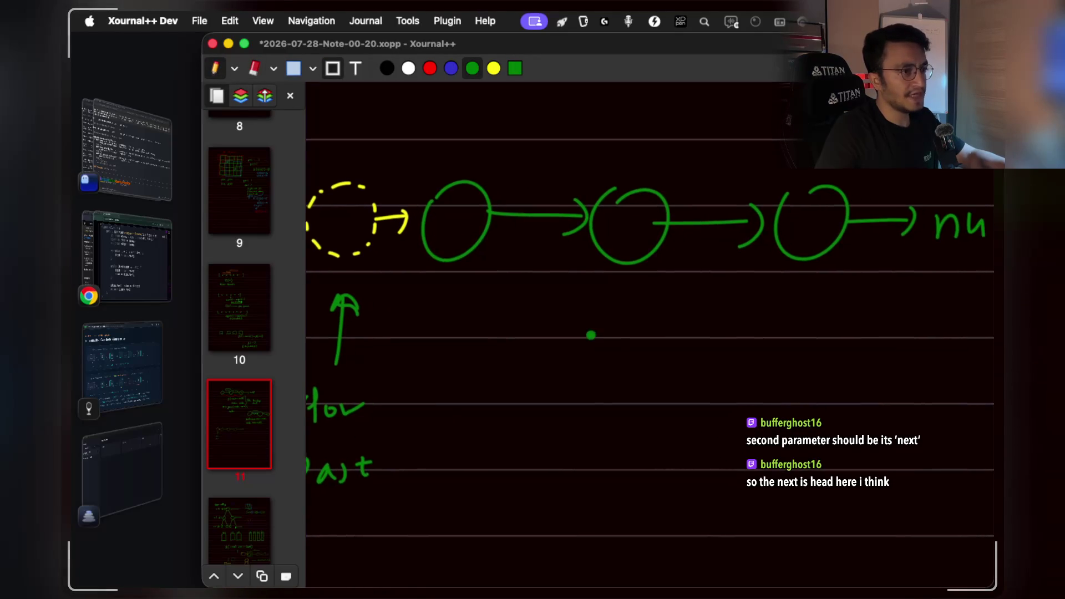
scroll(591, 335, right, 1)
scroll(591, 335, down, 1)
drag(801, 296, 801, 363)
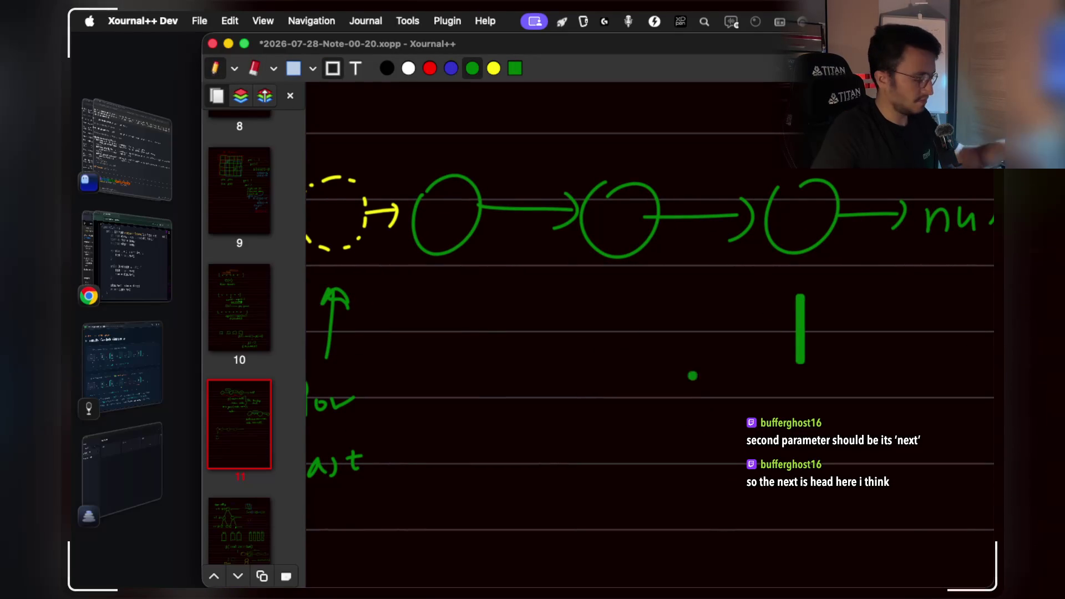
key(ctrl+z)
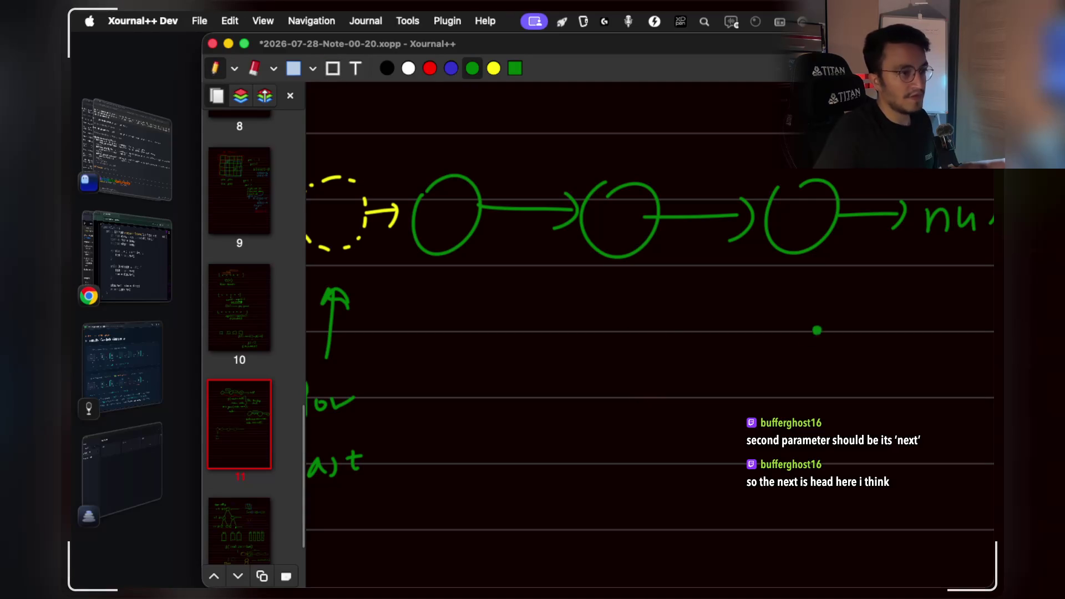
mouse_move(807, 297)
mouse_down()
mouse_move(809, 373)
mouse_move(822, 304)
mouse_up()
Draw a green pointer arrow under the first real node.
scroll(820, 277, right, 3)
scroll(821, 277, down, 1)
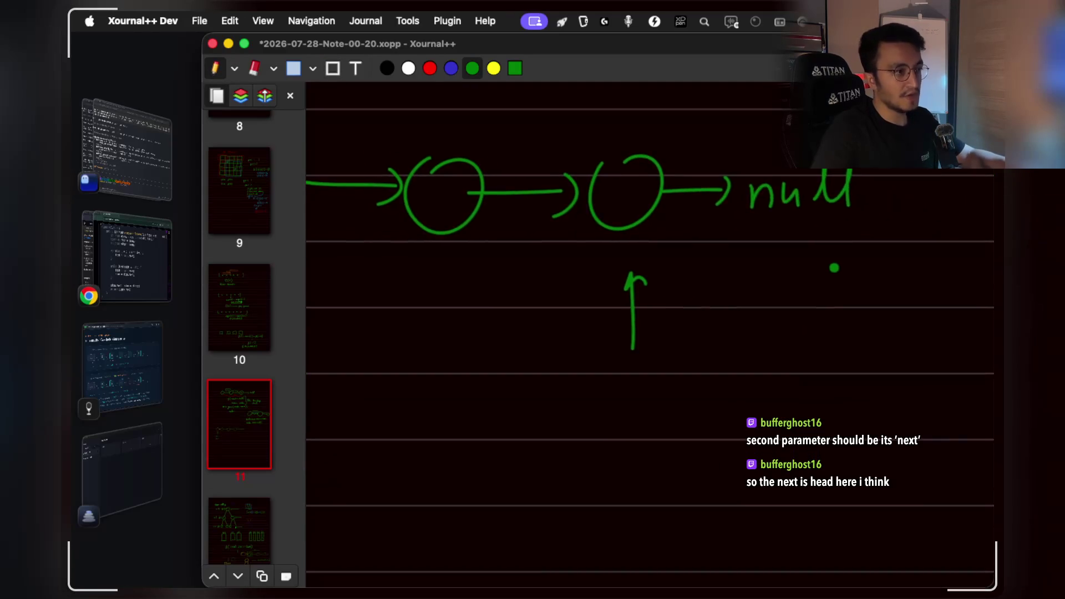
scroll(791, 307, left, 2)
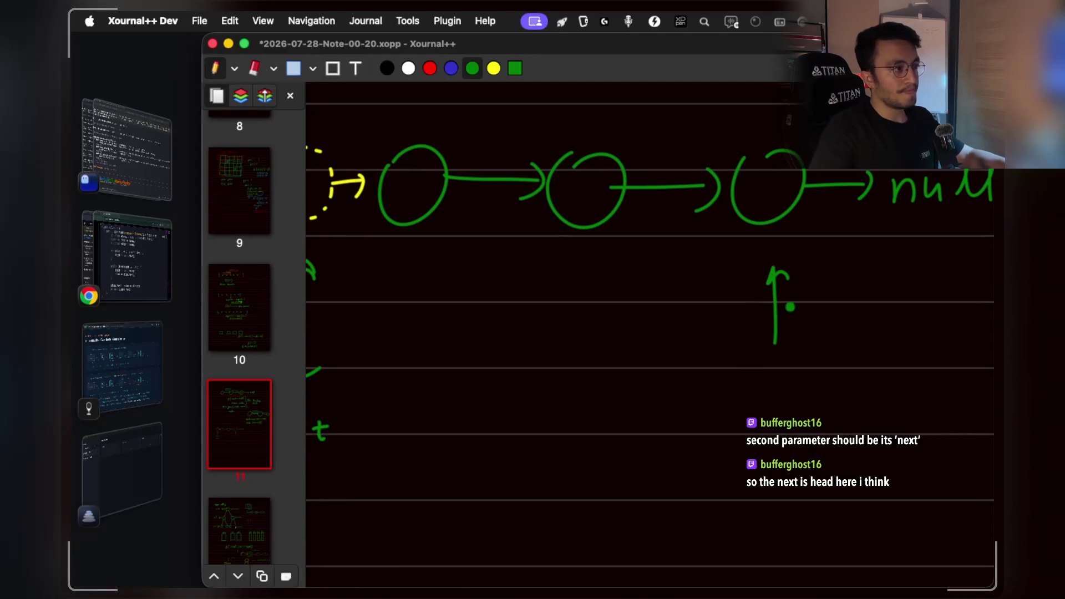
scroll(610, 321, right, 1)
scroll(428, 332, left, 4)
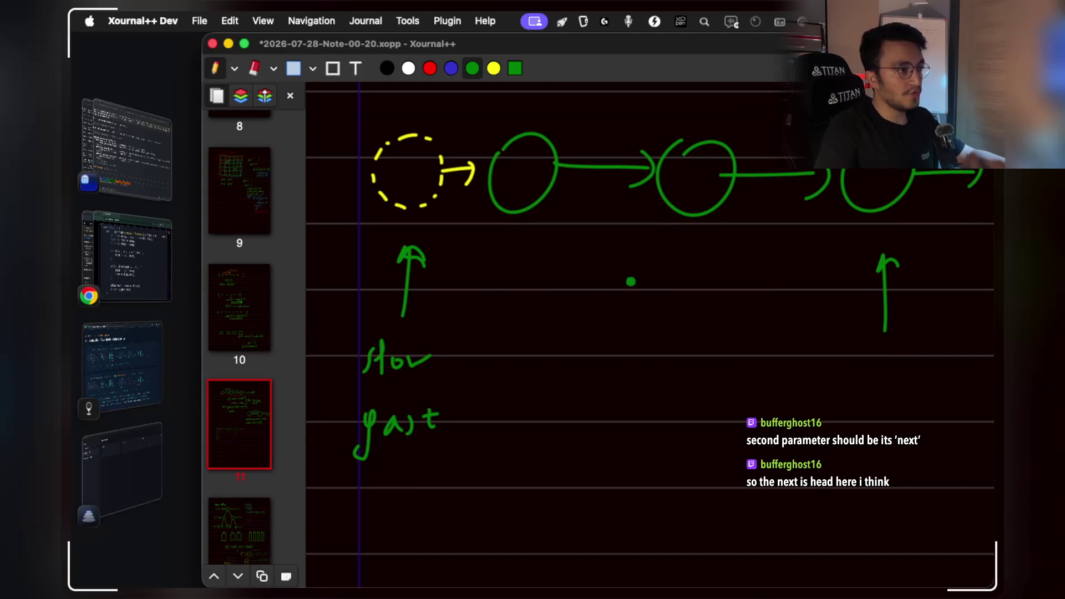
mouse_move(522, 251)
mouse_down()
mouse_move(522, 302)
mouse_move(530, 270)
mouse_up()
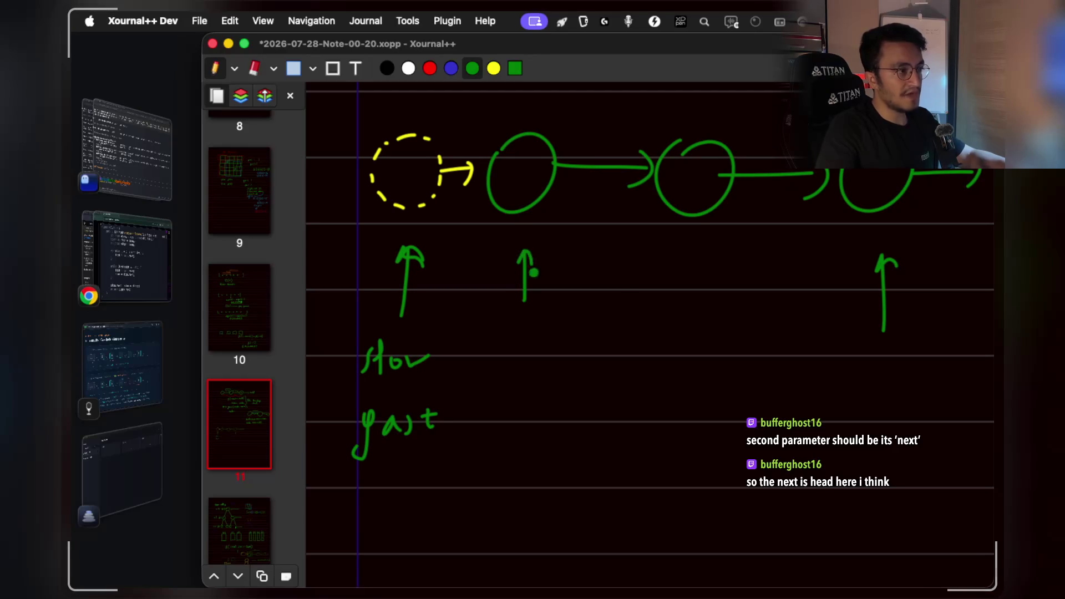
scroll(571, 238, up, 3)
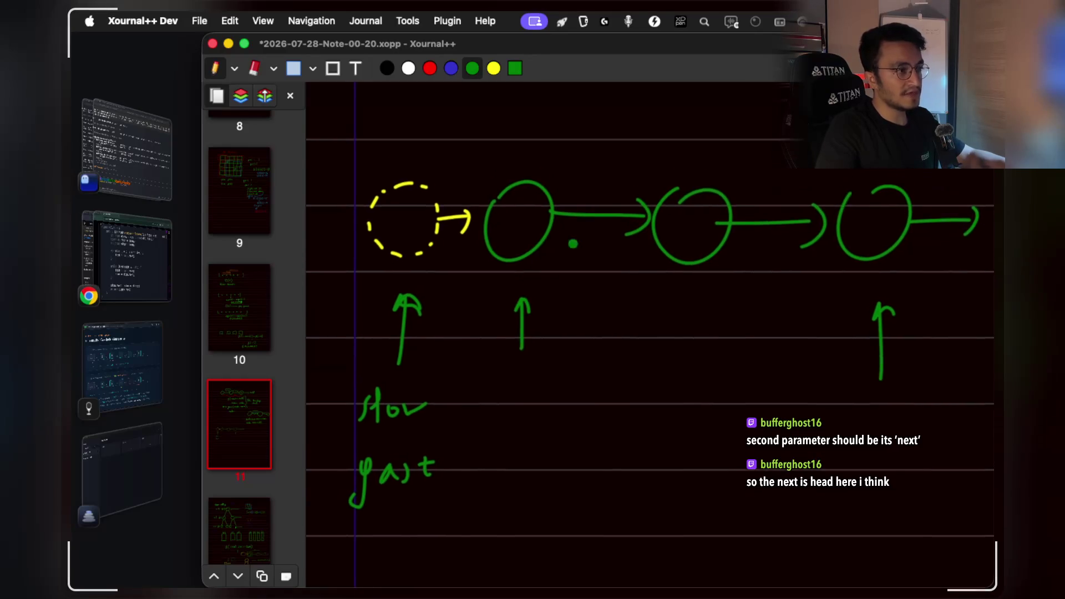
In yellow, box the third node and write slow and fast under the arrows.
click(494, 68)
mouse_move(633, 188)
mouse_down()
mouse_move(673, 290)
mouse_move(720, 209)
mouse_move(649, 173)
mouse_move(632, 192)
mouse_up()
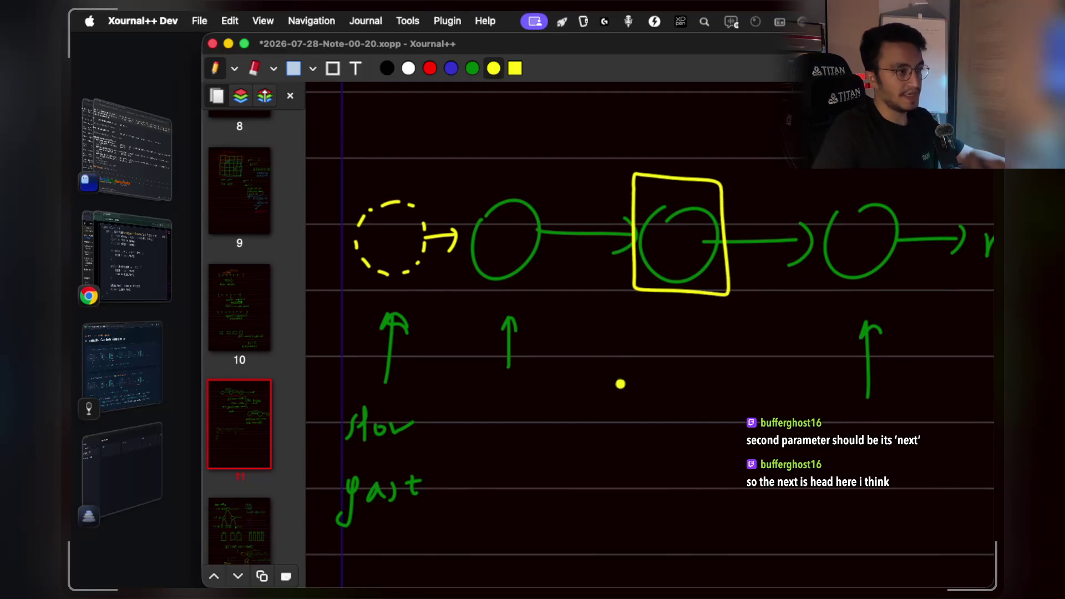
mouse_move(483, 392)
mouse_down()
mouse_move(488, 415)
mouse_move(549, 405)
mouse_up()
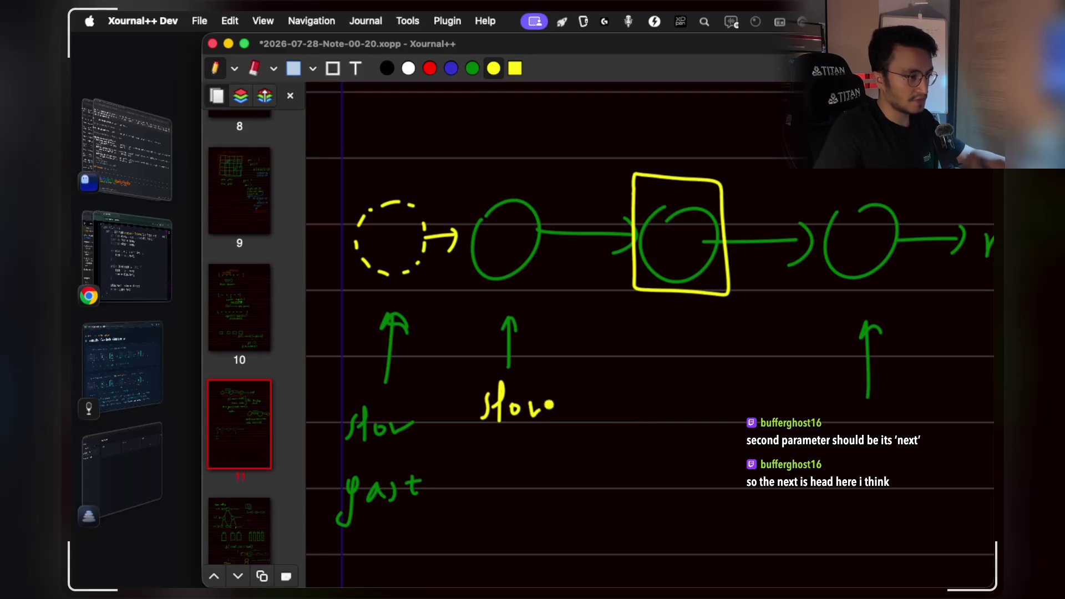
scroll(782, 422, right, 3)
drag(783, 430, 772, 449)
mouse_move(799, 411)
mouse_down()
mouse_move(807, 426)
mouse_move(839, 426)
mouse_up()
drag(833, 411, 847, 409)
drag(853, 408, 852, 409)
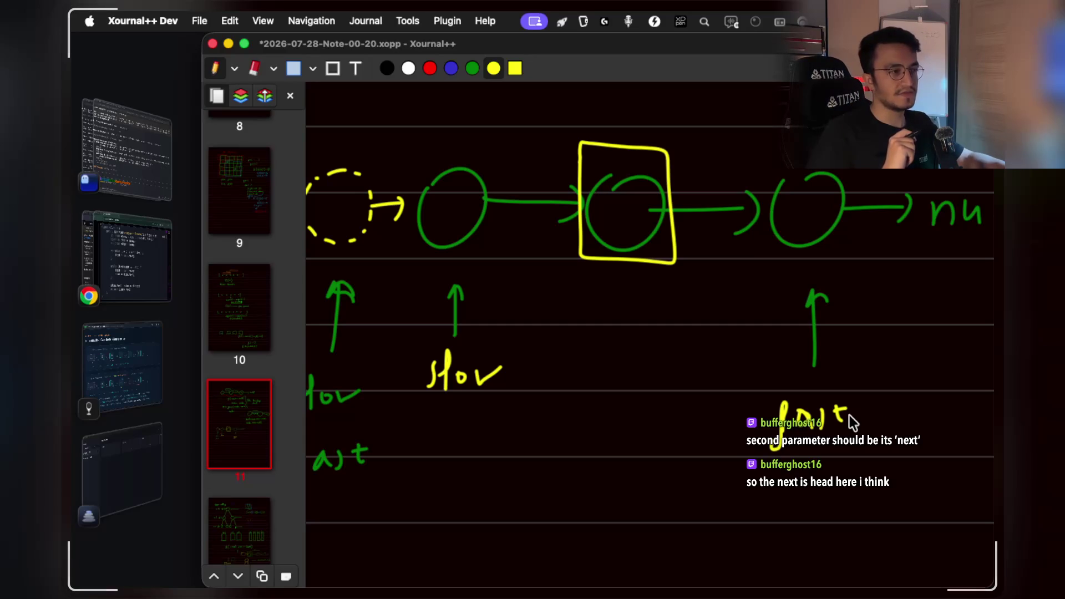
Bring Chrome's StreamArena page with the enlarged Java removeNthFromEnd code to the front.
click(127, 368)
click(147, 272)
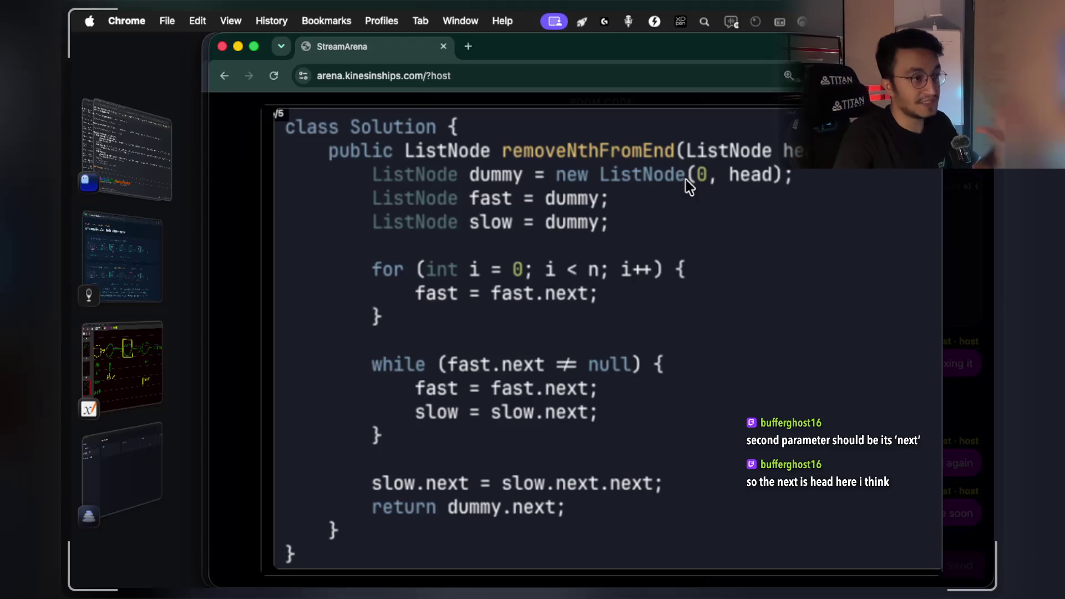
Switch to the notes app's door-pattern page showing Frame 1: n = 2 on a list of 5.
click(115, 304)
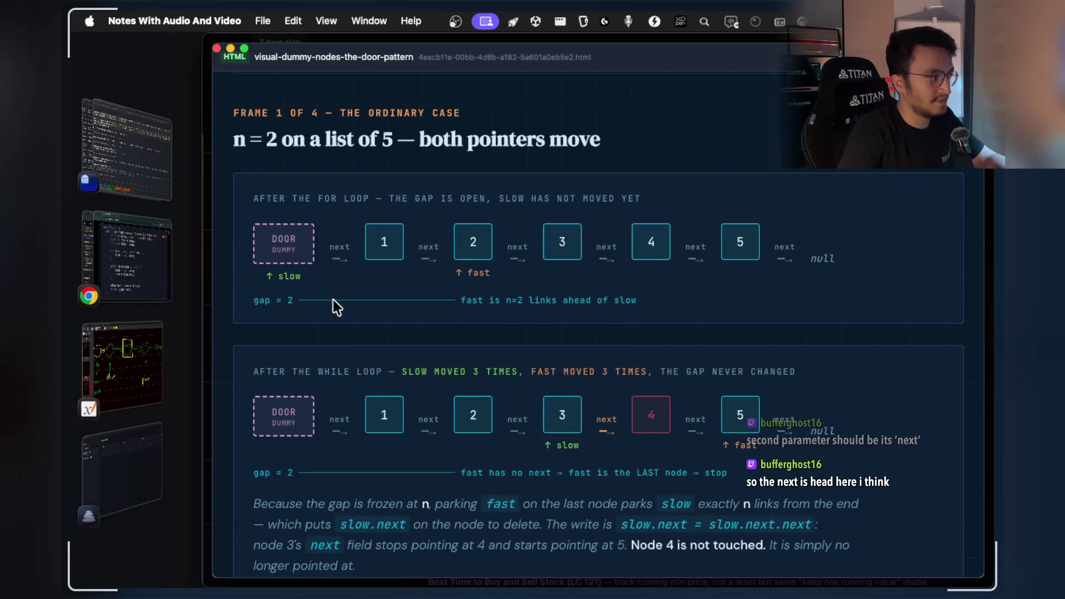
Skim the full-screen dummy-node HTML page, then exit it back to the section's notes page.
scroll(379, 415, down, 5)
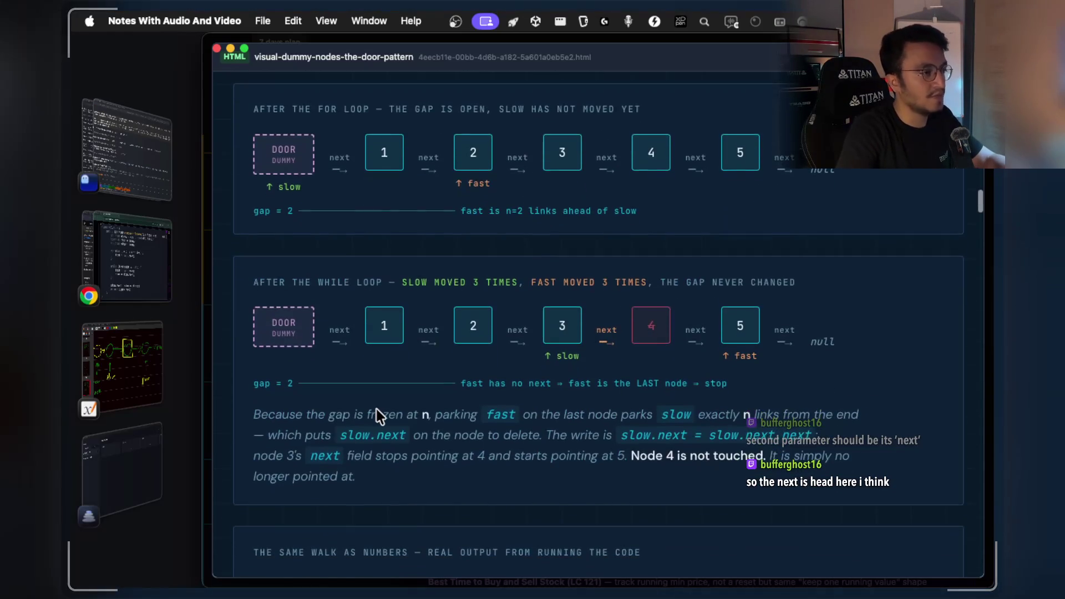
scroll(379, 415, down, 9)
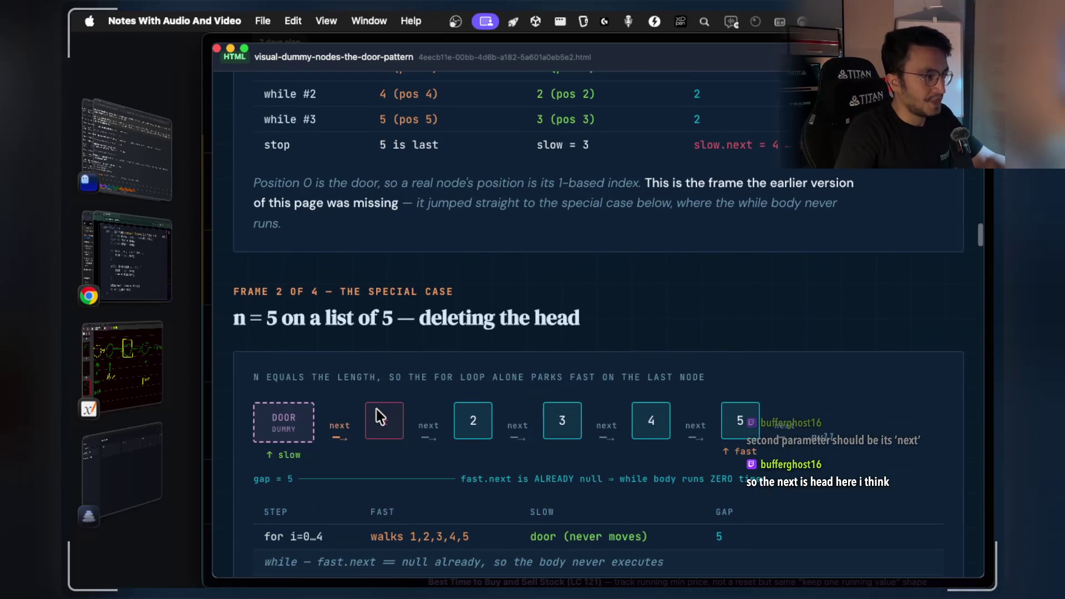
scroll(378, 415, up, 6)
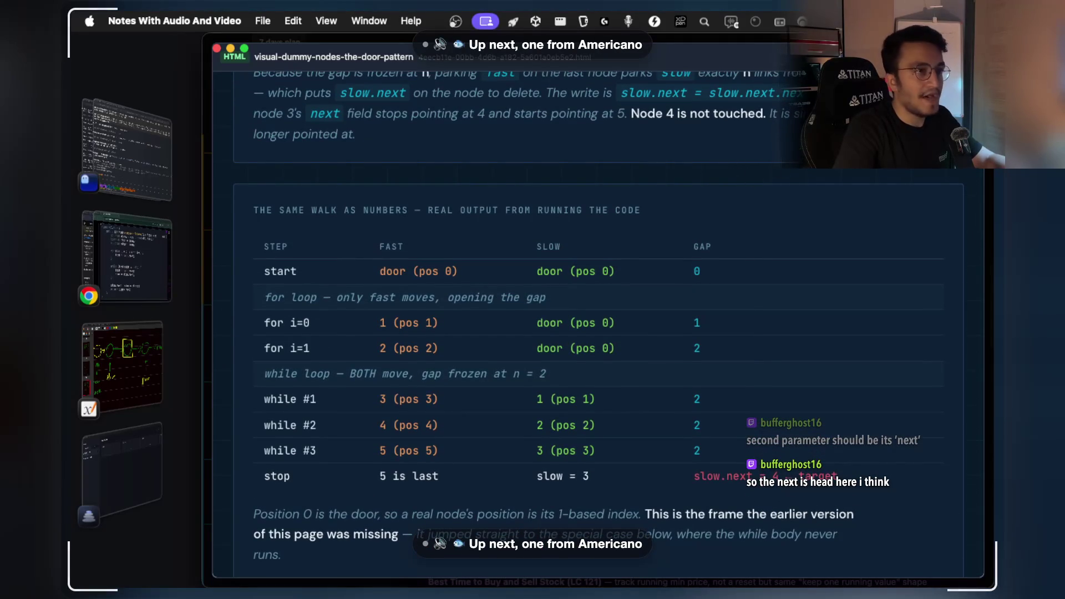
key(Escape)
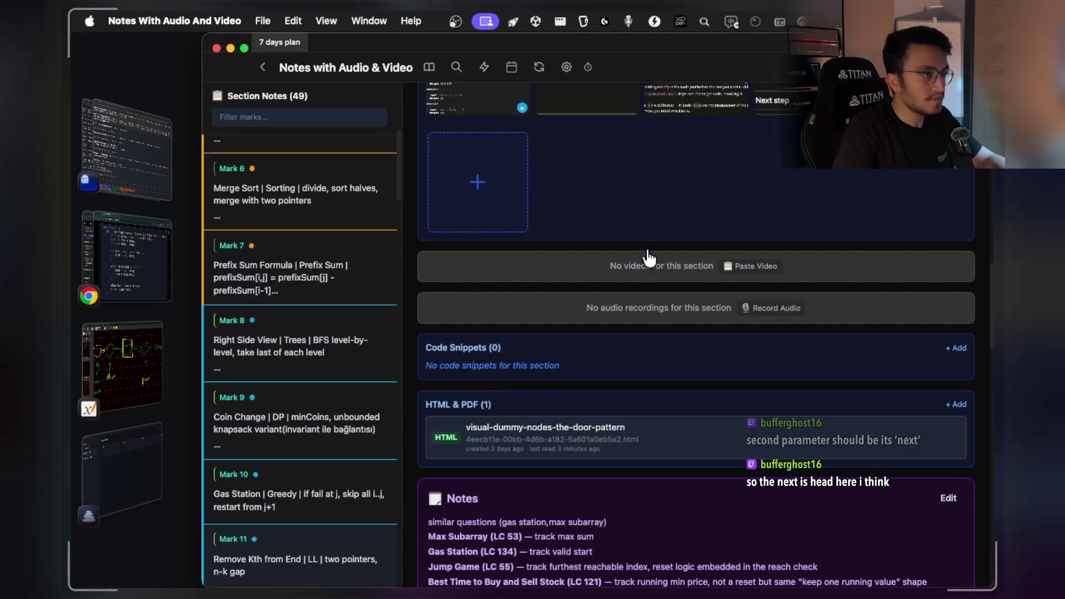
scroll(649, 256, up, 4)
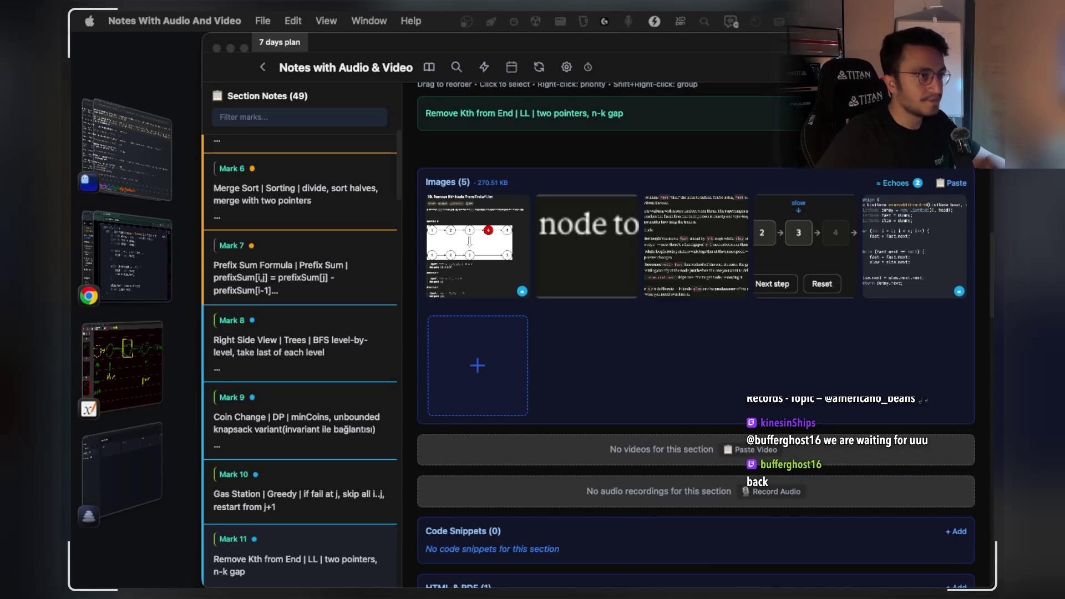
scroll(768, 314, up, 5)
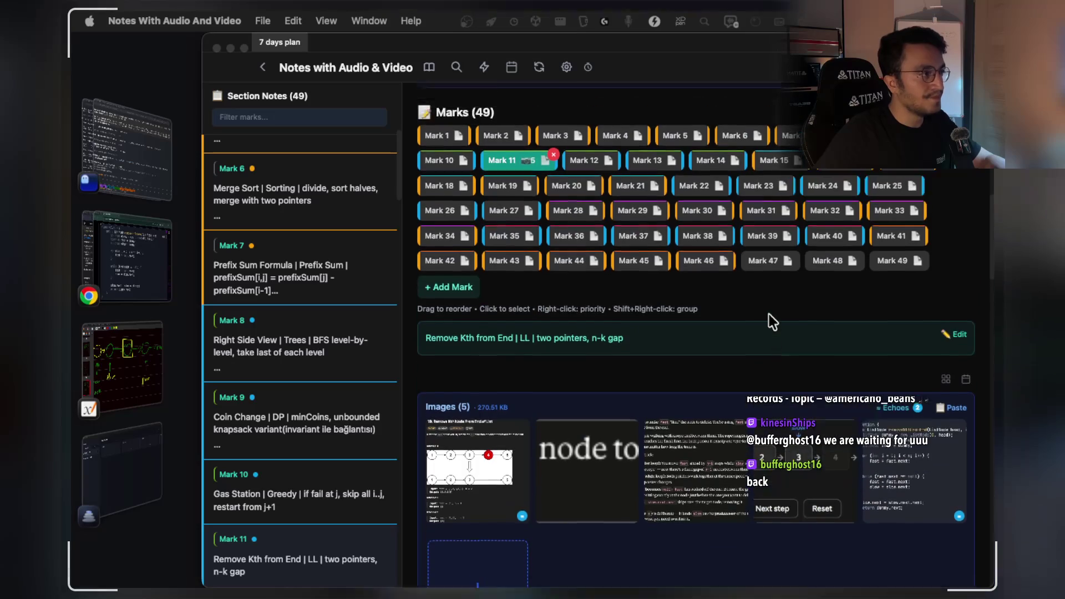
scroll(333, 189, up, 6)
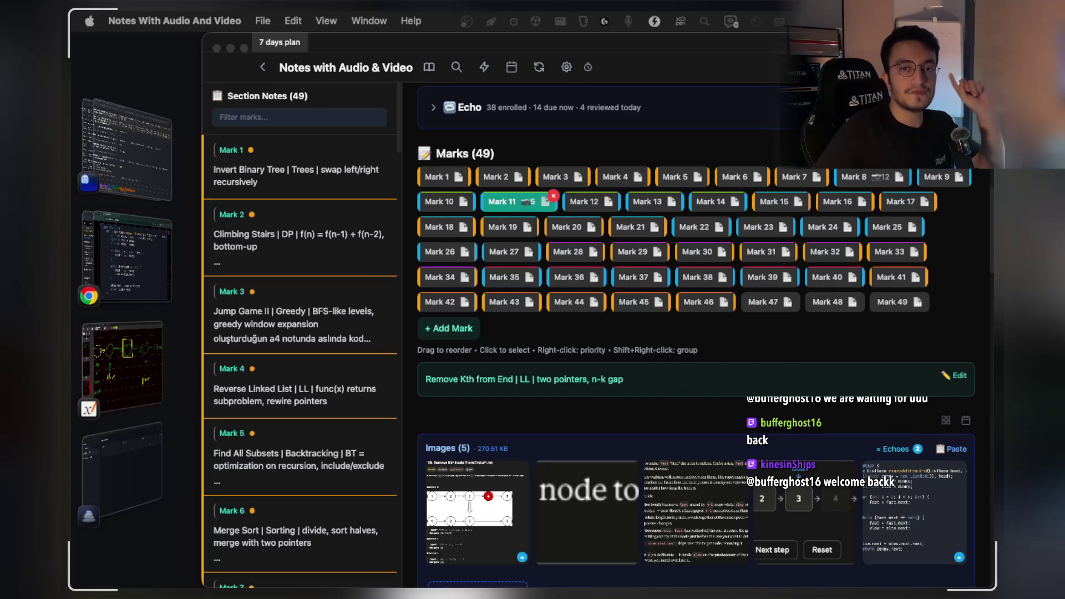
scroll(867, 199, up, 3)
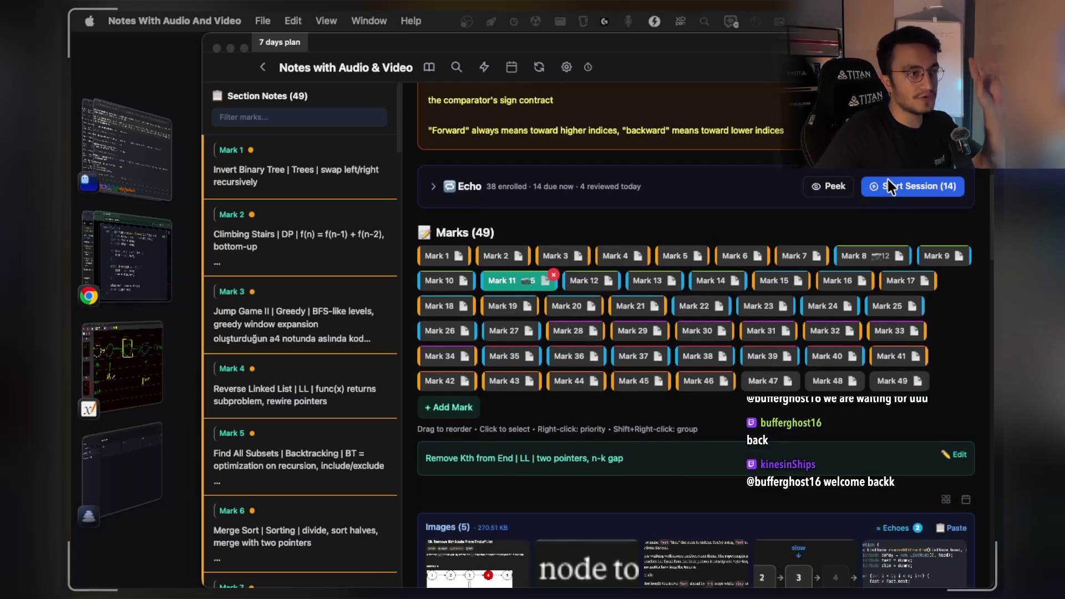
Start a review of the due cards and read the masked blocks on the removeNthFromEnd code card.
click(894, 191)
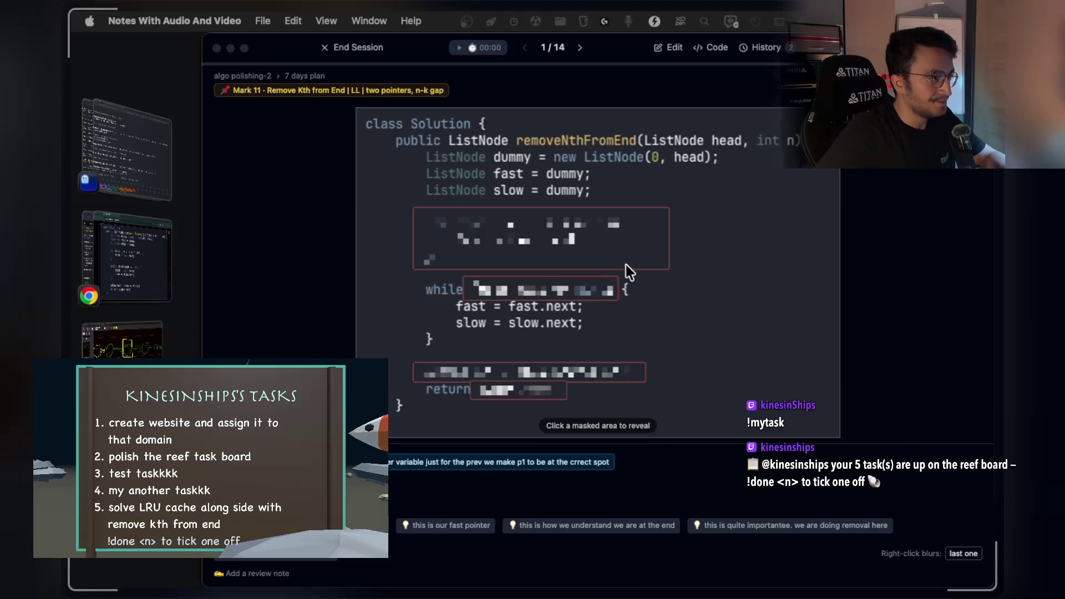
mouse_move(460, 265)
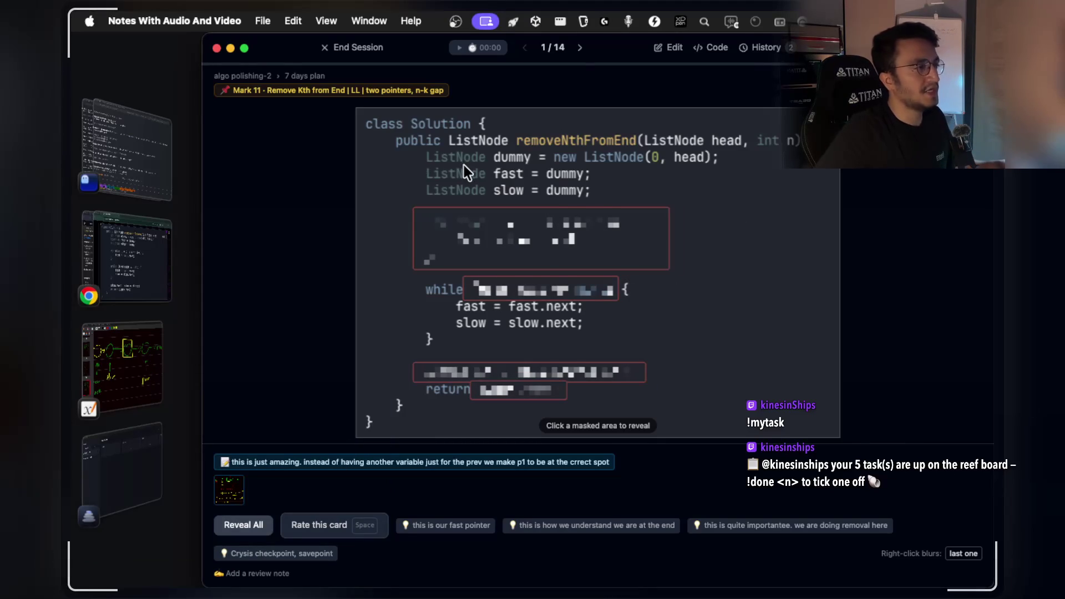
scroll(464, 166, up, 3)
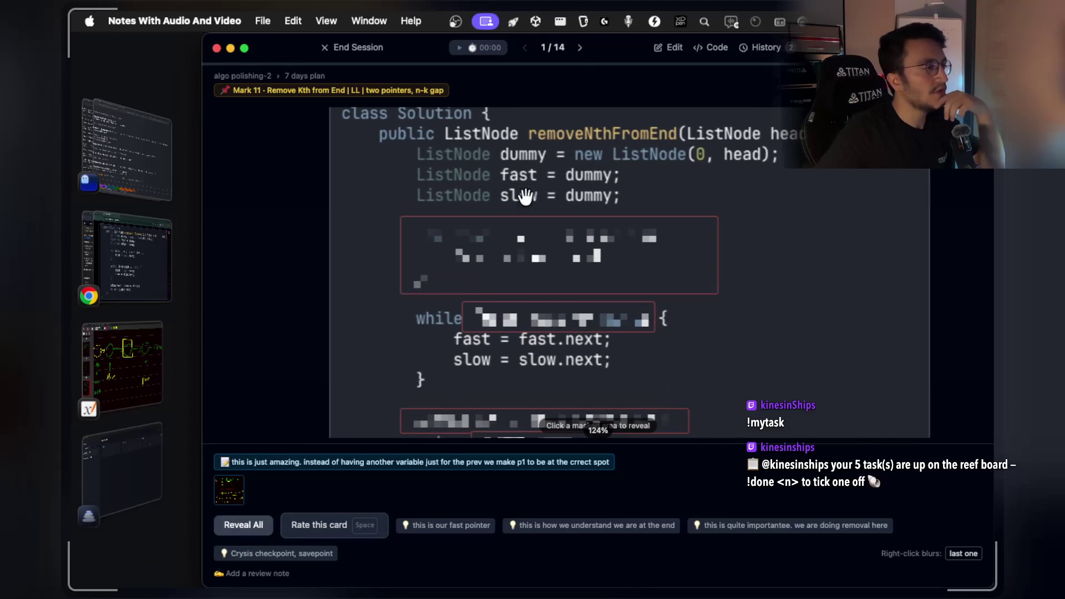
mouse_move(541, 258)
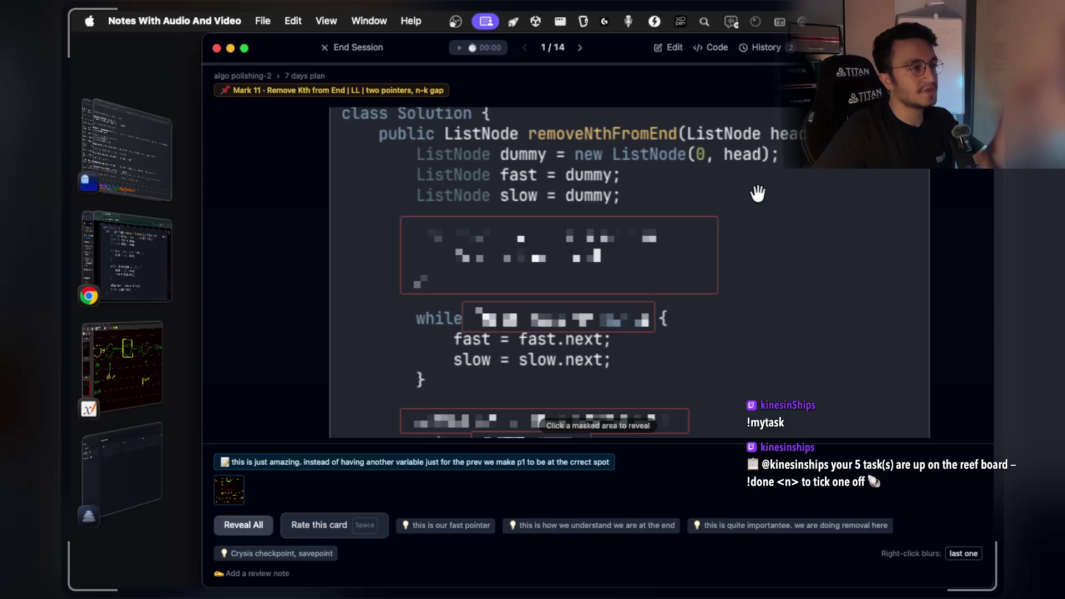
Reveal the masked for-loop and while-loop condition, then bring the Xournal++ sketch back to the front.
click(605, 252)
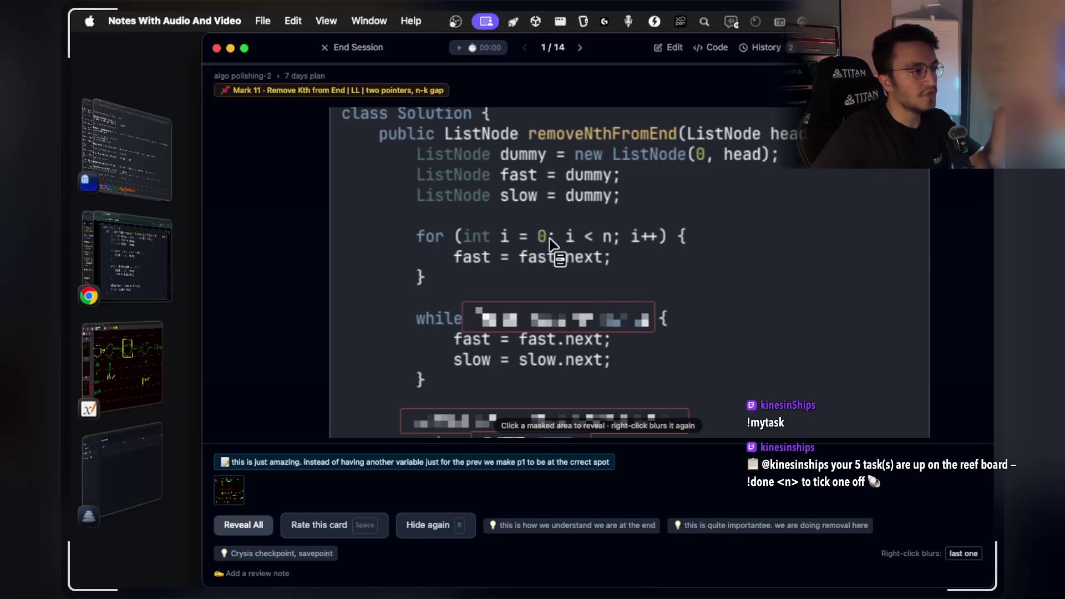
scroll(737, 241, down, 1)
mouse_move(570, 302)
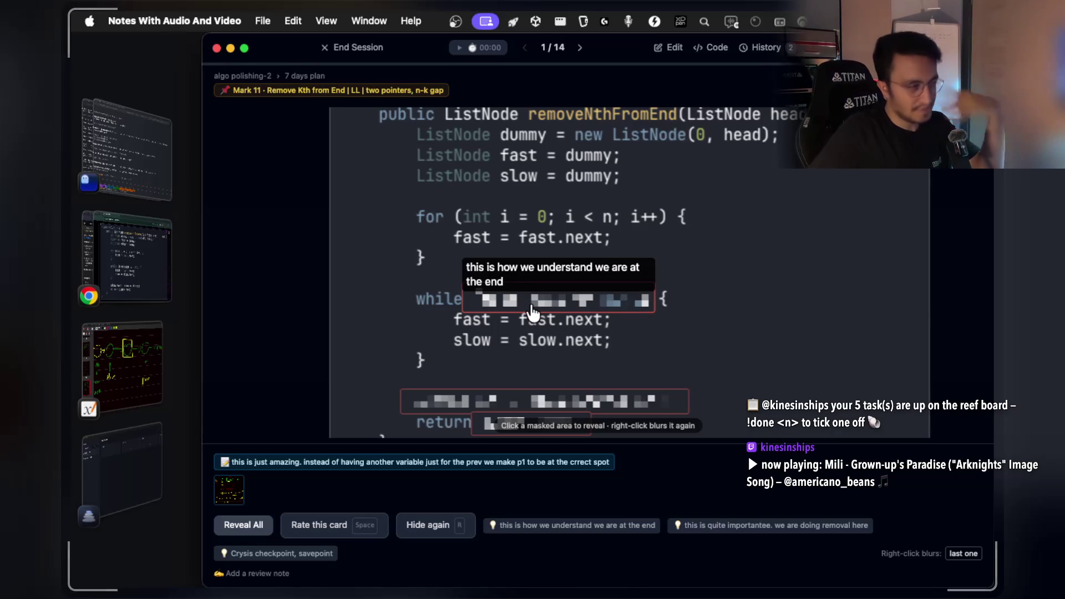
click(531, 308)
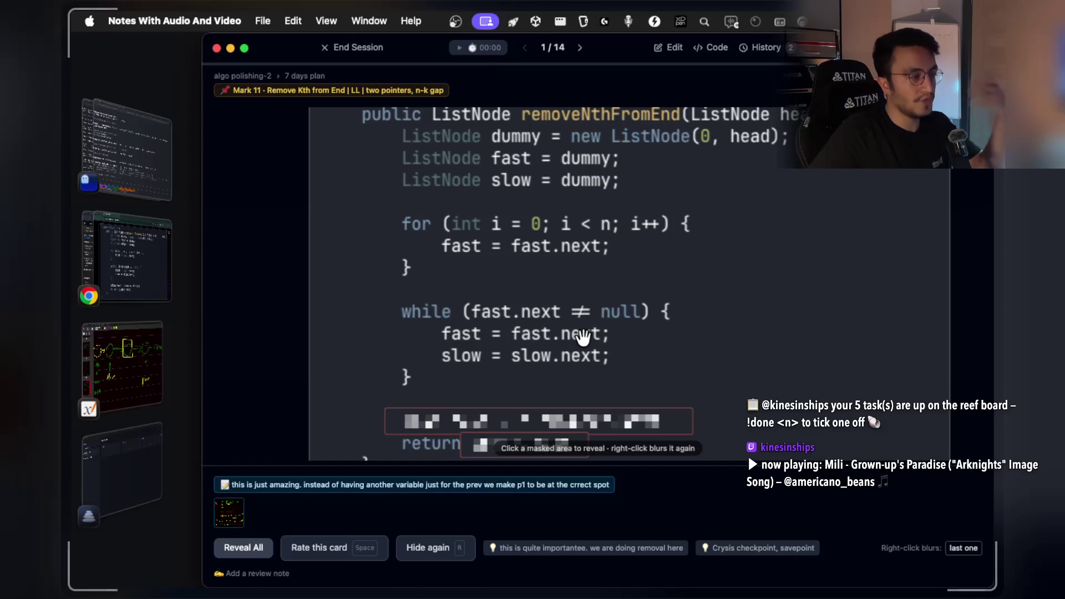
scroll(637, 281, down, 2)
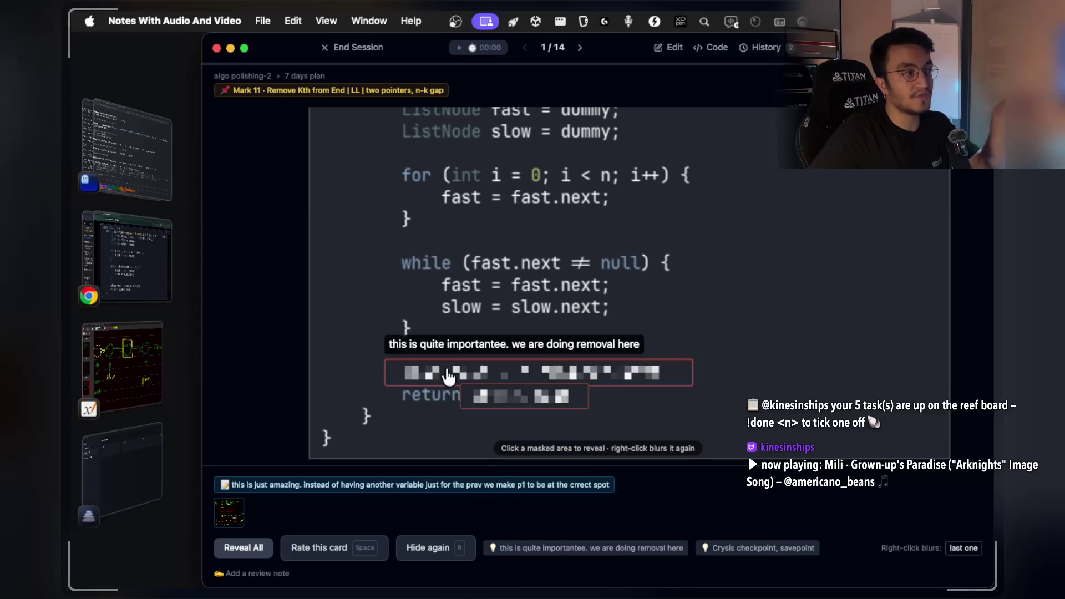
scroll(513, 281, up, 3)
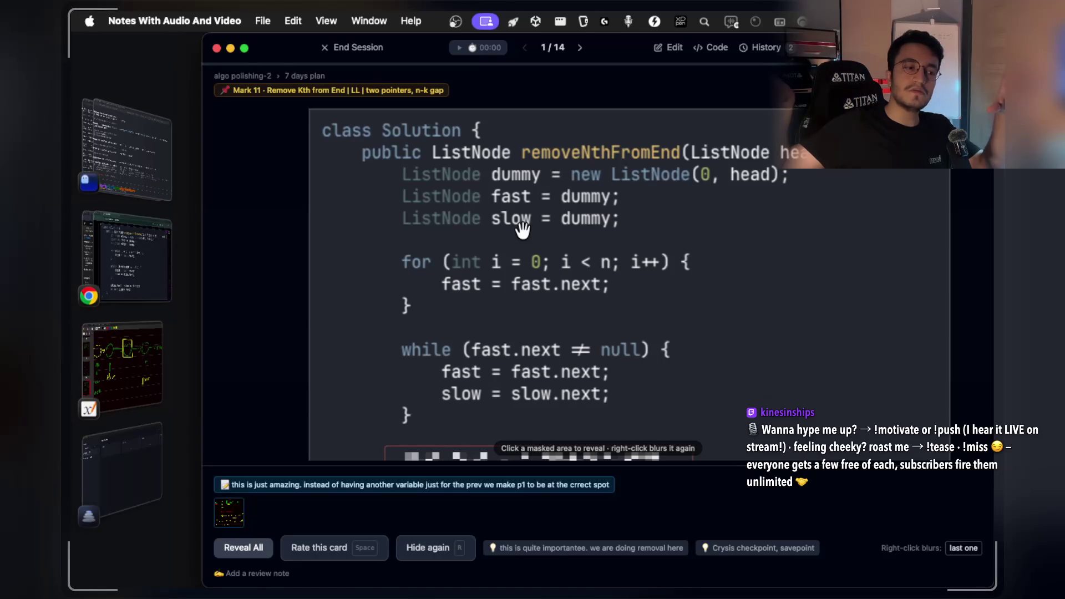
click(160, 368)
scroll(693, 300, down, 3)
Circle the slow label and draw a skip arrow from slow over the boxed node.
scroll(690, 304, up, 2)
scroll(558, 435, up, 2)
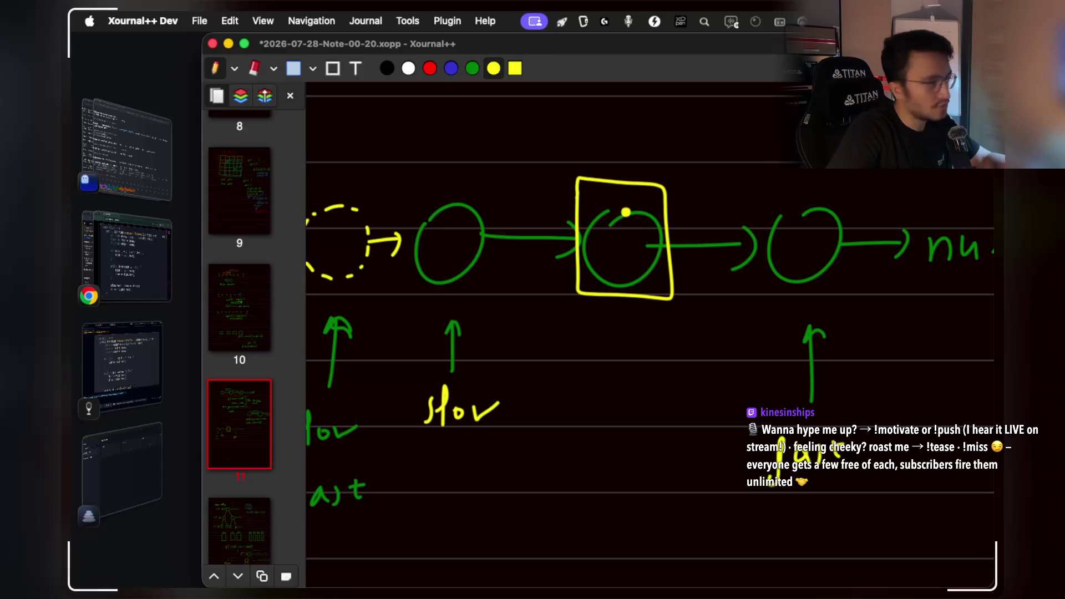
scroll(636, 240, left, 1)
scroll(636, 240, up, 1)
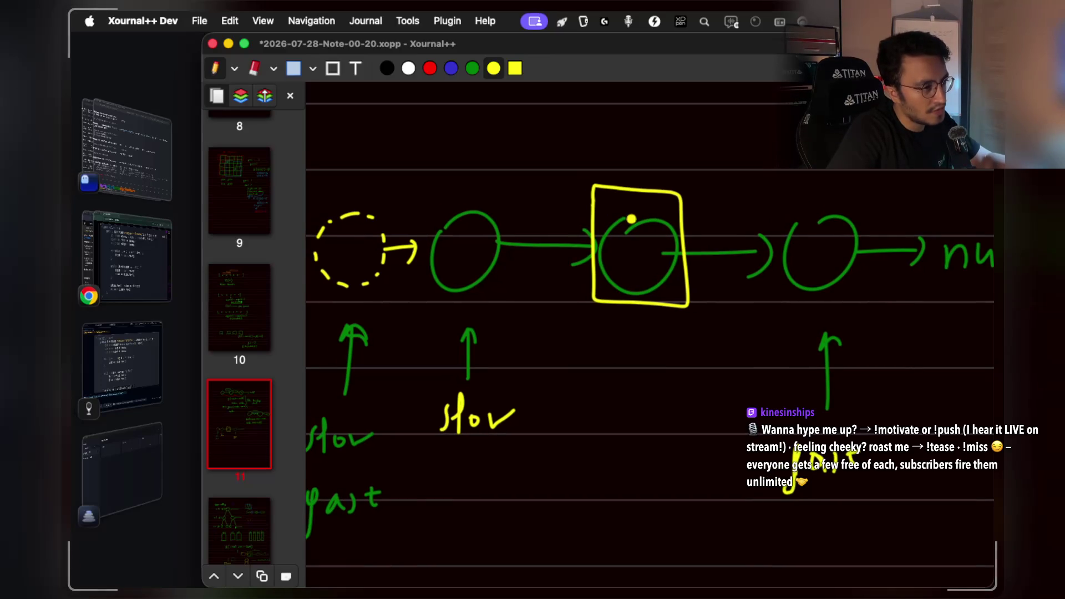
scroll(619, 216, up, 1)
scroll(619, 216, left, 1)
mouse_move(449, 439)
mouse_down()
mouse_move(471, 488)
mouse_move(547, 472)
mouse_move(471, 405)
mouse_up()
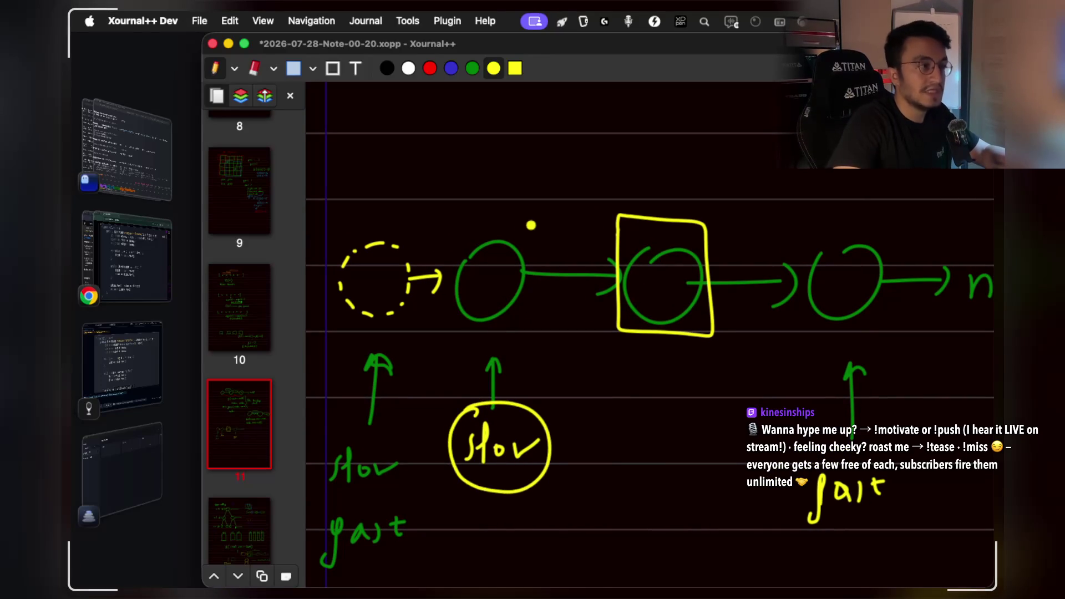
mouse_move(550, 200)
mouse_down()
mouse_move(602, 169)
mouse_move(775, 201)
mouse_move(781, 228)
mouse_move(806, 215)
mouse_up()
Handwrite 'slow.next' below the circled slow label.
scroll(712, 237, down, 1)
scroll(712, 237, down, 2)
mouse_move(473, 470)
mouse_down()
mouse_move(468, 502)
mouse_move(509, 485)
mouse_move(634, 502)
mouse_up()
drag(634, 481, 617, 503)
drag(654, 475, 657, 496)
Cross out the boxed node with an X and box the node just before null.
drag(714, 142, 598, 319)
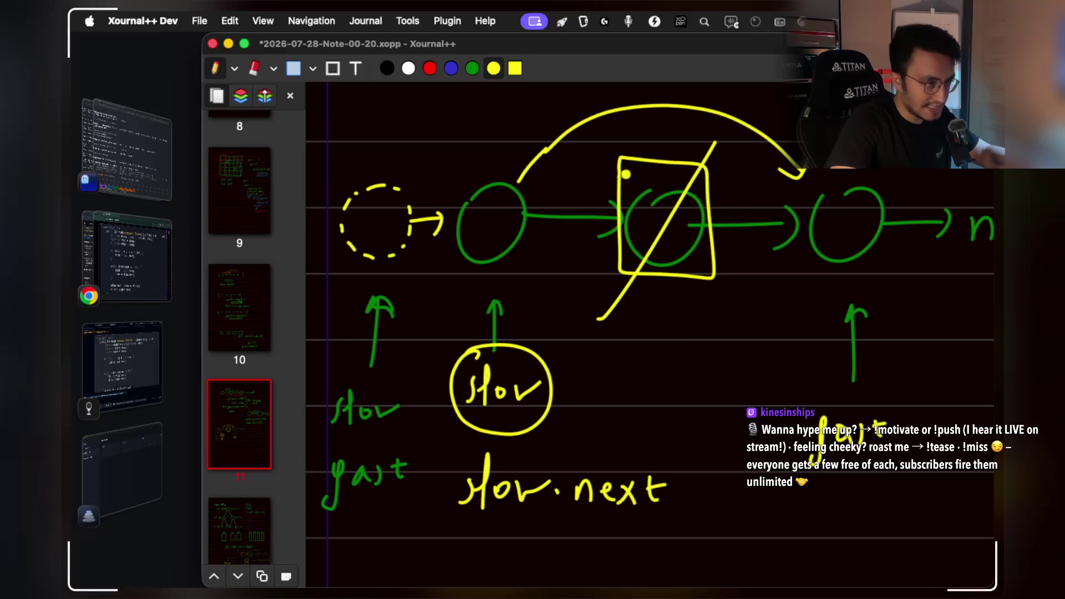
drag(627, 156, 721, 304)
drag(799, 279, 870, 284)
mouse_move(803, 174)
mouse_down()
mouse_move(799, 285)
mouse_move(859, 285)
mouse_up()
Add '= slow' after slow.next, undoing a stray first stroke.
scroll(755, 305, down, 3)
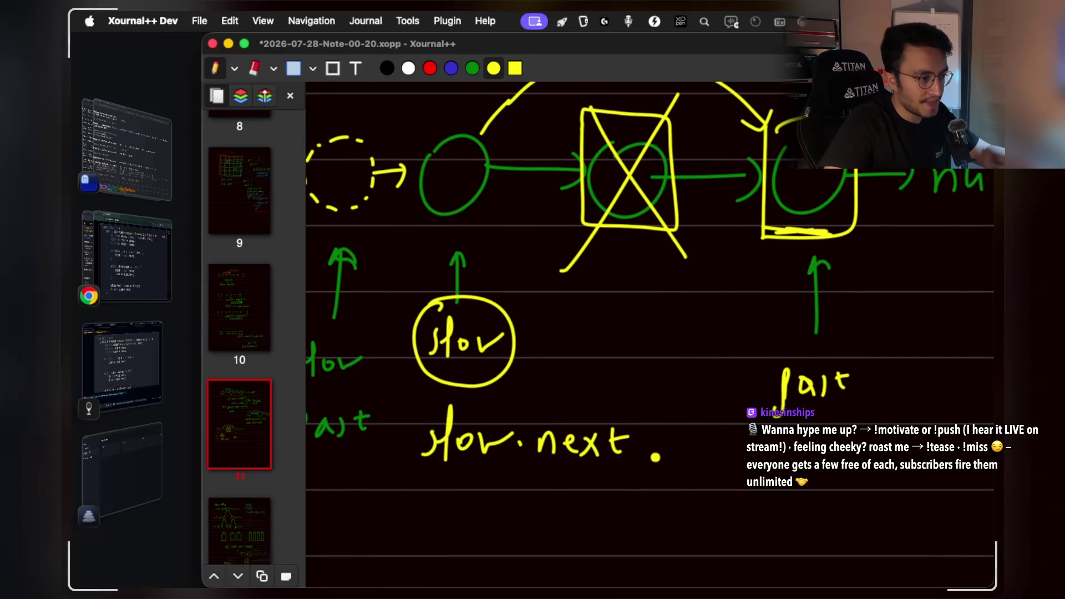
drag(659, 443, 677, 444)
scroll(703, 477, down, 1)
mouse_move(660, 450)
mouse_down()
mouse_move(678, 450)
mouse_move(674, 499)
mouse_up()
click(708, 478)
key(ctrl+z)
mouse_move(703, 449)
mouse_down()
mouse_move(677, 499)
mouse_move(699, 499)
mouse_up()
drag(721, 477, 766, 472)
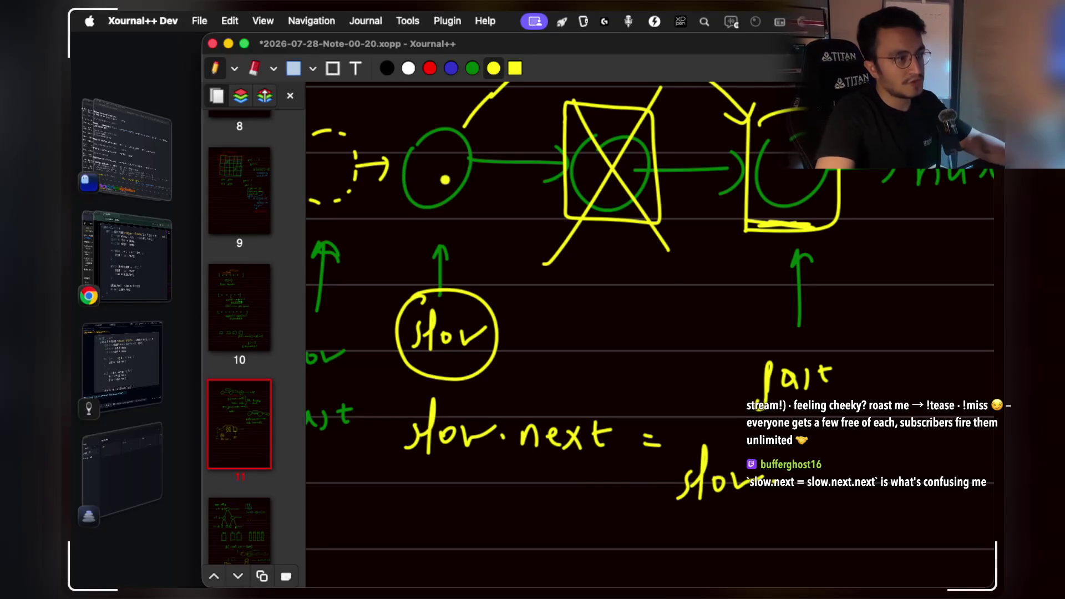
Add the dot after 'slow' and rectangle-select the whole linked-list diagram.
scroll(648, 278, right, 2)
click(727, 459)
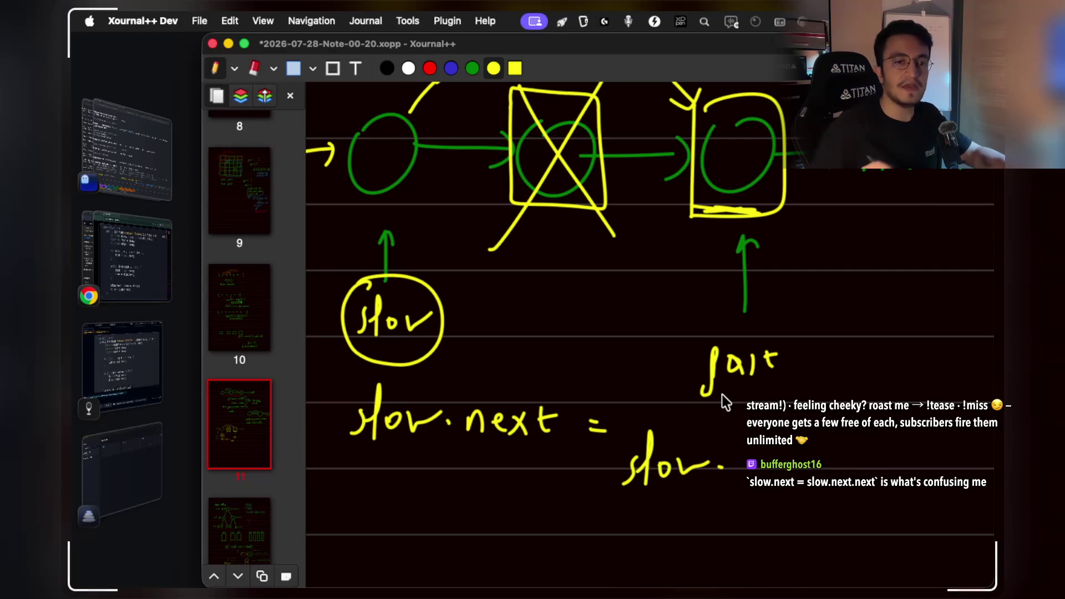
scroll(722, 394, down, 3)
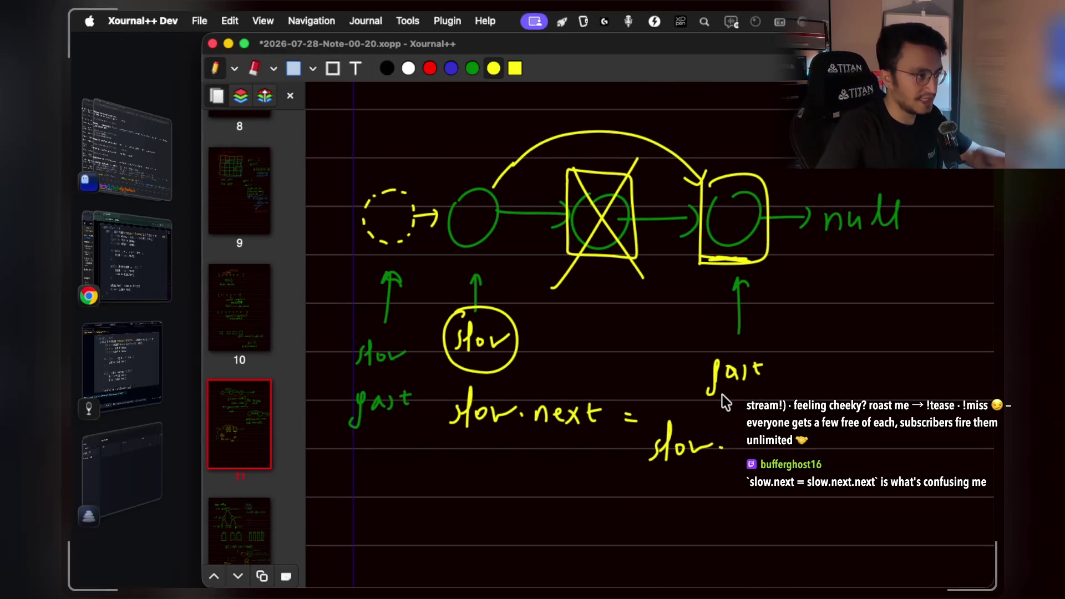
click(294, 69)
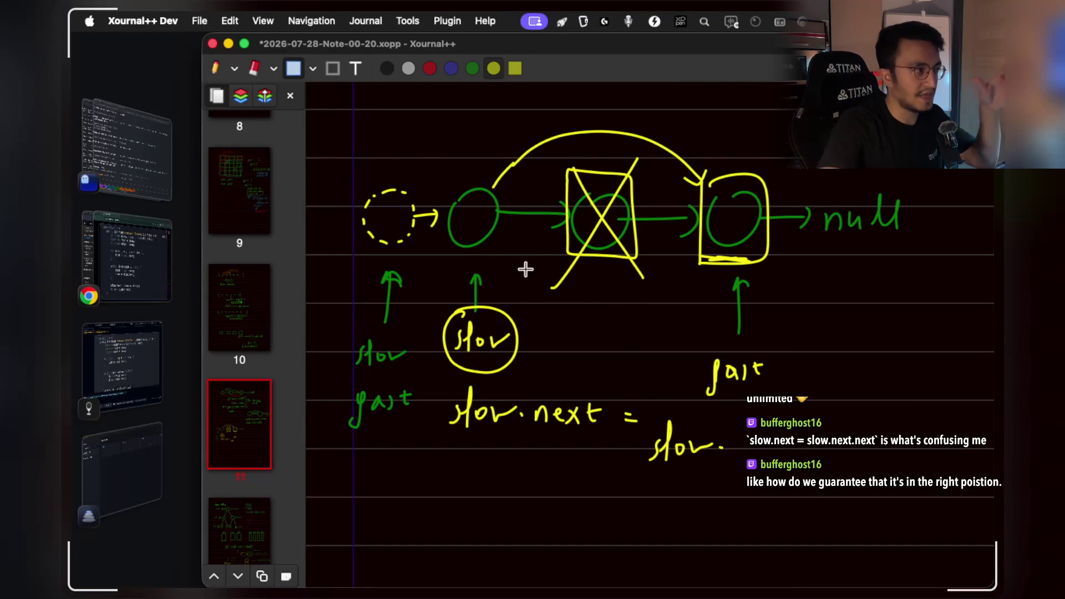
mouse_move(333, 125)
mouse_down()
mouse_move(552, 285)
mouse_move(923, 488)
mouse_up()
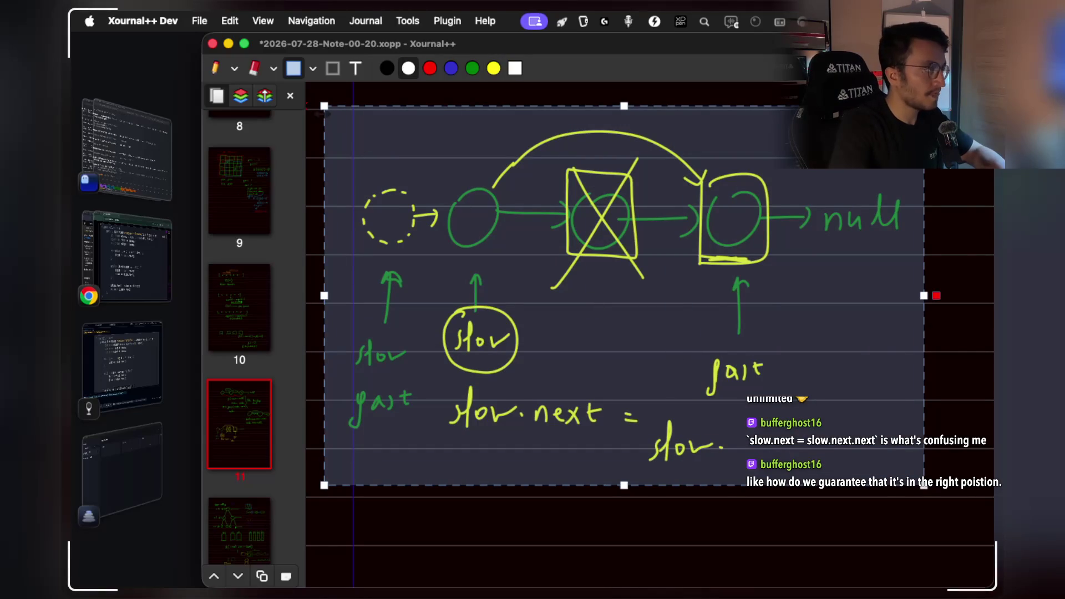
Clear the selection and erase the 'slow.next = slow.' line with the eraser.
click(941, 340)
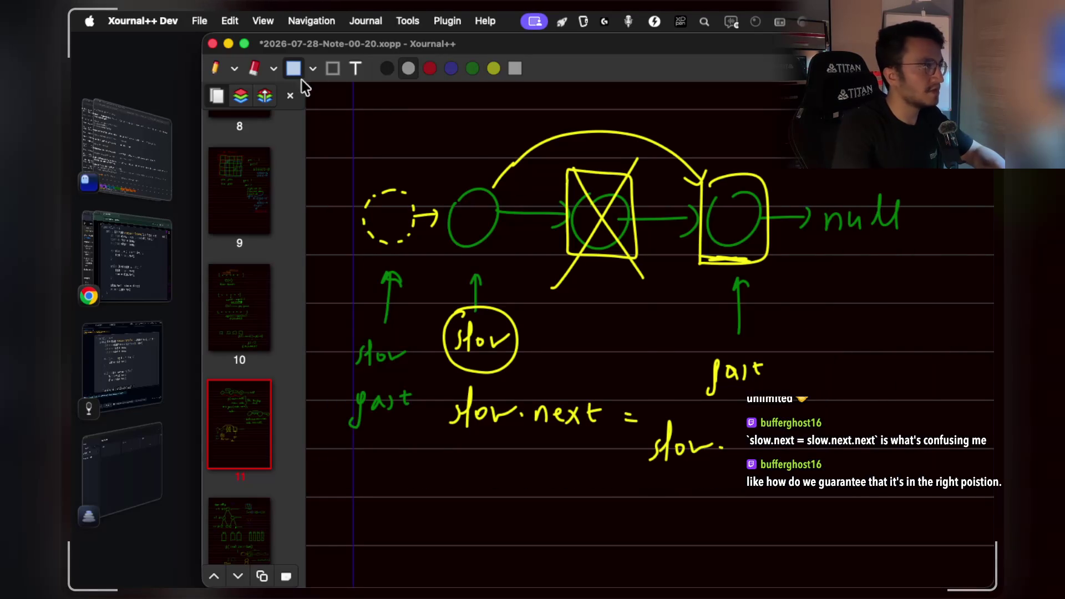
click(216, 68)
click(254, 69)
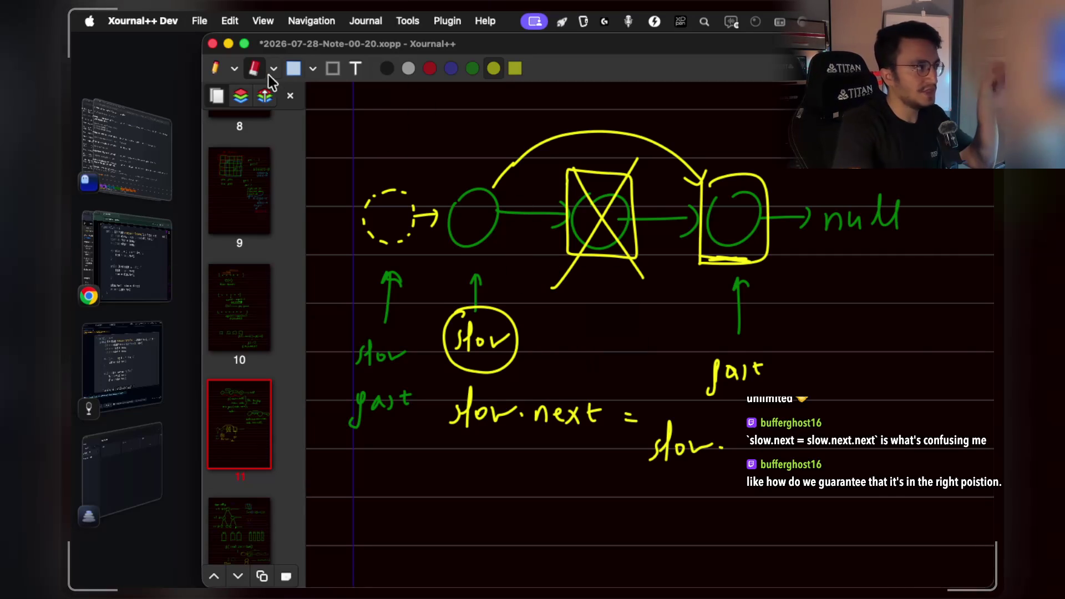
click(216, 66)
scroll(612, 358, up, 3)
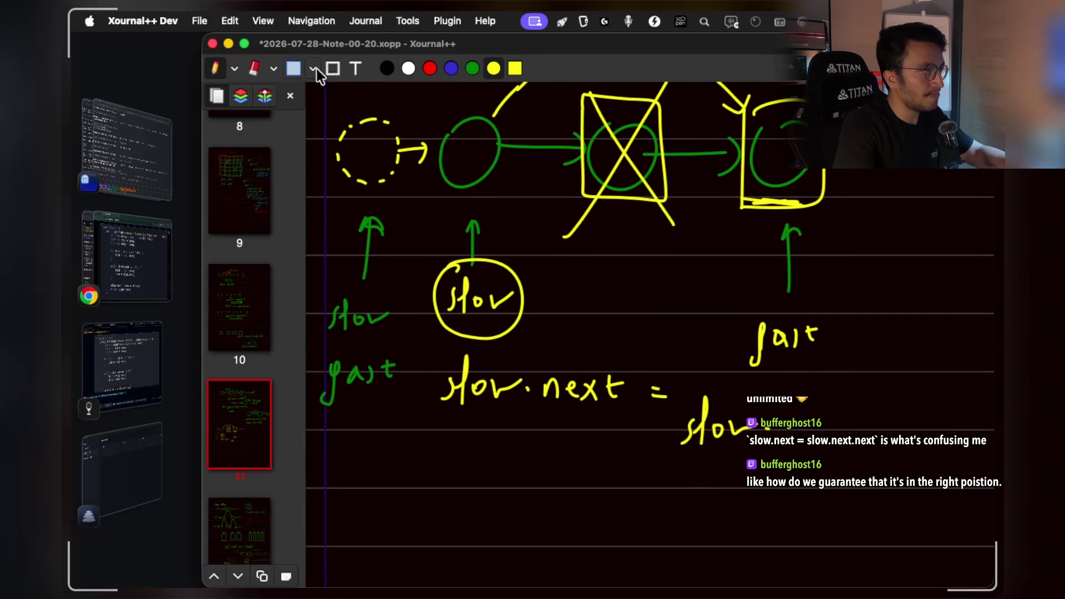
click(254, 68)
mouse_move(444, 388)
mouse_down()
mouse_move(456, 402)
mouse_move(621, 395)
mouse_move(748, 430)
mouse_move(659, 397)
mouse_move(487, 380)
mouse_up()
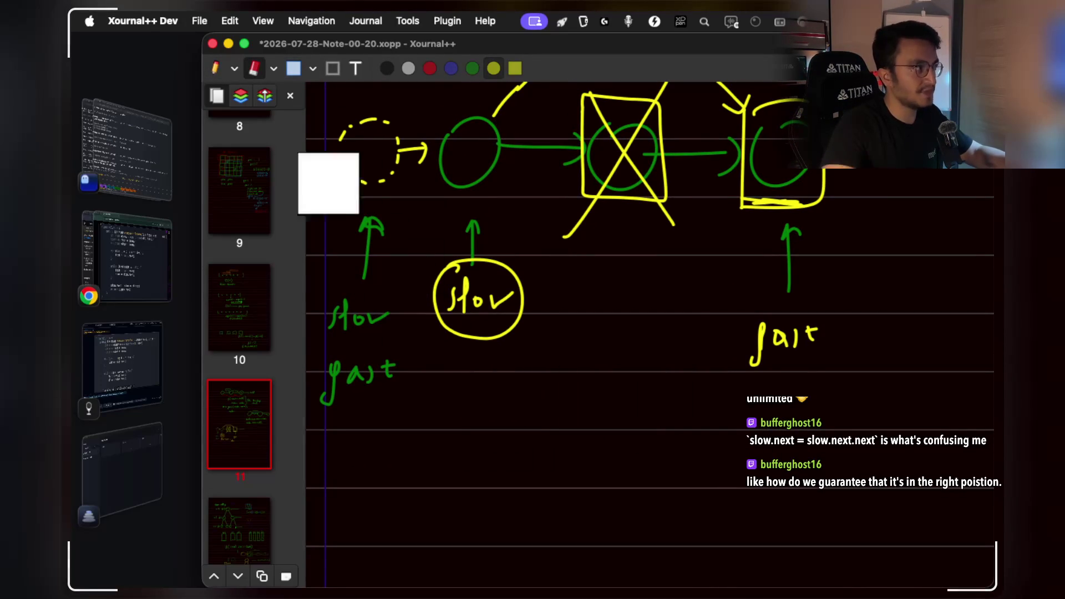
Return to the pen and set the ink colour to red.
click(209, 70)
scroll(444, 250, up, 3)
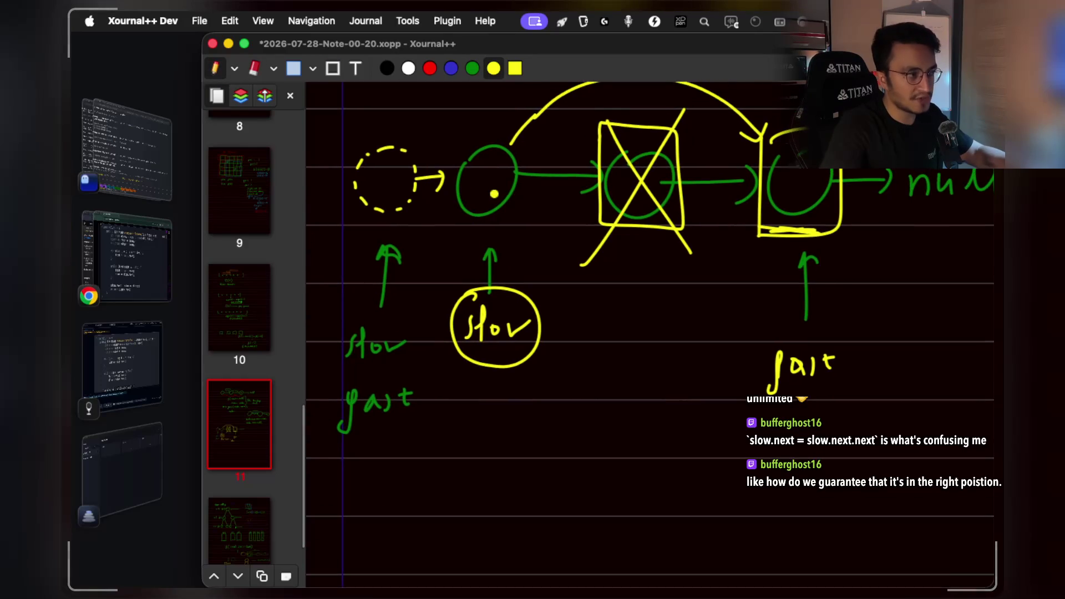
scroll(487, 216, up, 2)
click(431, 68)
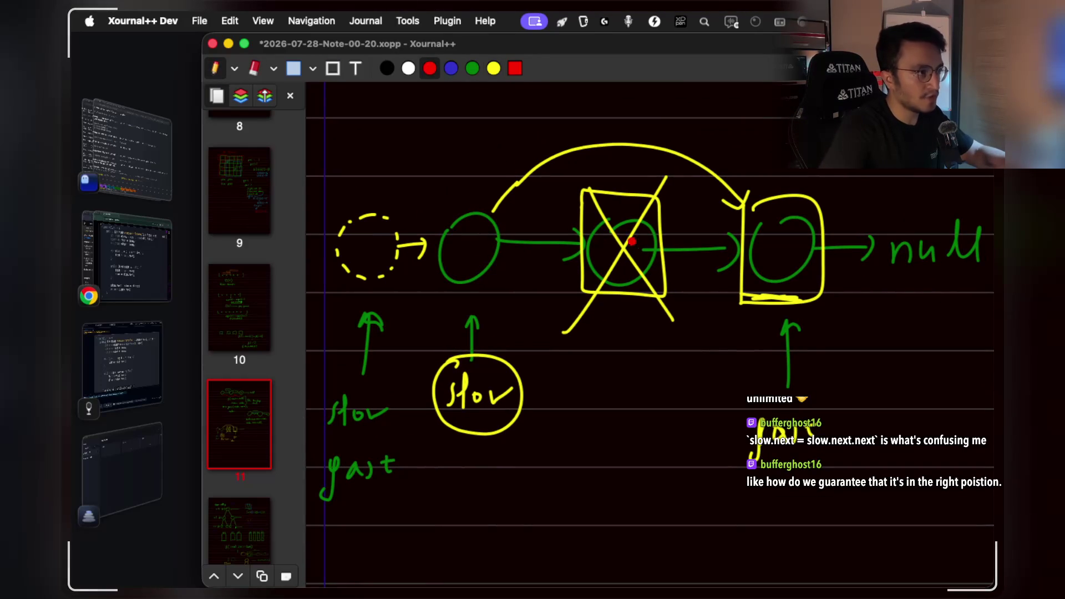
Slash the removed node in red, then handwrite 'slow.next =' in green below.
drag(597, 187, 677, 313)
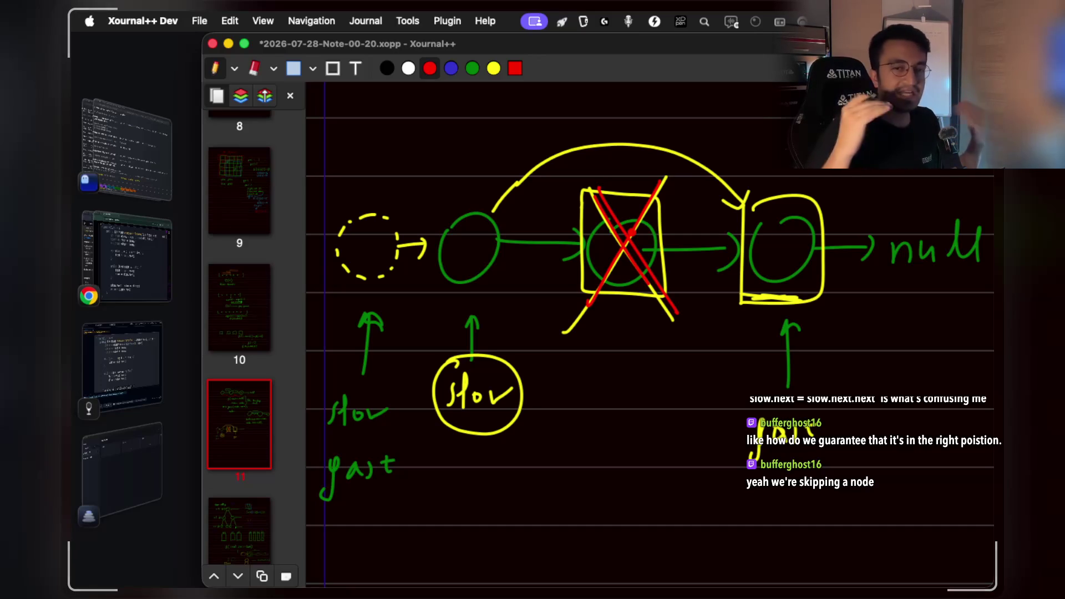
scroll(496, 184, down, 2)
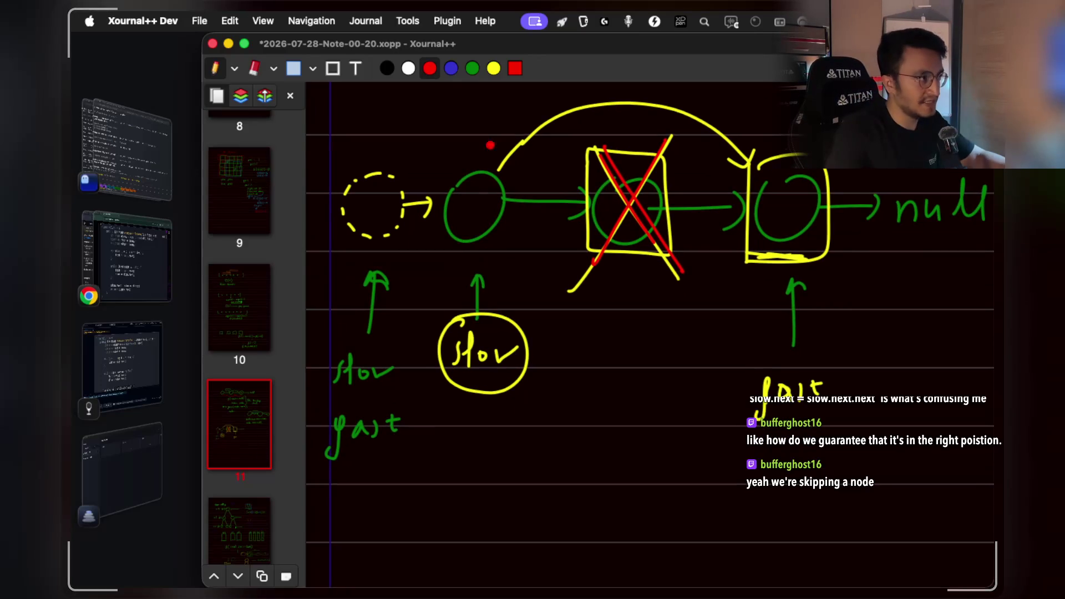
click(472, 69)
scroll(544, 403, down, 2)
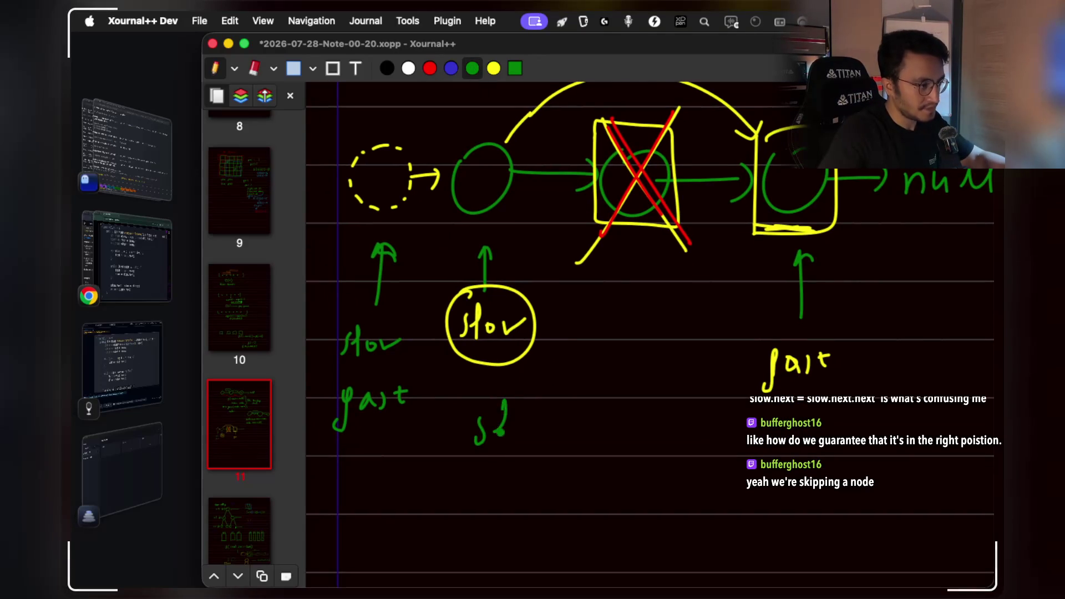
scroll(568, 441, down, 1)
scroll(568, 441, right, 1)
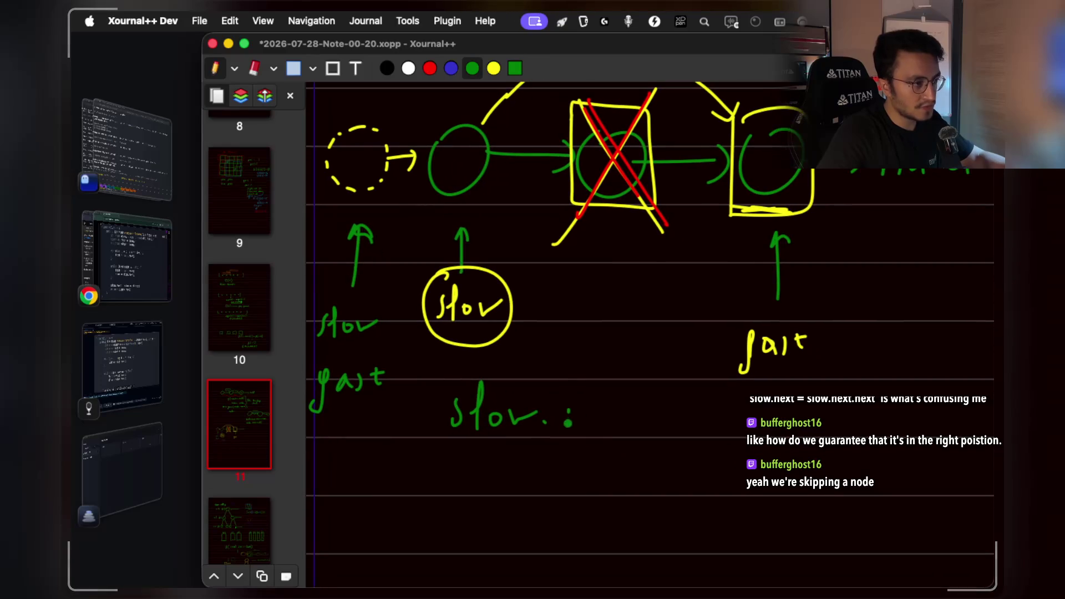
drag(598, 421, 609, 426)
mouse_move(610, 415)
mouse_down()
mouse_move(624, 434)
mouse_move(611, 434)
mouse_up()
drag(639, 409, 642, 427)
drag(632, 417, 672, 419)
Continue the green line with 'slow.next.next' after the equals sign.
scroll(466, 175, up, 4)
scroll(466, 174, left, 1)
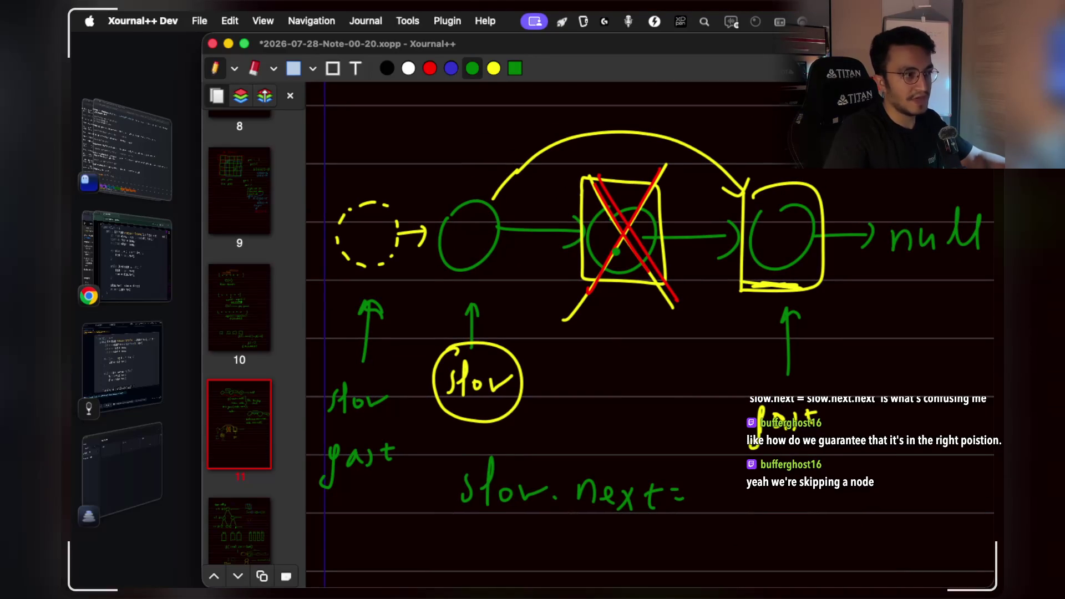
scroll(629, 460, down, 2)
scroll(628, 459, right, 3)
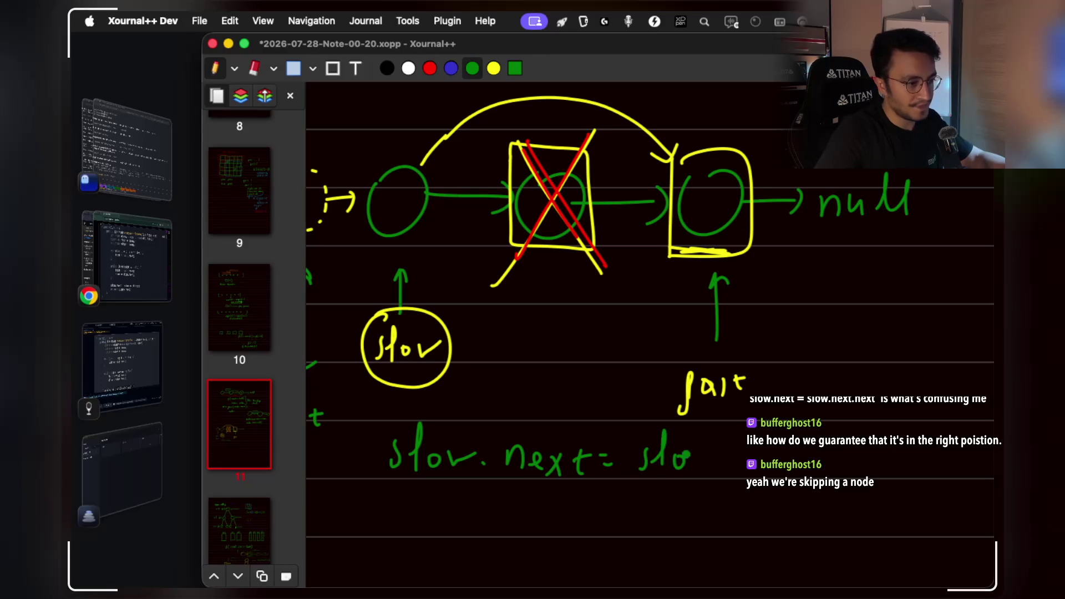
drag(755, 459, 792, 471)
mouse_move(792, 450)
mouse_down()
mouse_move(776, 472)
mouse_move(809, 471)
mouse_up()
drag(798, 454, 826, 450)
Start a new row of linked green circles further down the page.
scroll(536, 216, right, 2)
scroll(536, 216, down, 1)
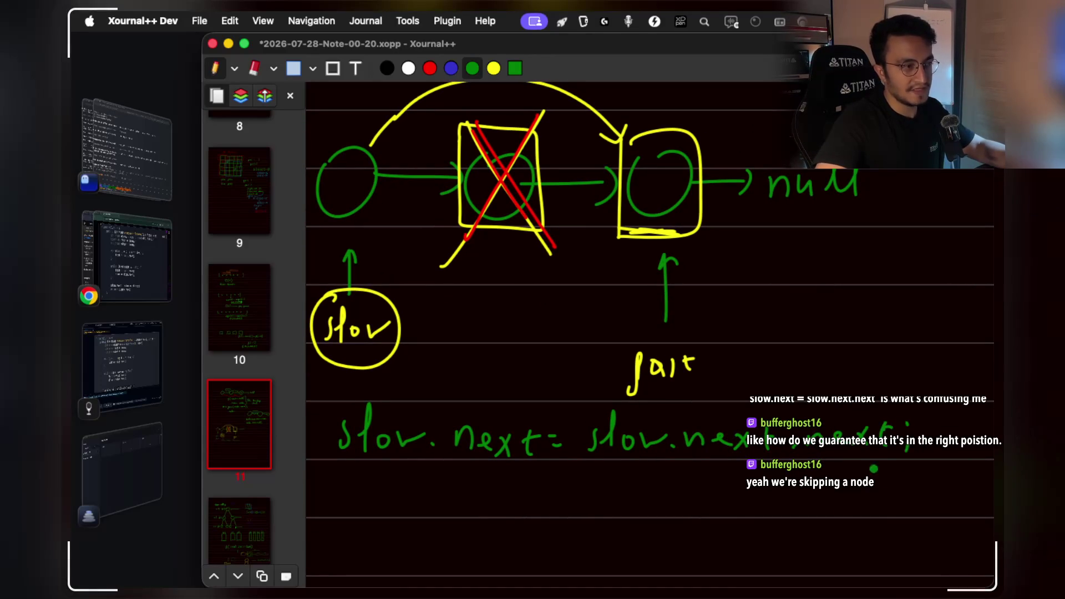
scroll(621, 387, up, 3)
scroll(621, 387, left, 3)
scroll(622, 388, down, 10)
scroll(621, 388, left, 3)
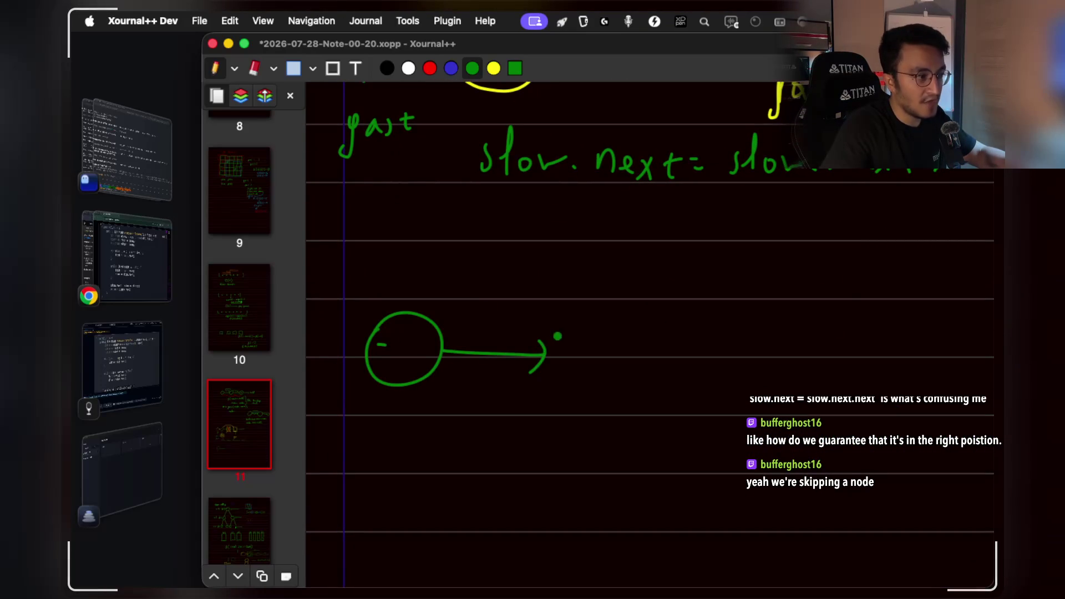
drag(594, 318, 557, 324)
scroll(649, 403, down, 2)
scroll(650, 402, right, 3)
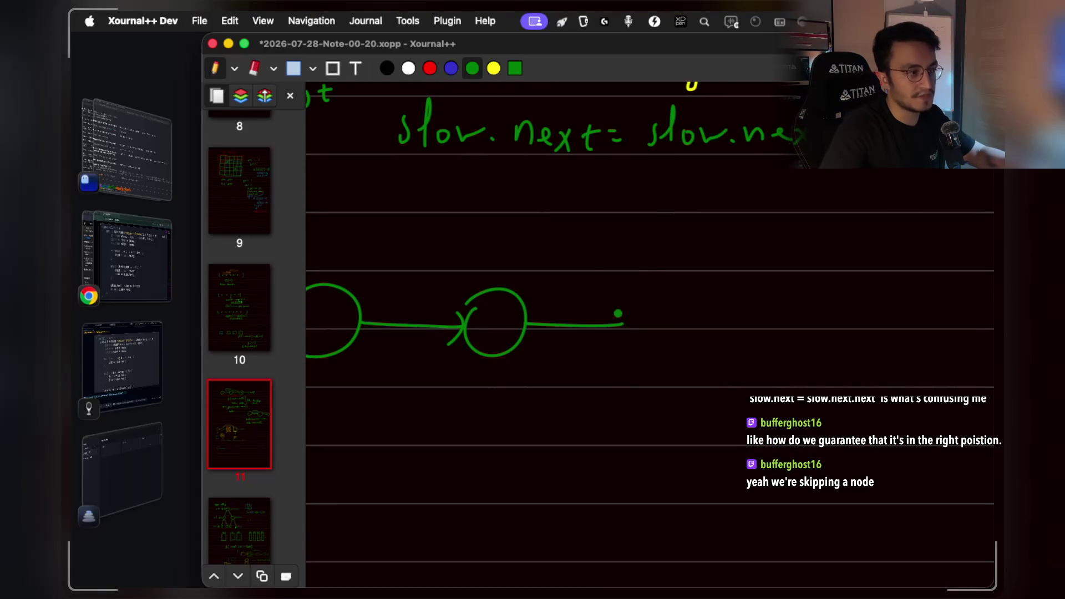
Finish the second green circle, add a third circle with a tail to null, then pick yellow.
drag(716, 330, 643, 297)
scroll(721, 330, right, 2)
scroll(721, 329, down, 1)
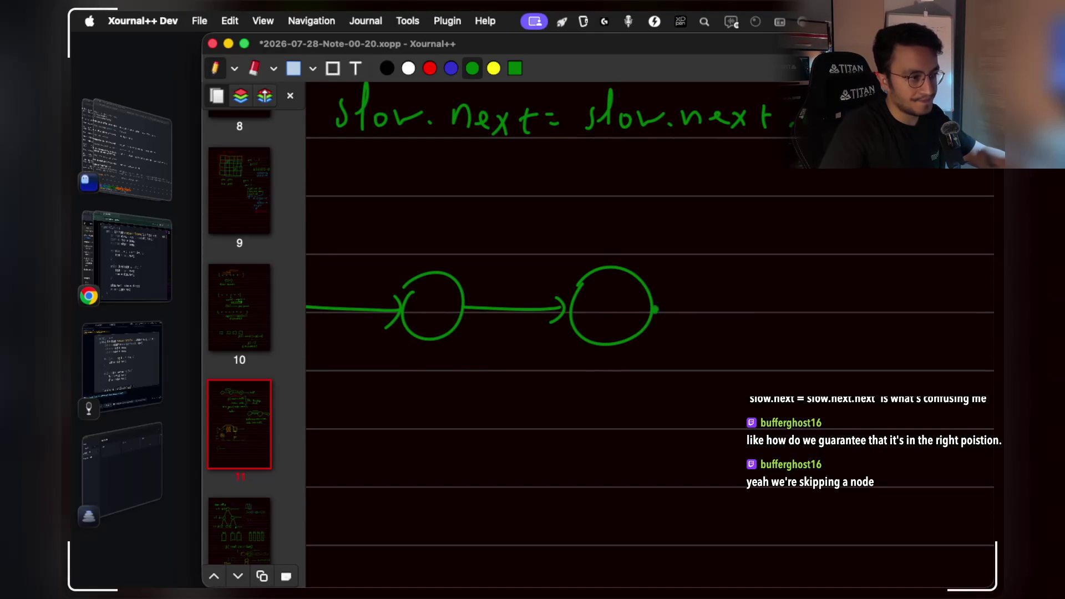
drag(762, 281, 768, 280)
scroll(760, 294, right, 4)
scroll(759, 294, down, 1)
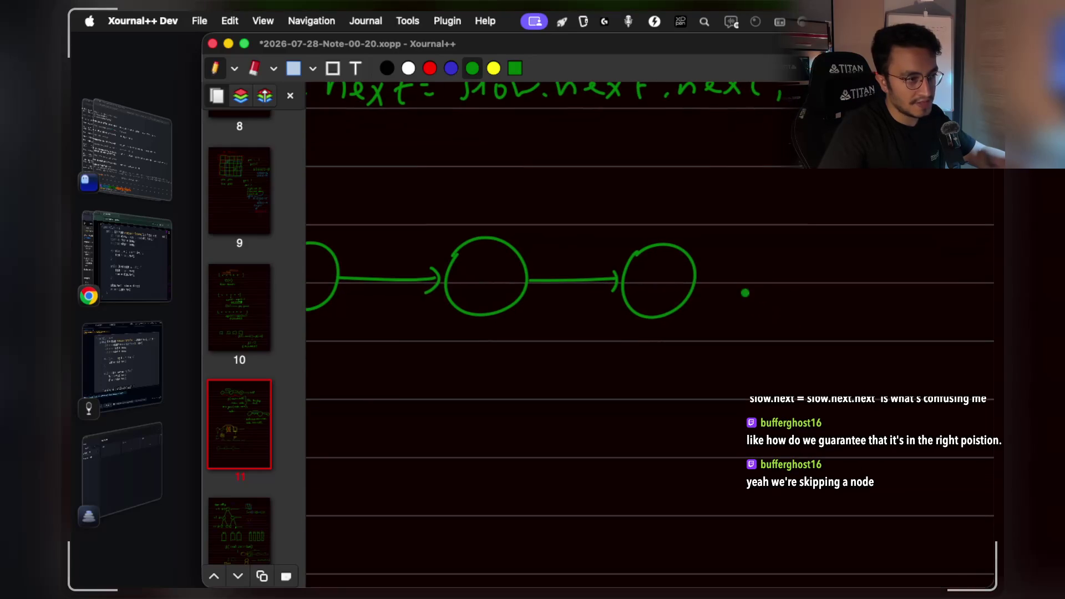
drag(890, 236, 881, 283)
scroll(578, 303, left, 15)
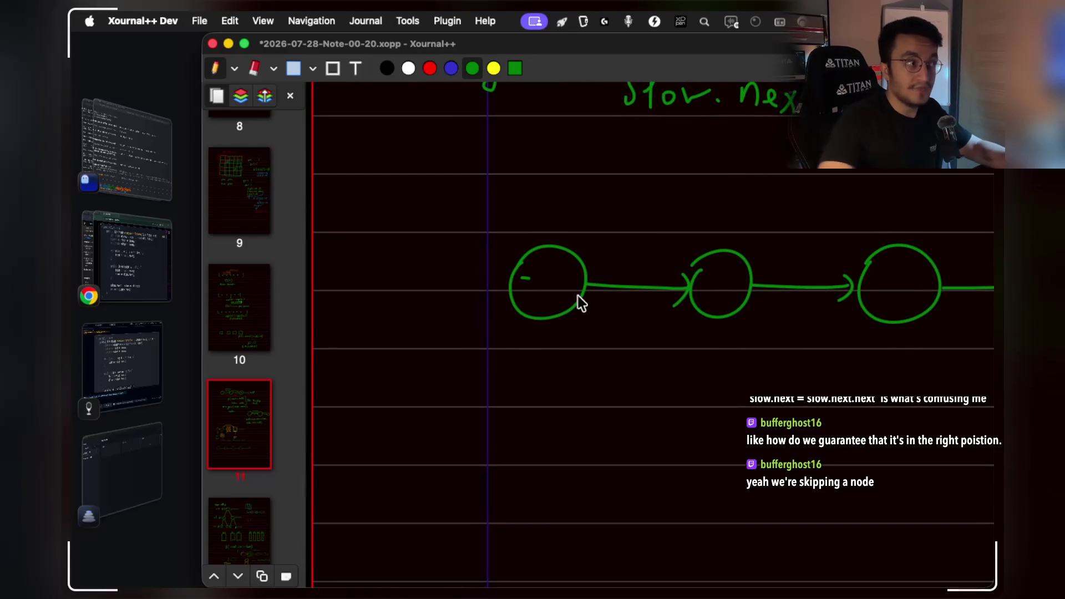
click(493, 68)
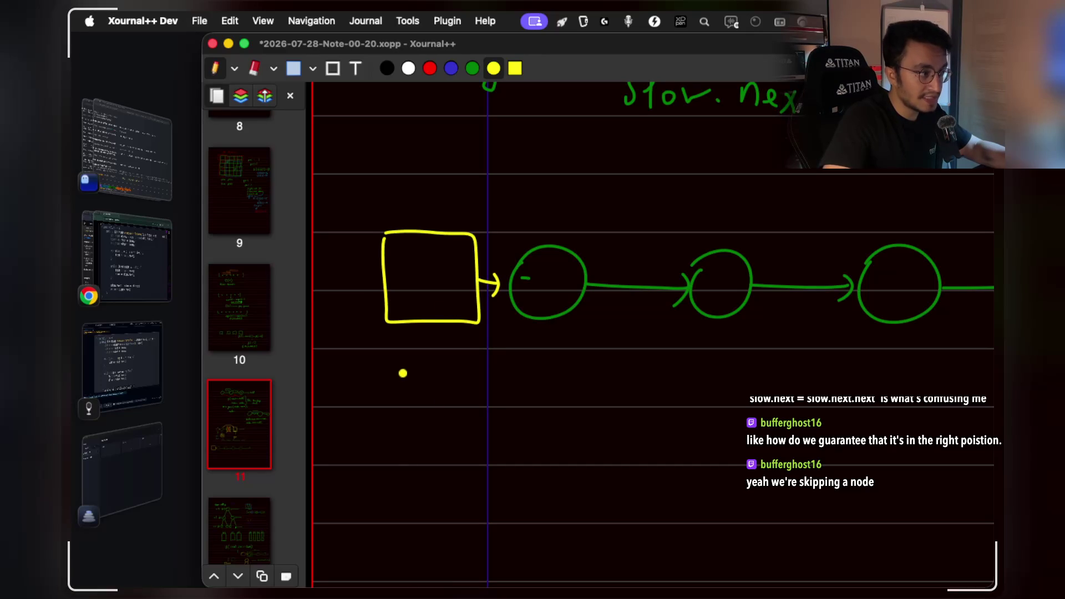
Erase the yellow dummy box and the small stray mark below it.
drag(406, 372, 383, 401)
scroll(428, 457, down, 2)
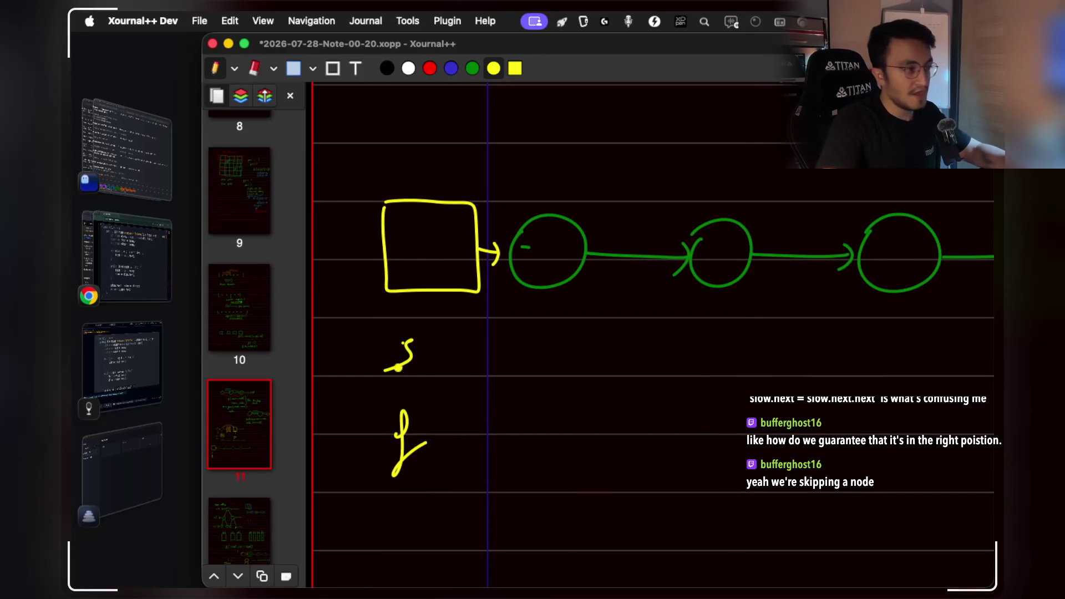
scroll(438, 410, right, 2)
scroll(438, 410, down, 2)
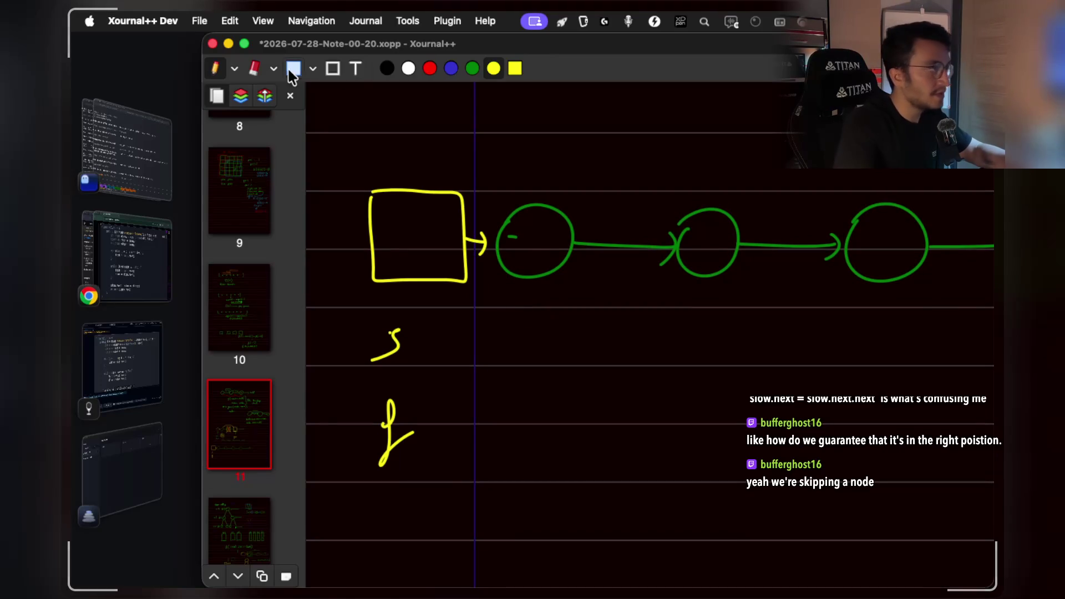
click(255, 66)
mouse_move(393, 209)
mouse_down()
mouse_move(421, 256)
mouse_move(444, 231)
mouse_move(456, 262)
mouse_up()
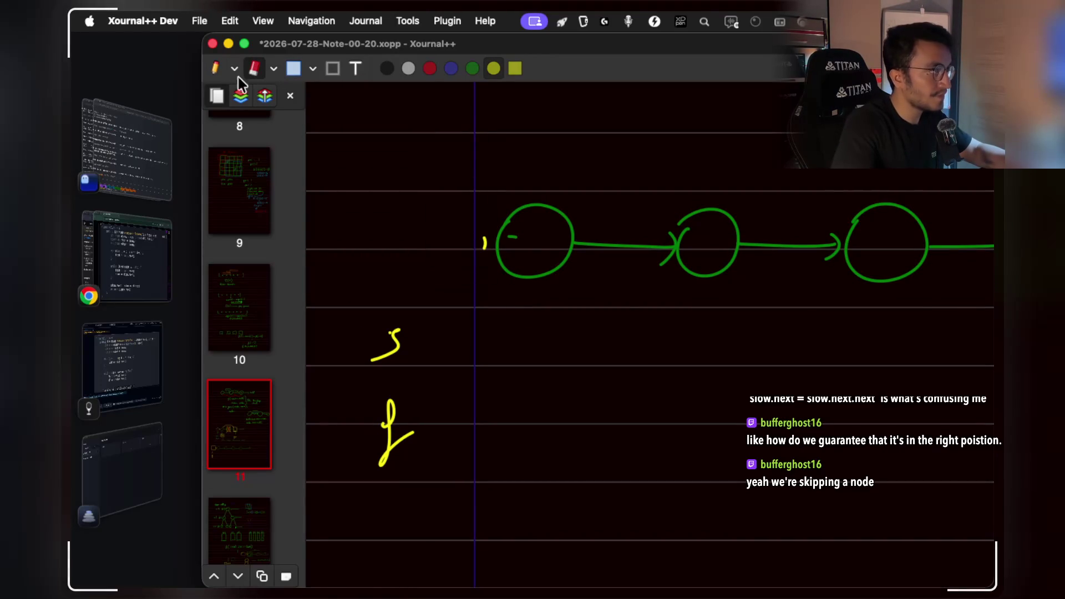
click(222, 67)
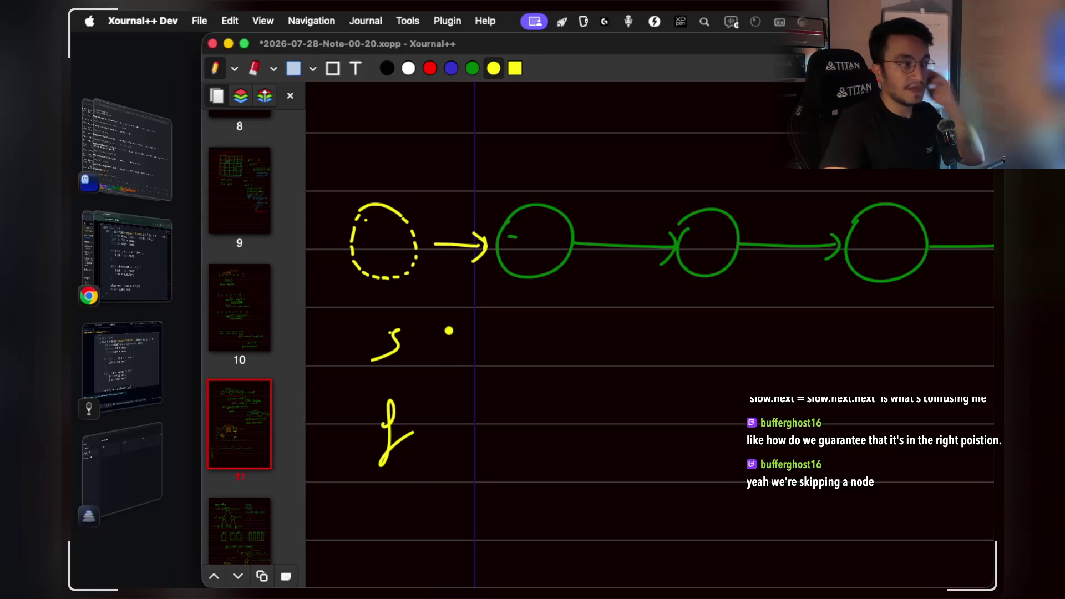
Write 'dummy' above the dashed circle, then check the removeNthFromEnd solution code.
mouse_move(358, 170)
mouse_down()
mouse_move(355, 189)
mouse_move(422, 166)
mouse_move(442, 195)
mouse_up()
scroll(481, 310, down, 1)
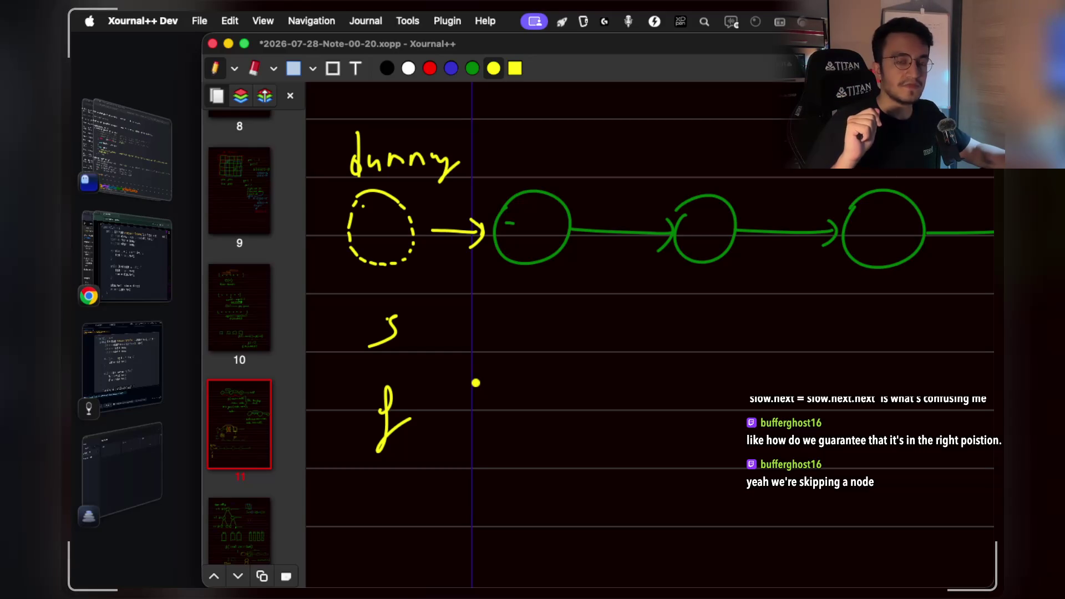
scroll(476, 383, up, 10)
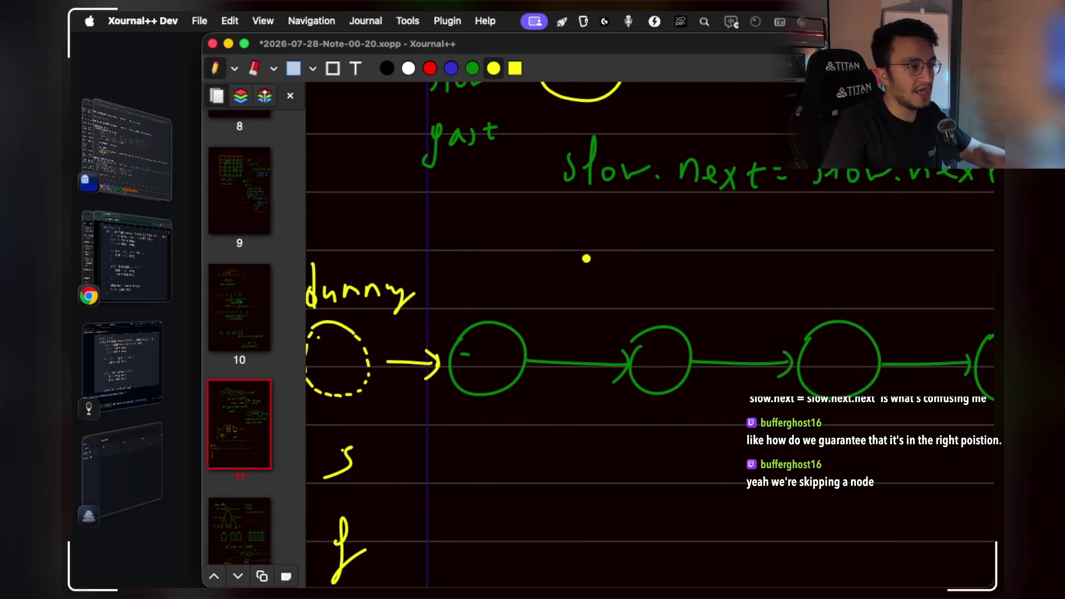
click(135, 359)
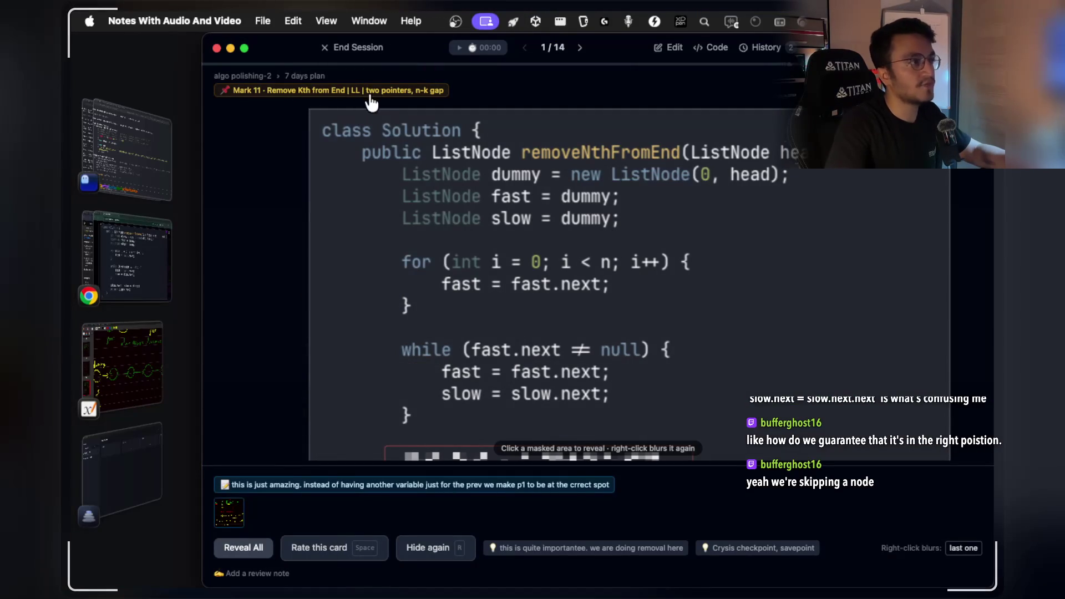
click(104, 357)
scroll(748, 328, right, 8)
scroll(747, 328, down, 2)
scroll(734, 256, up, 3)
scroll(733, 255, left, 1)
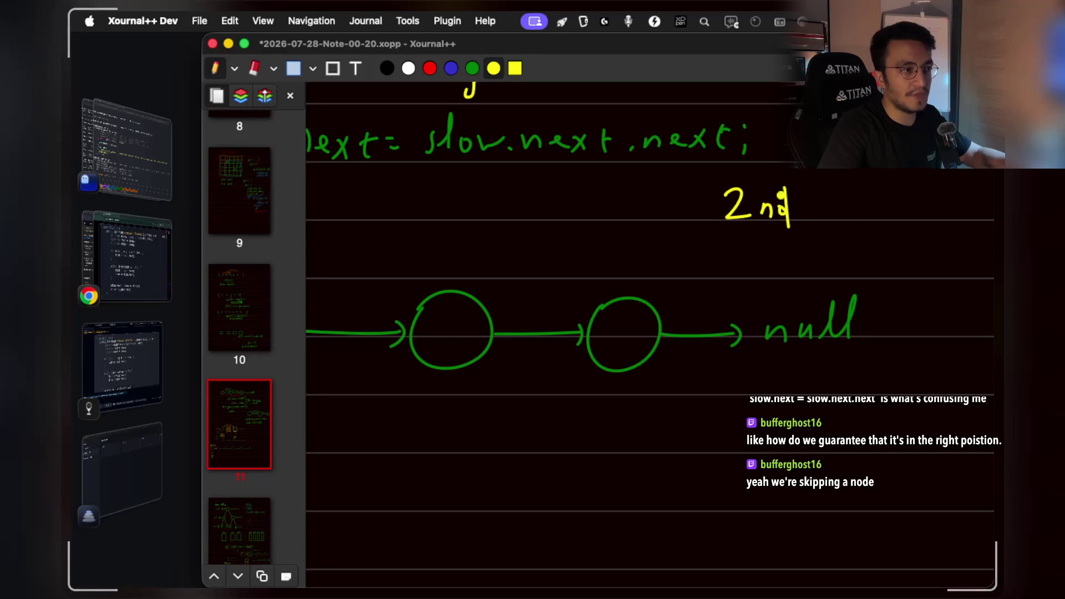
Pick red ink, pan across the lower sketch, and choose rectangle selection.
scroll(717, 349, left, 3)
scroll(716, 349, down, 1)
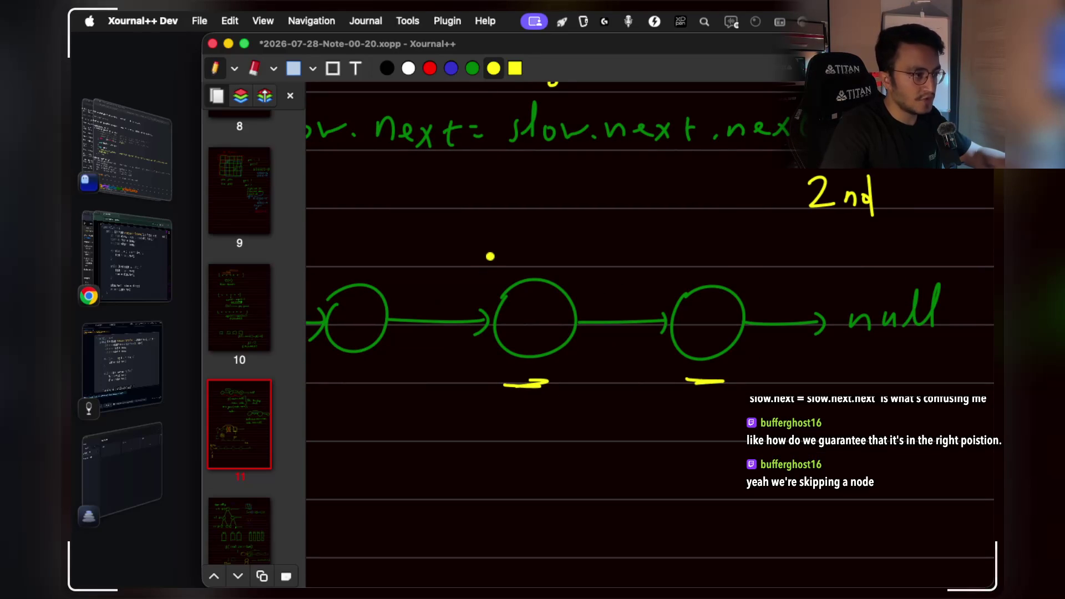
click(429, 68)
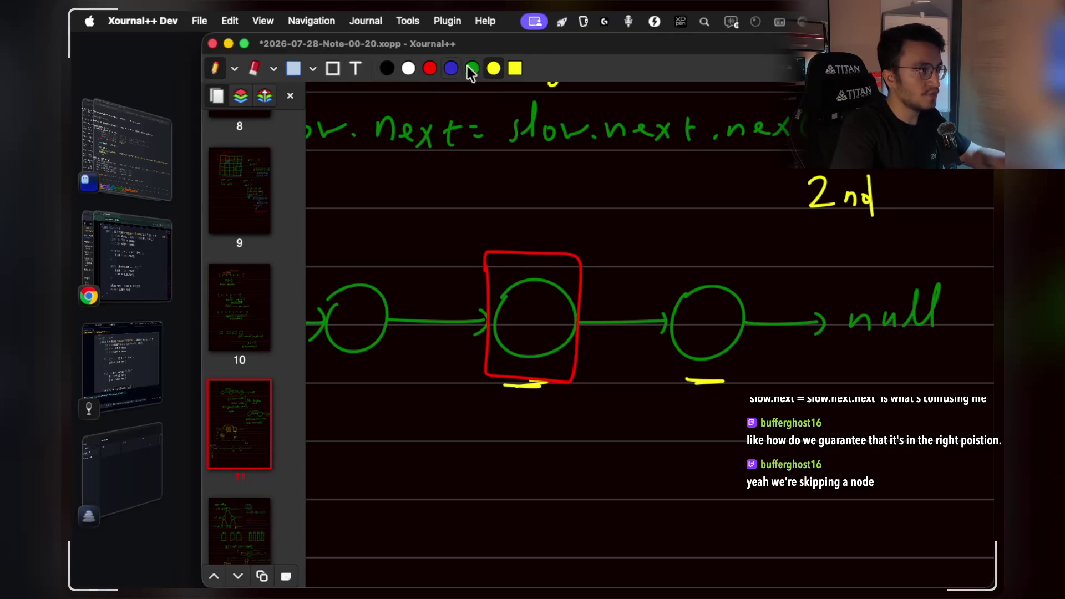
scroll(589, 372, left, 5)
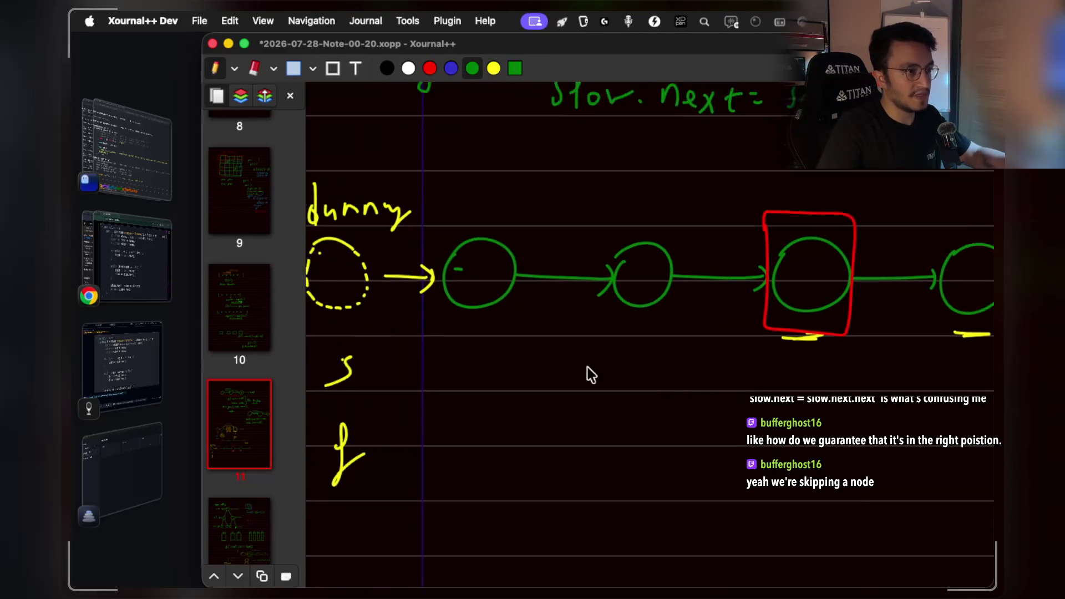
scroll(588, 367, right, 5)
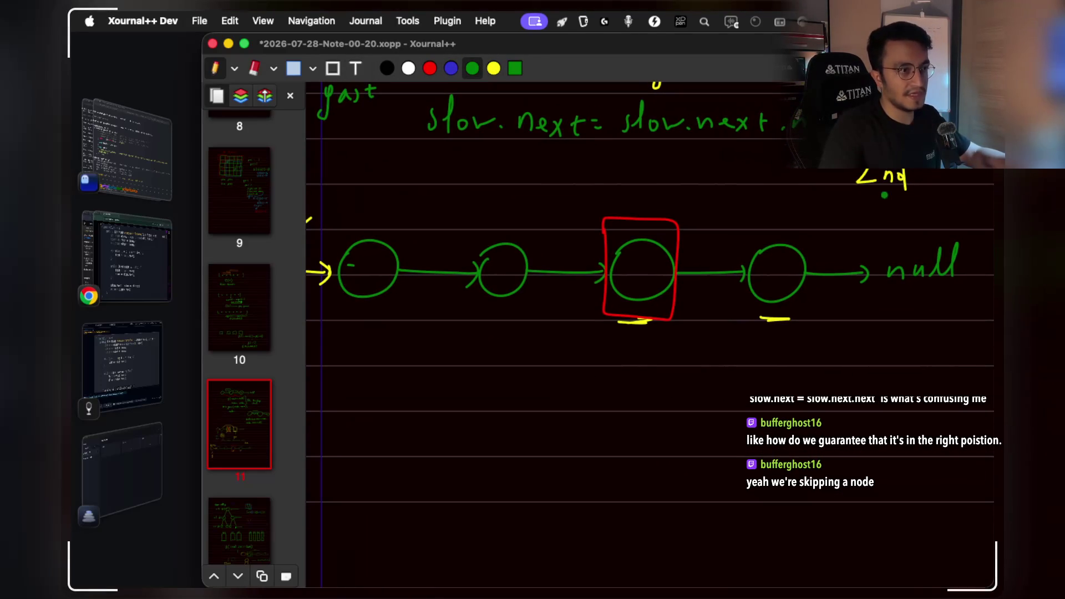
scroll(821, 188, right, 5)
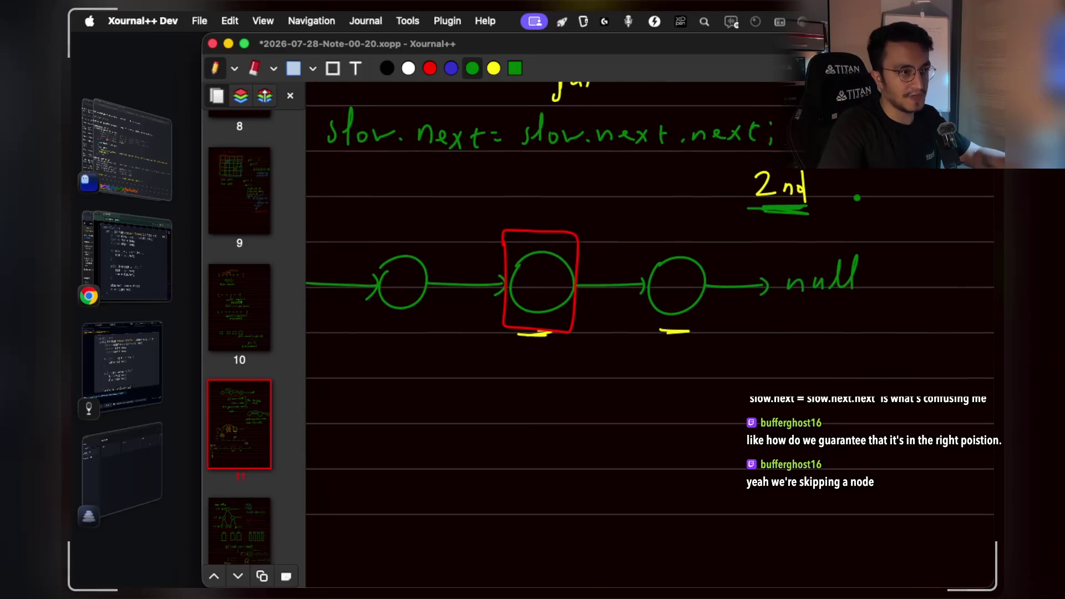
scroll(647, 312, left, 5)
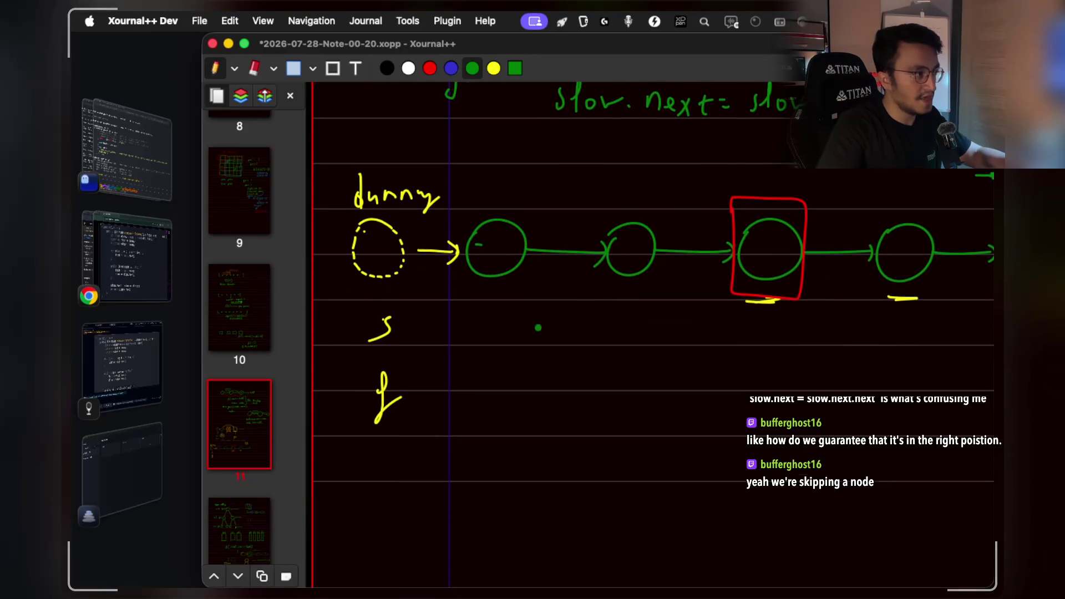
scroll(552, 319, down, 2)
click(294, 70)
Select the yellow 'f' label, drag it right away from 's', and deselect.
mouse_move(348, 341)
mouse_down()
mouse_move(414, 428)
mouse_move(447, 420)
mouse_up()
mouse_move(384, 392)
mouse_down()
mouse_move(452, 430)
mouse_move(487, 391)
mouse_move(564, 437)
mouse_move(628, 394)
mouse_up()
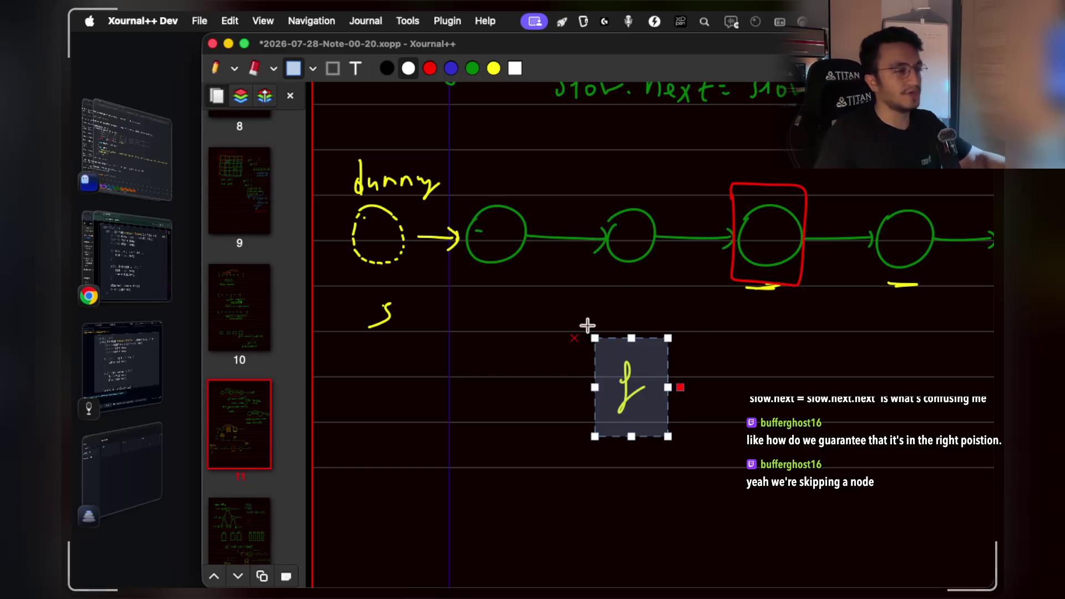
click(710, 385)
scroll(656, 382, up, 3)
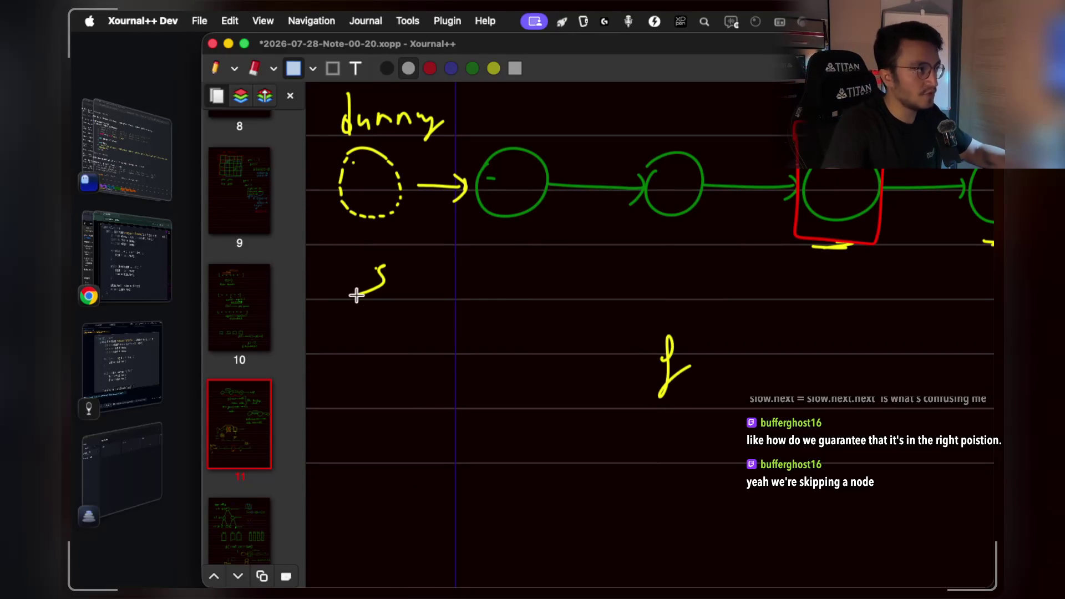
Rectangle-select both 's' and 'f', glance at the solution code, and return to the sketch.
mouse_move(334, 247)
mouse_down()
mouse_move(509, 364)
mouse_move(737, 472)
mouse_up()
scroll(656, 340, up, 2)
scroll(656, 340, left, 1)
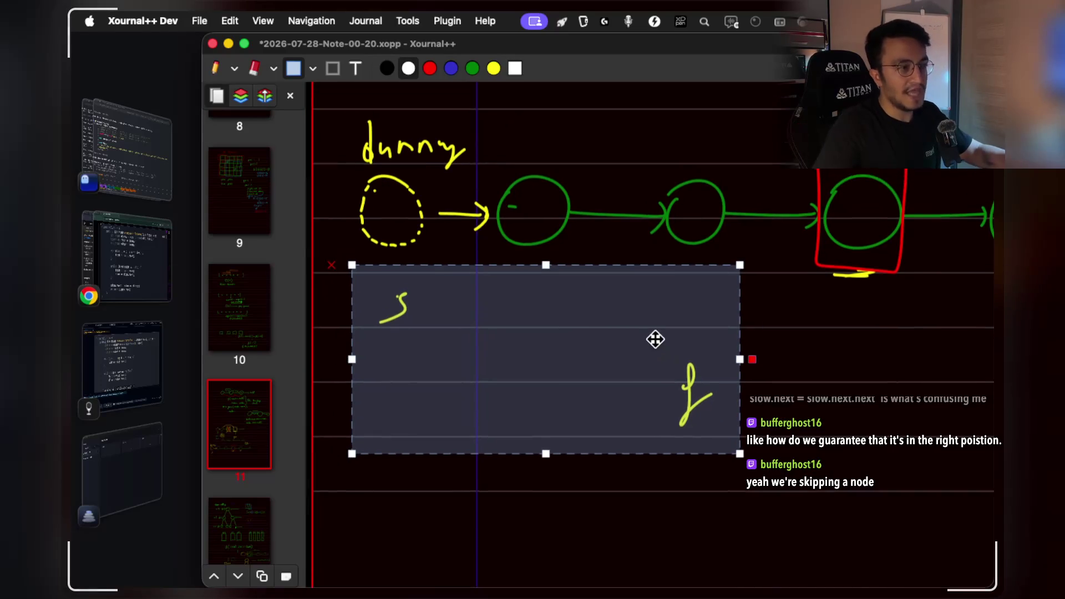
click(143, 277)
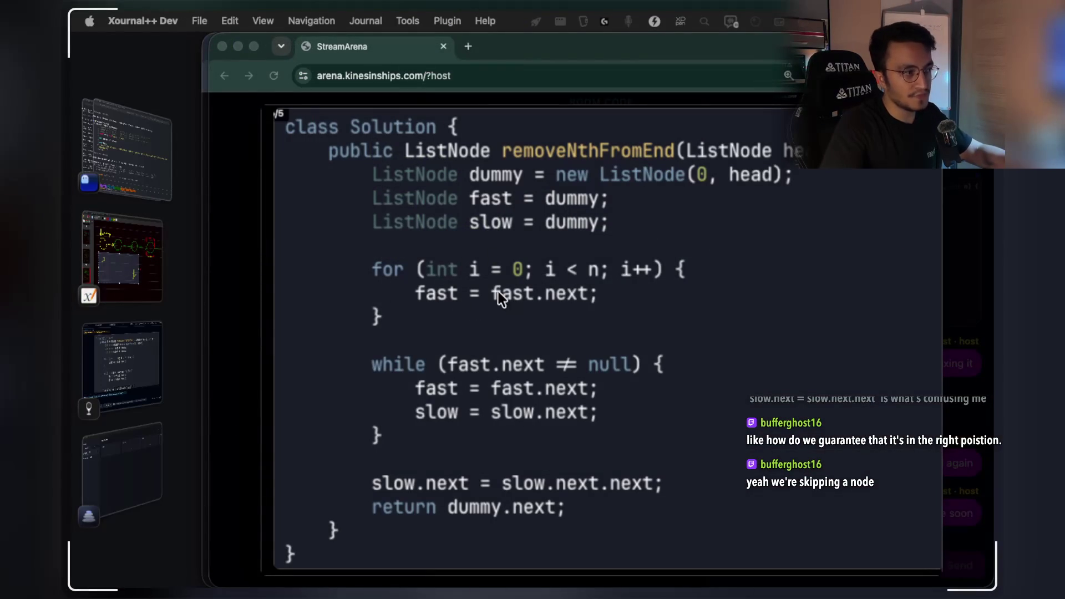
click(118, 252)
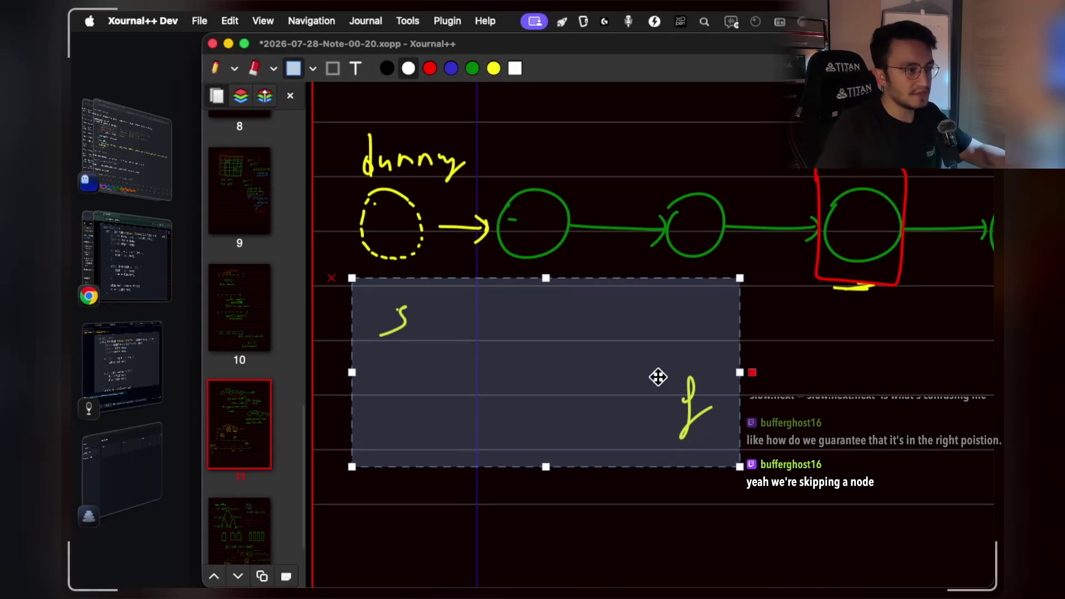
Return to page 11 with the linked list via its sidebar thumbnail.
scroll(655, 373, right, 7)
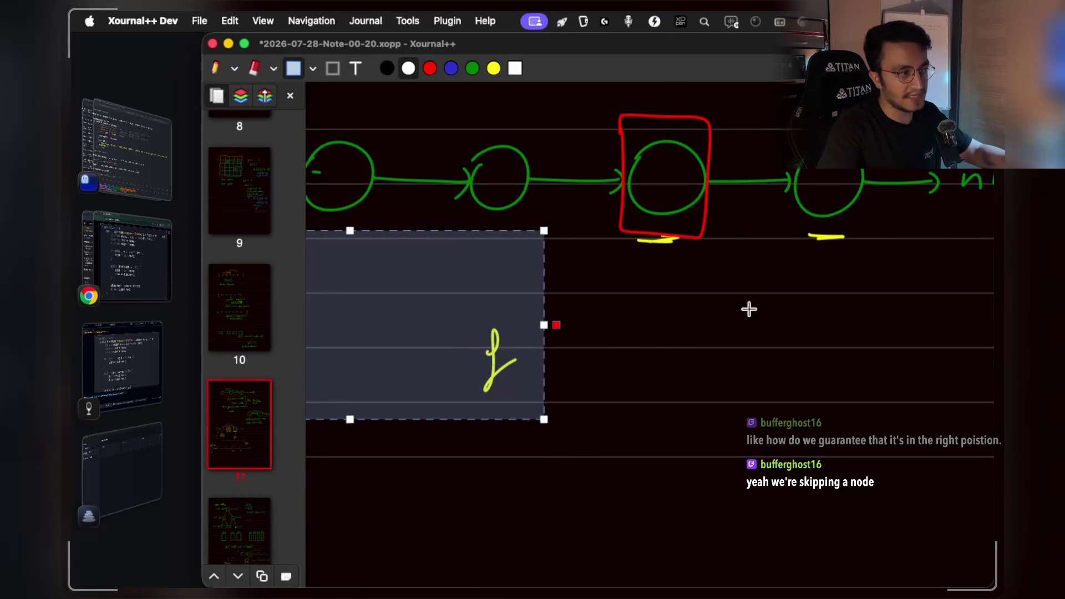
scroll(656, 349, left, 5)
scroll(683, 347, down, 15)
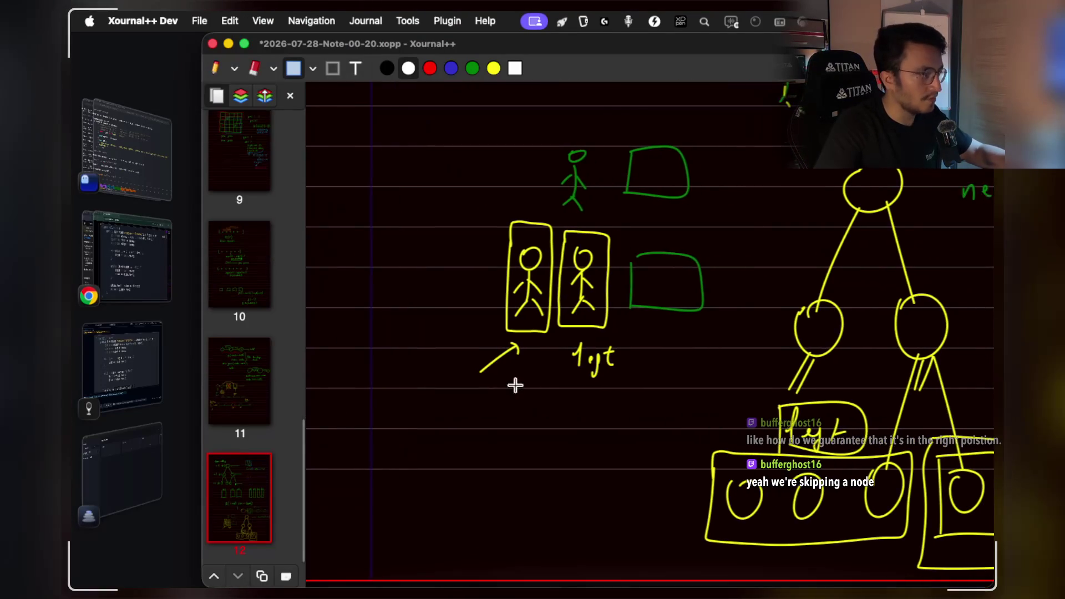
scroll(571, 376, right, 1)
click(241, 397)
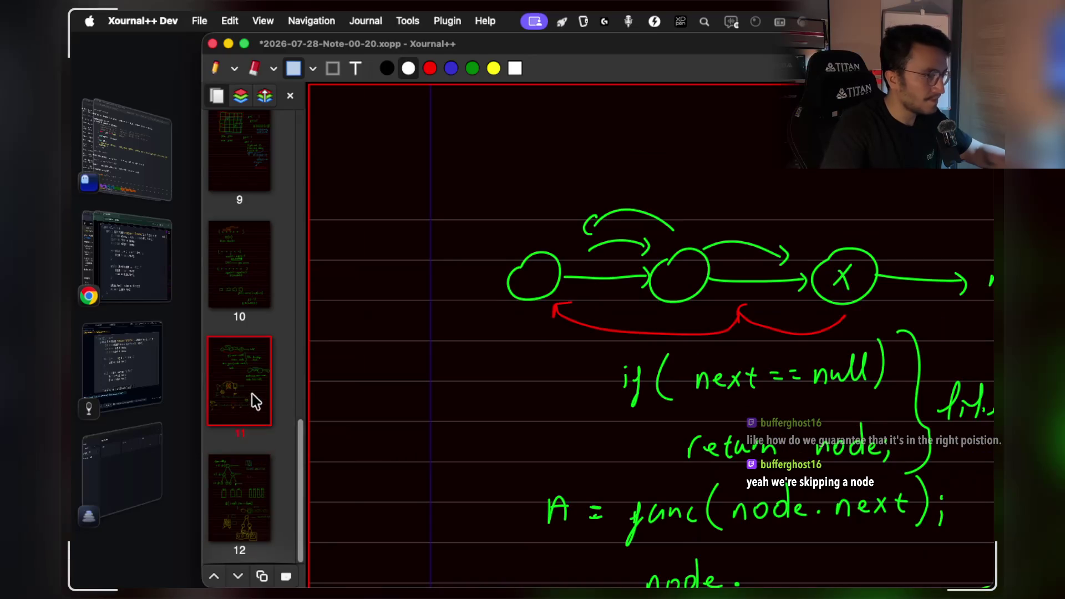
Drag the selected yellow s and f labels right beneath the green chain's middle nodes.
scroll(608, 345, down, 10)
scroll(608, 365, down, 4)
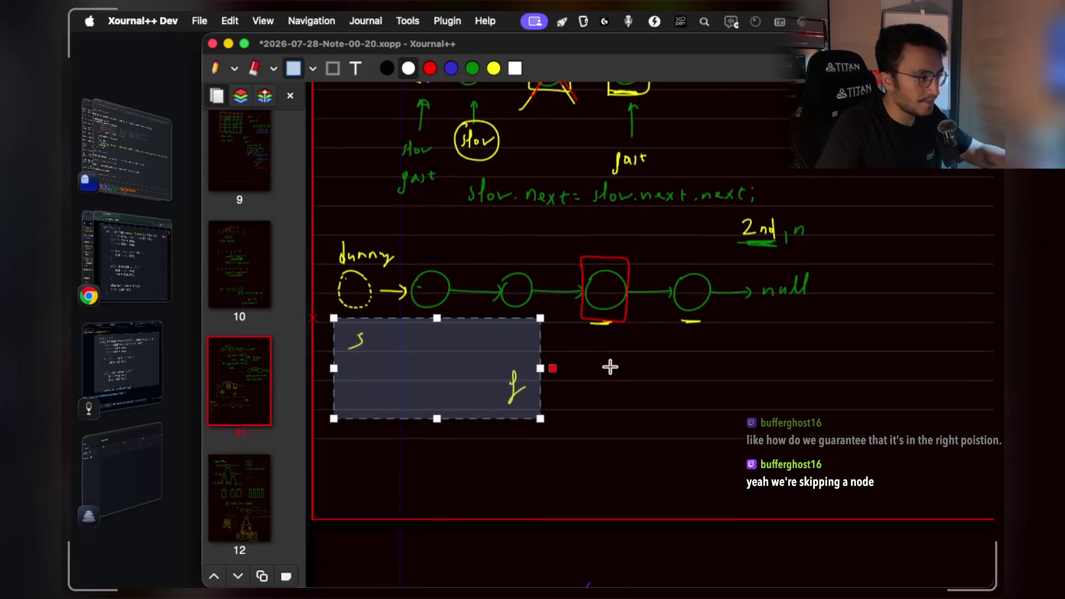
scroll(480, 362, up, 3)
scroll(480, 362, left, 2)
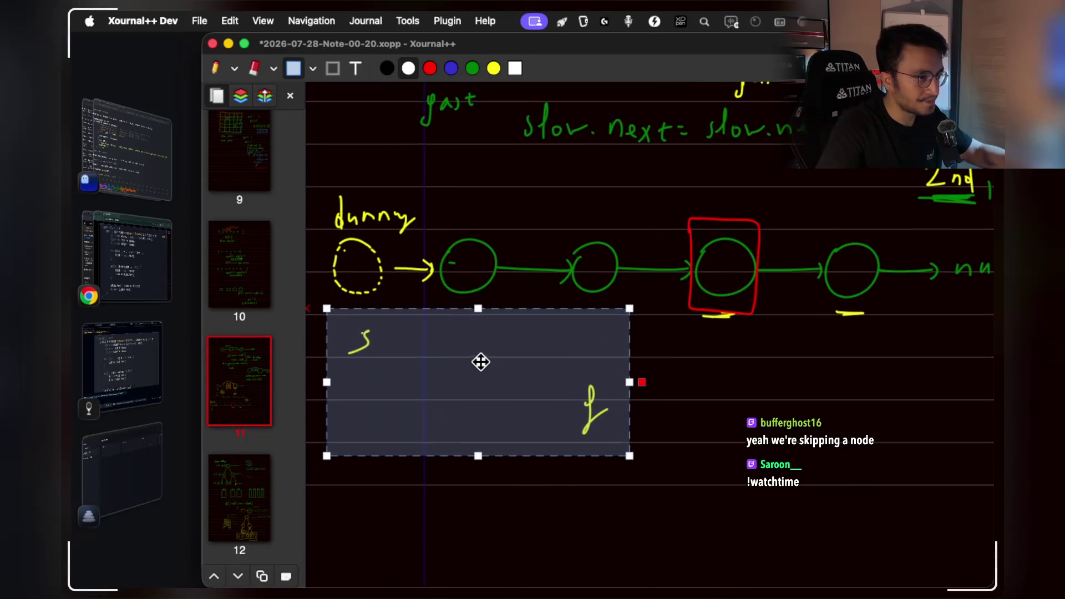
scroll(481, 362, down, 1)
mouse_move(511, 383)
mouse_down()
mouse_move(614, 406)
mouse_move(622, 391)
mouse_move(703, 421)
mouse_move(749, 382)
mouse_up()
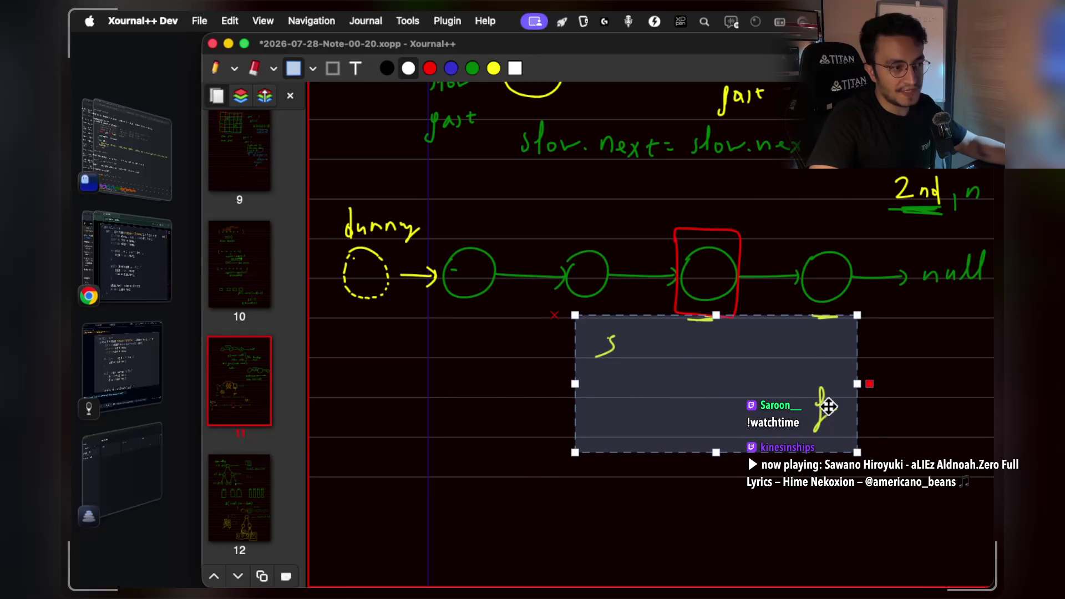
scroll(744, 344, right, 2)
scroll(744, 344, down, 1)
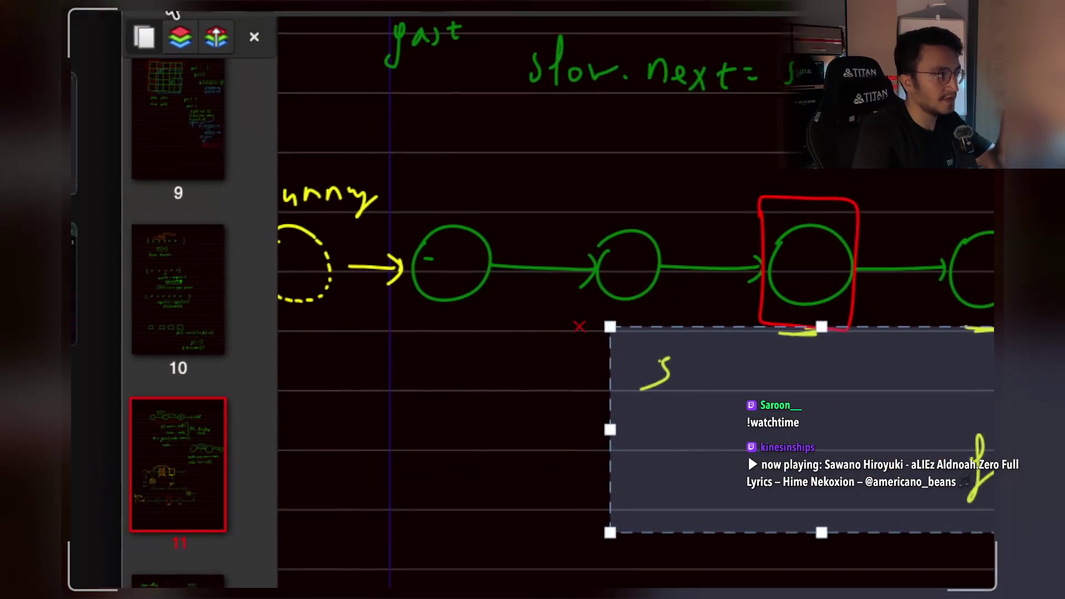
Draw a yellow arc from the second node to the fourth, then a red X over the boxed node.
key(Escape)
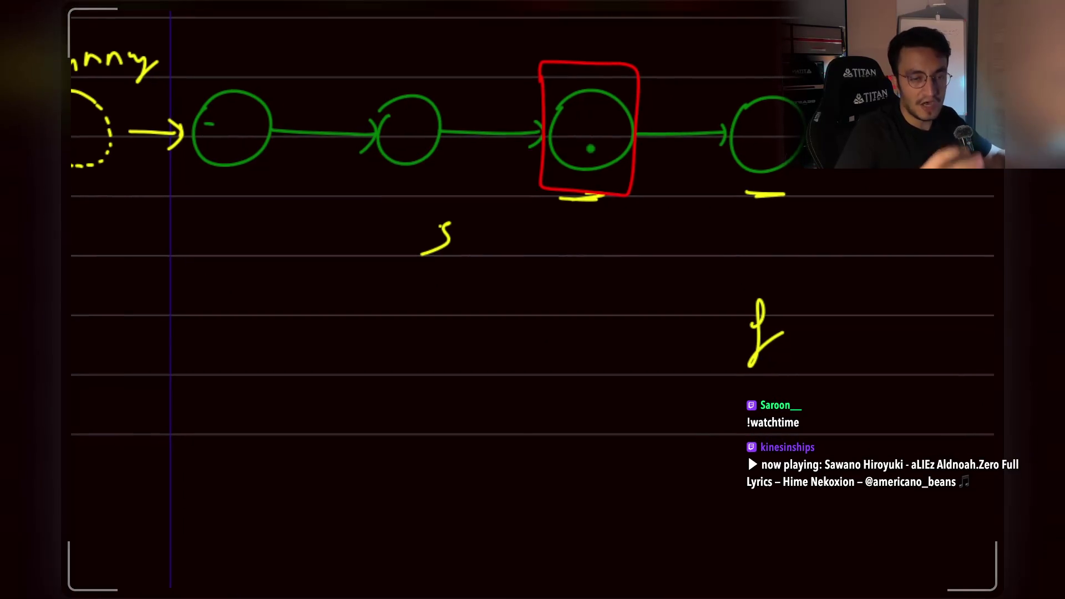
click(435, 24)
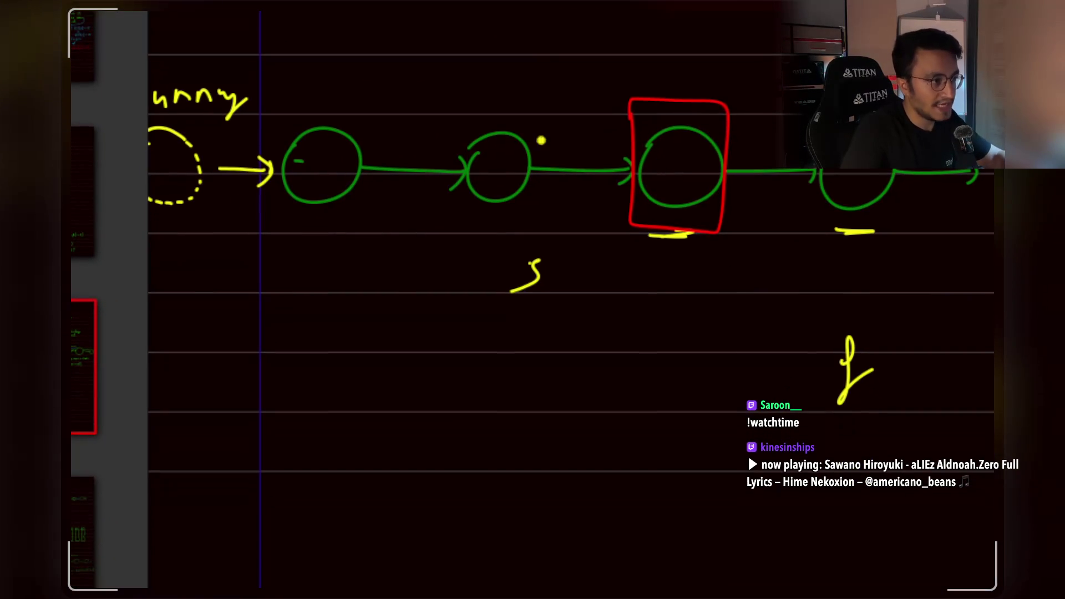
mouse_move(527, 127)
mouse_down()
mouse_move(594, 67)
mouse_move(725, 72)
mouse_move(721, 125)
mouse_move(735, 134)
mouse_move(737, 118)
mouse_up()
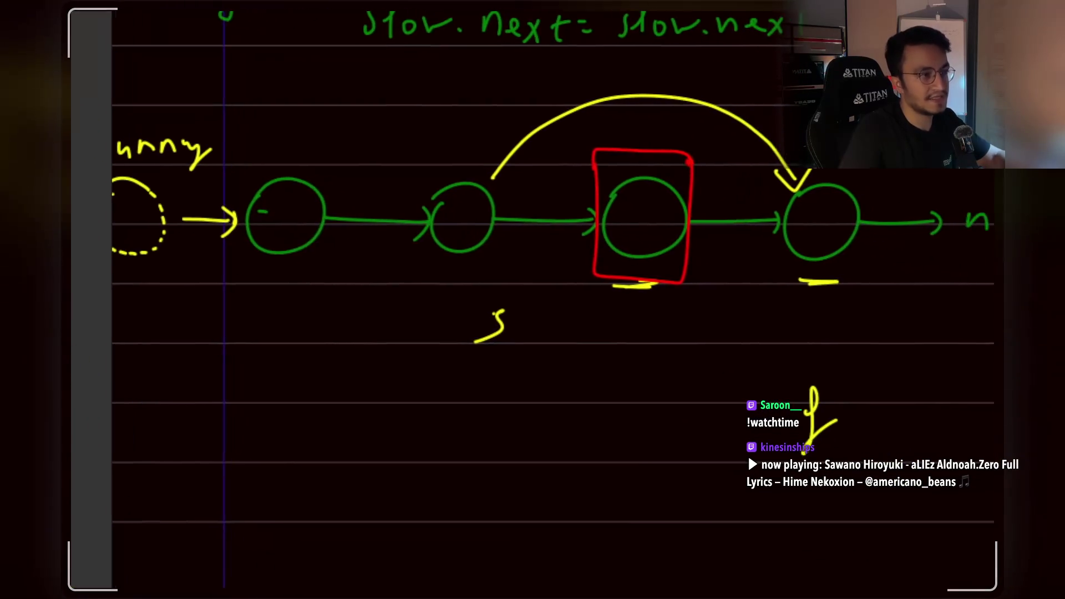
drag(668, 79, 553, 259)
drag(557, 74, 640, 251)
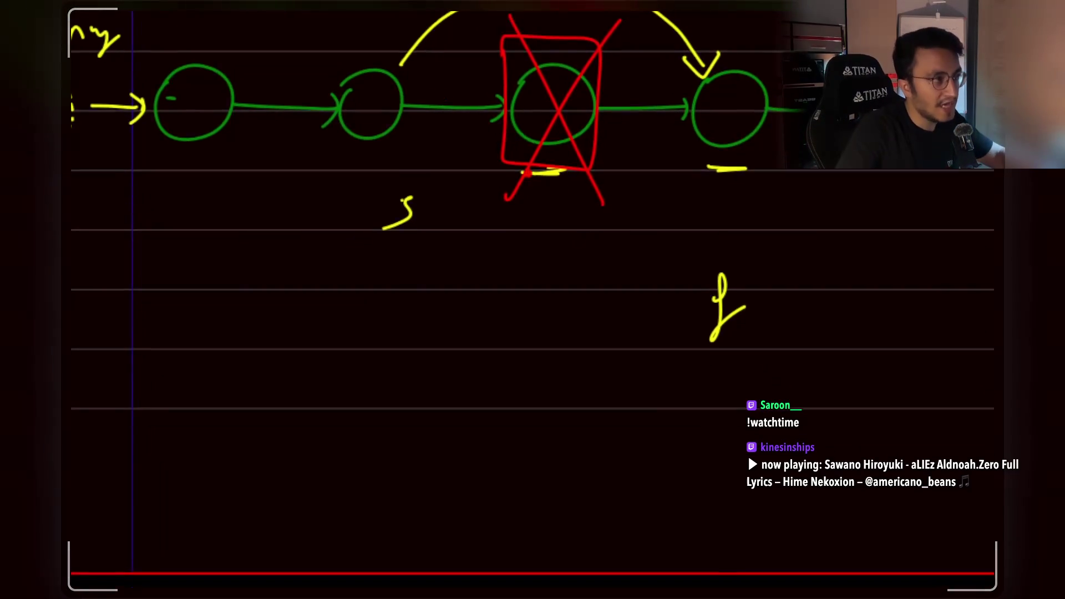
Move the yellow circled S marker left so it sits beneath the second node.
scroll(532, 299, up, 3)
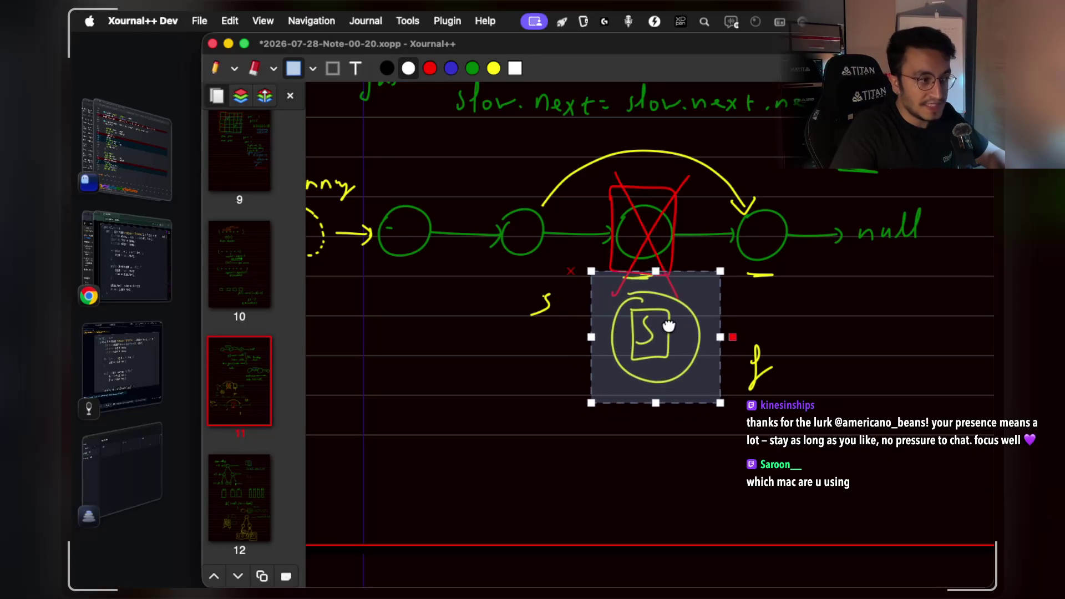
drag(644, 373, 539, 349)
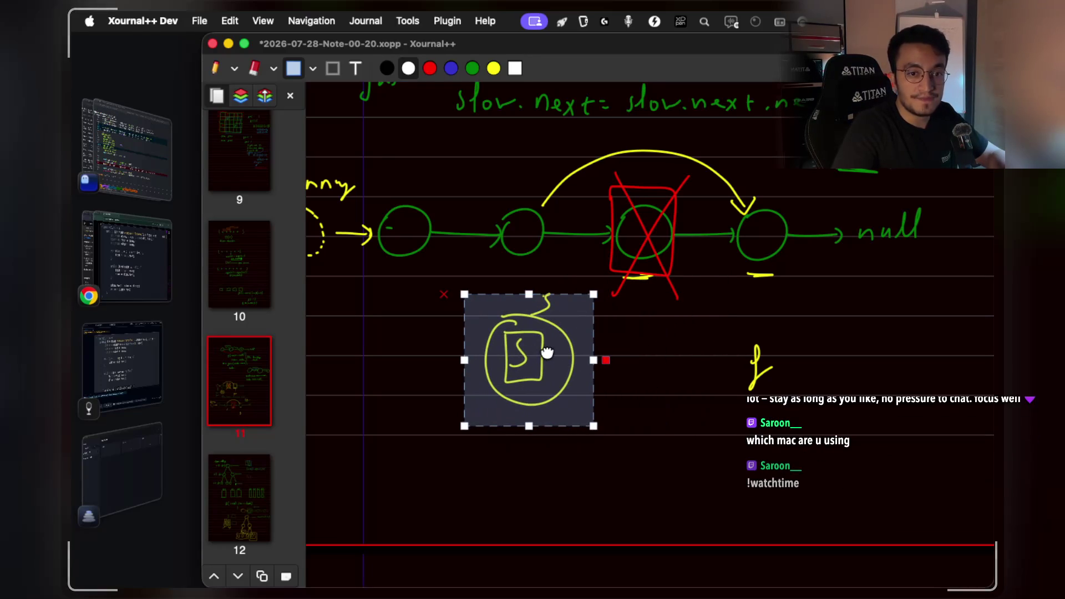
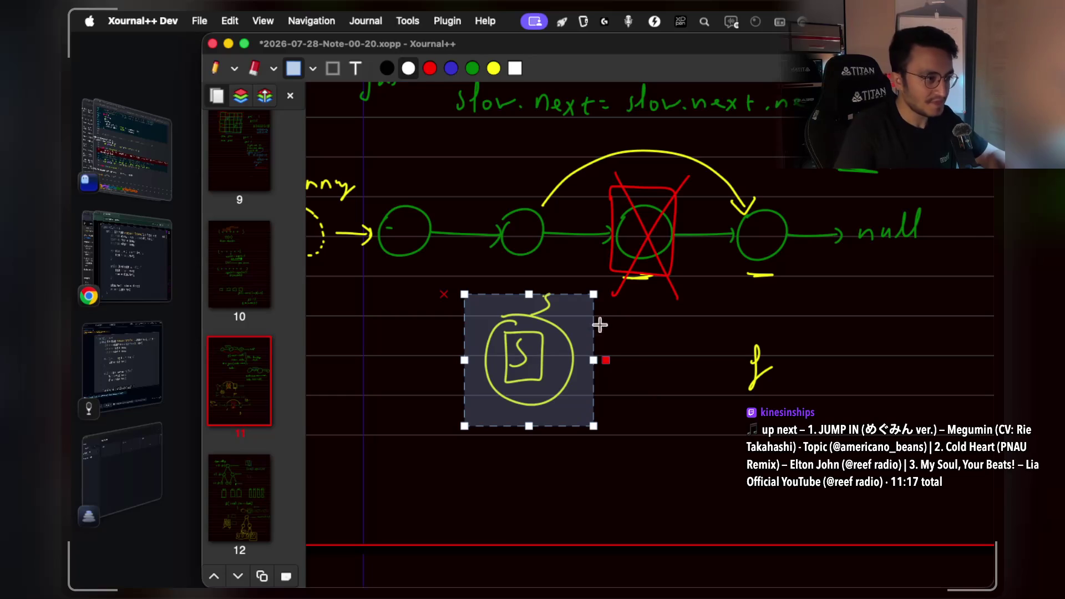
Erase the yellow circle with the boxed S below the linked-list sketch.
mouse_move(542, 351)
mouse_down()
mouse_move(566, 357)
mouse_move(542, 371)
mouse_up()
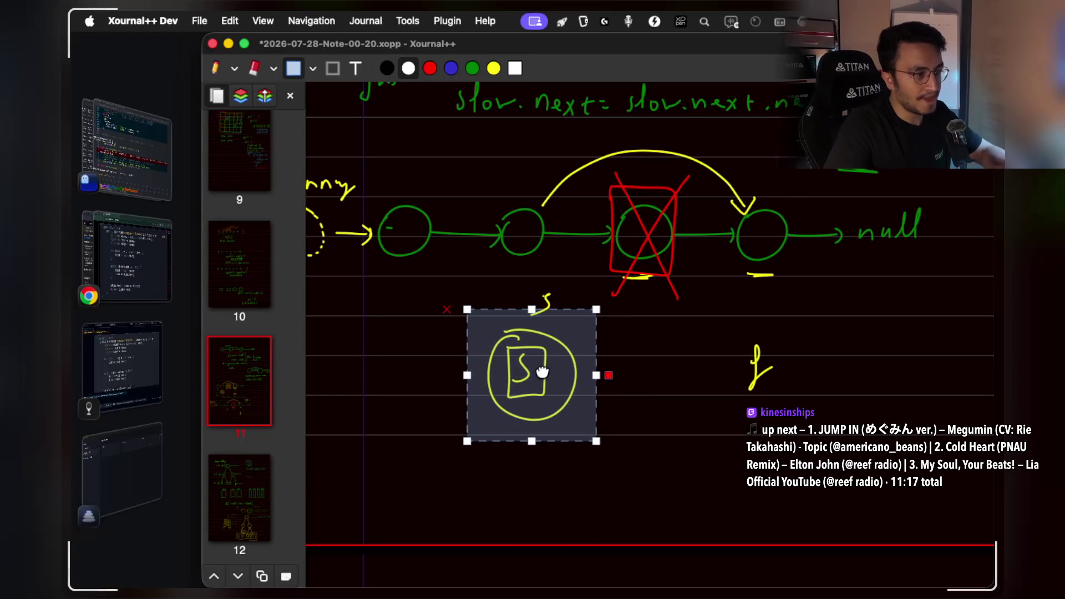
click(623, 350)
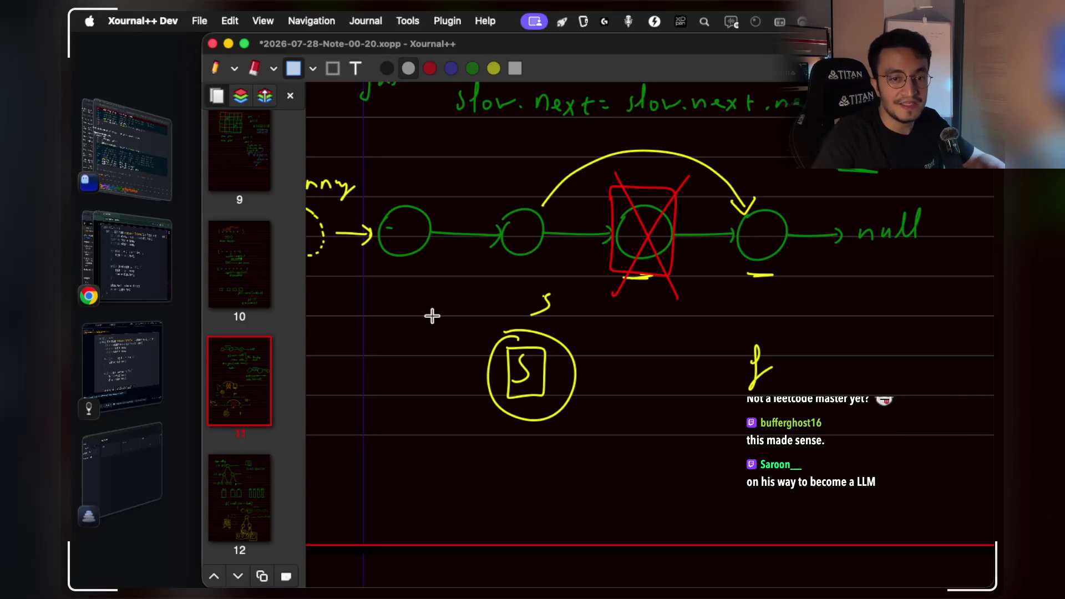
drag(461, 323, 616, 438)
key(Delete)
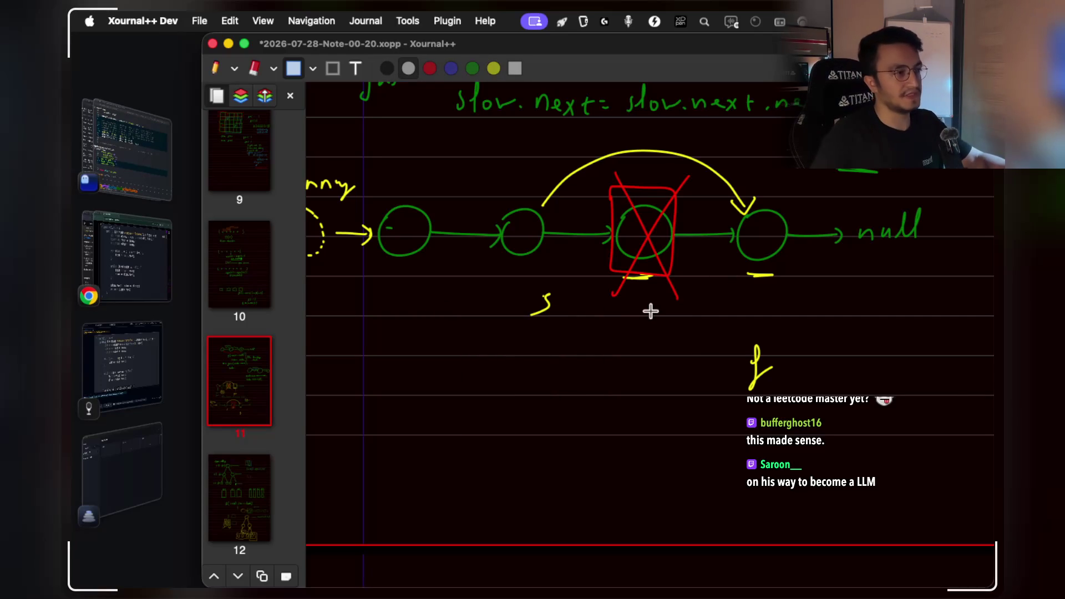
scroll(645, 310, left, 3)
scroll(646, 309, up, 1)
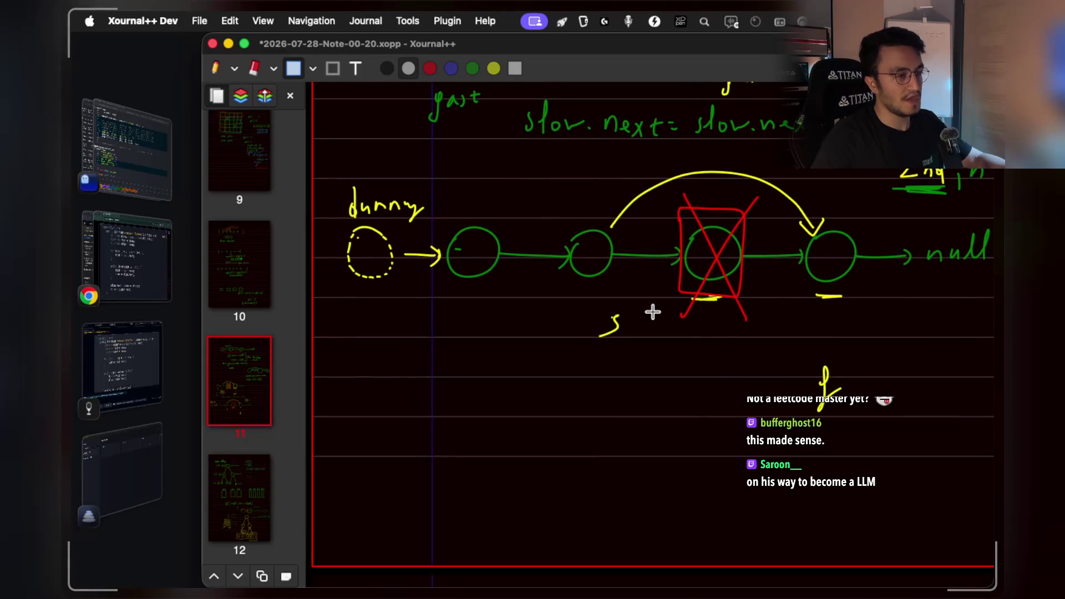
Move the yellow s label beside the dummy node under the list.
scroll(652, 311, down, 1)
scroll(652, 311, right, 1)
mouse_move(561, 282)
mouse_down()
mouse_move(622, 344)
mouse_move(566, 318)
mouse_up()
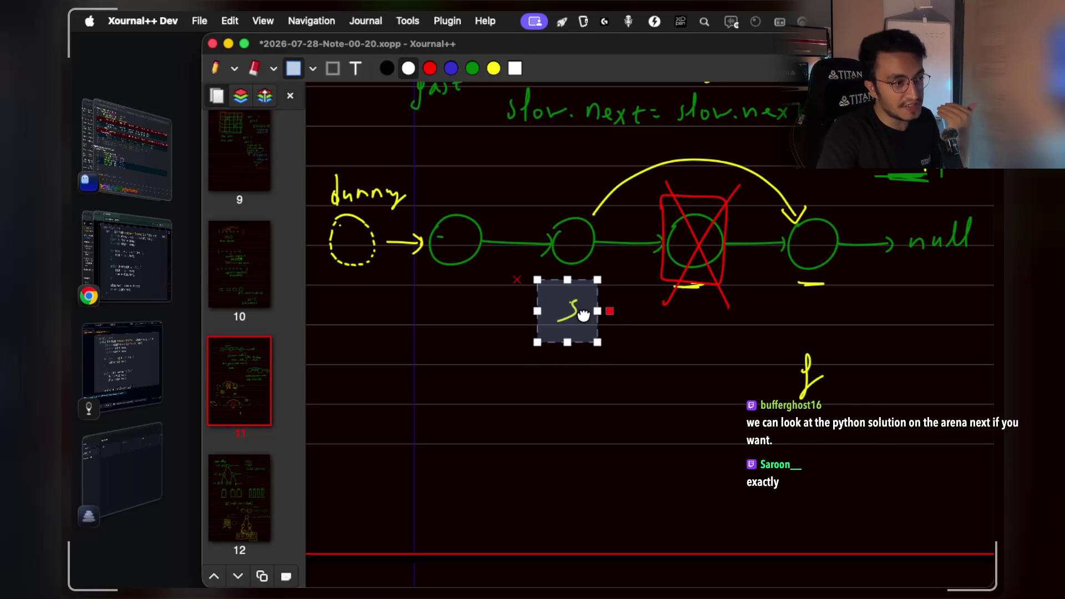
mouse_move(584, 315)
mouse_down()
mouse_move(486, 357)
mouse_move(372, 315)
mouse_up()
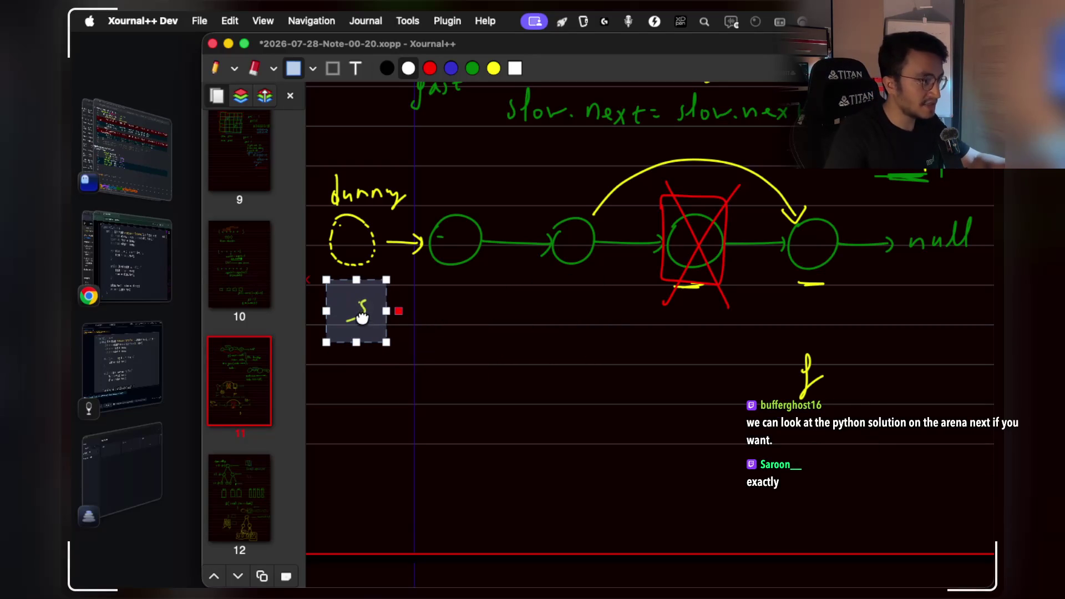
Place the f label near the last node, then shift both s and f right and down.
drag(756, 331, 838, 433)
drag(806, 380, 354, 385)
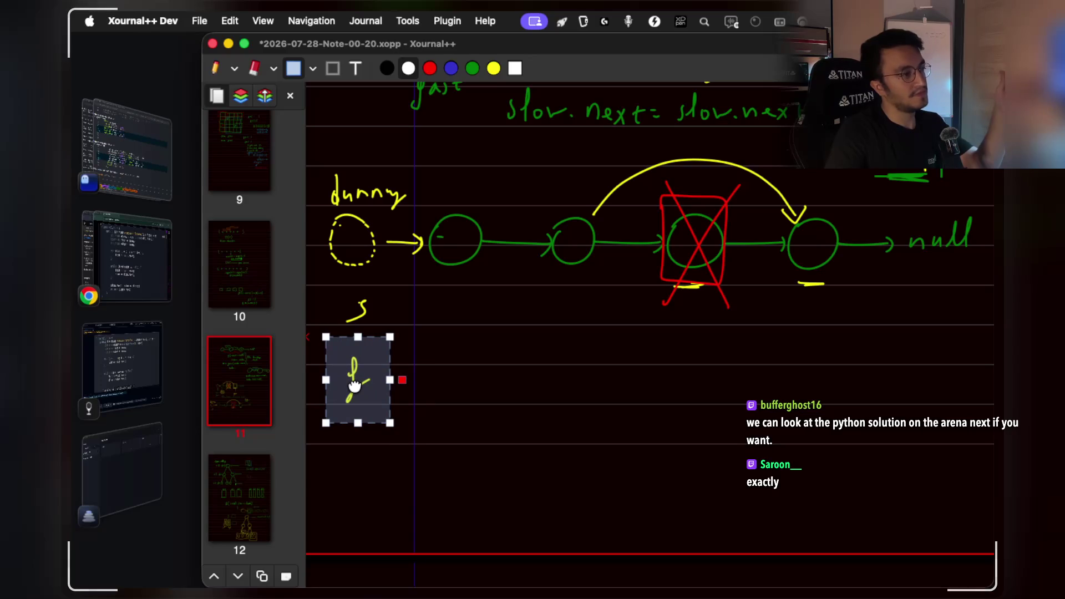
drag(354, 385, 579, 386)
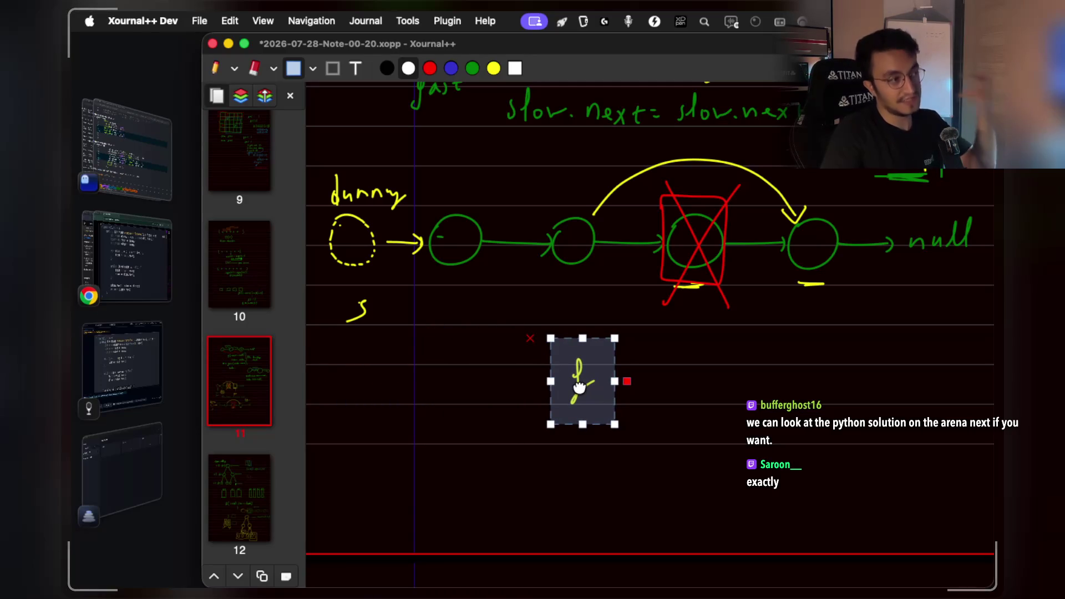
click(699, 398)
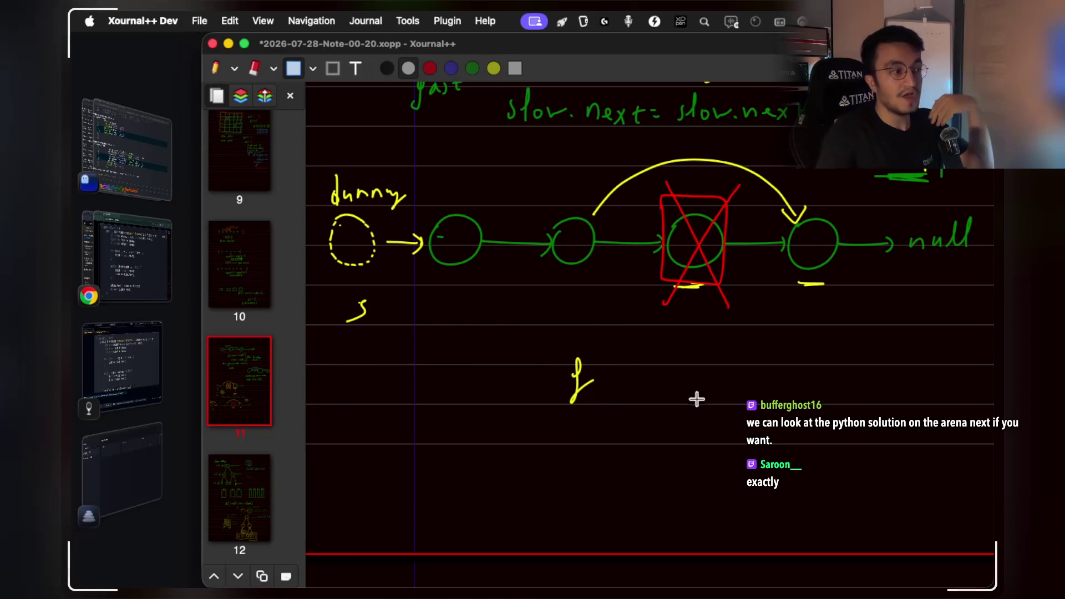
drag(318, 298, 637, 447)
mouse_move(589, 374)
mouse_down()
mouse_move(734, 423)
mouse_move(822, 398)
mouse_up()
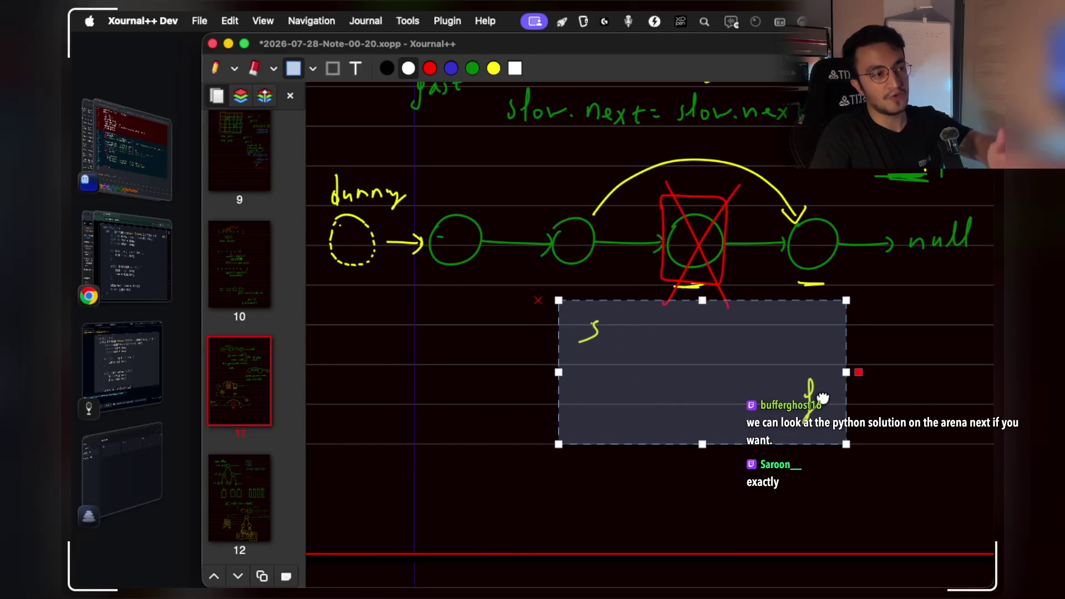
drag(821, 398, 819, 396)
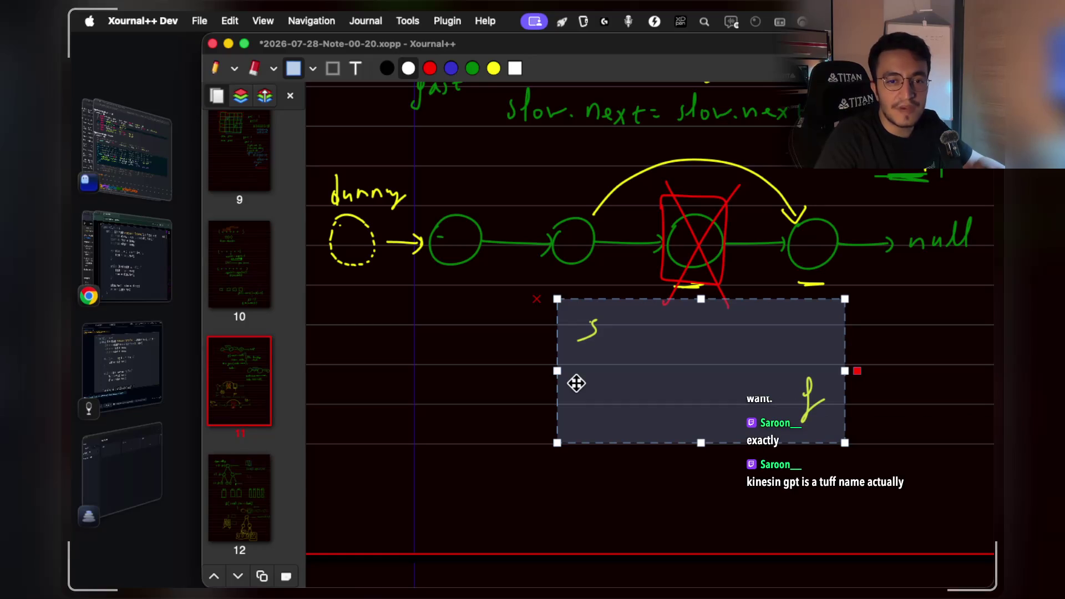
Bring StreamArena forward and show the Live Code view of the Python submission.
click(145, 219)
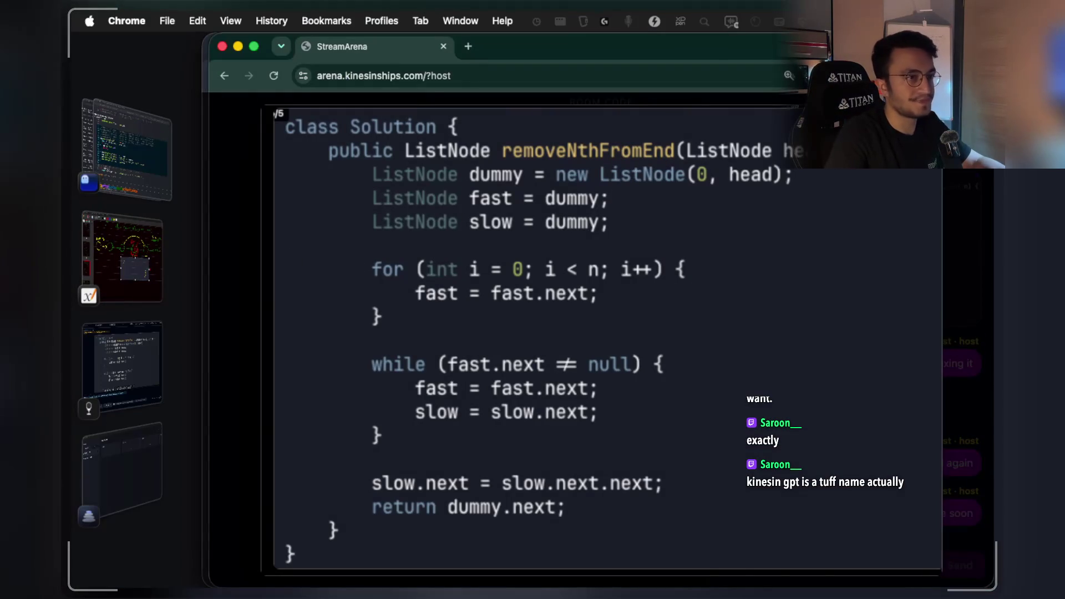
key(Escape)
click(567, 220)
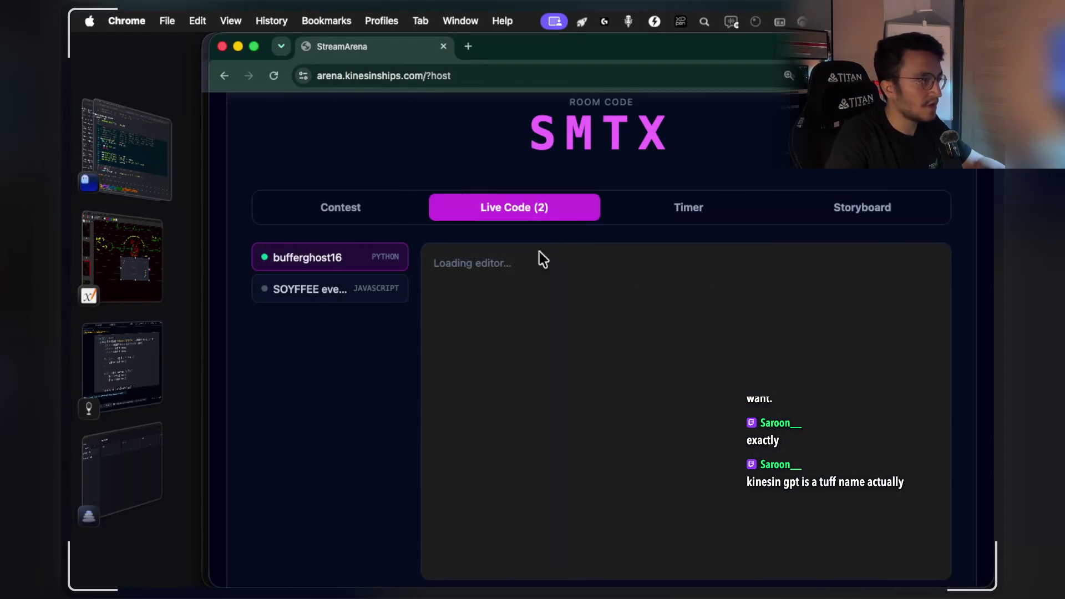
scroll(742, 241, down, 1)
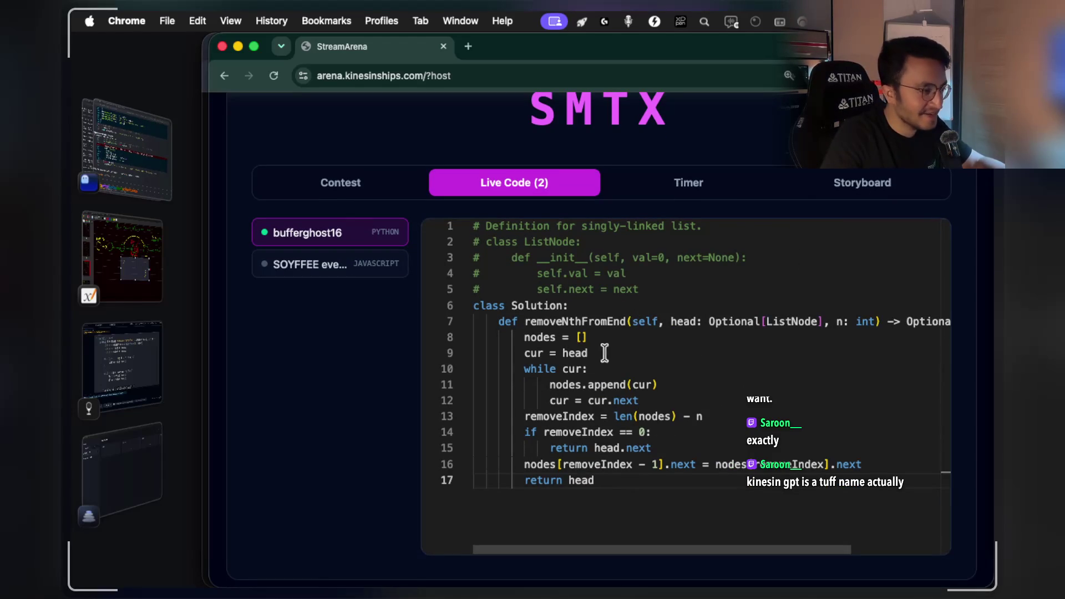
Highlight Solution and Optional[ListNode], then replace line 8 'nodes = []' with 'ö'.
double_click(524, 304)
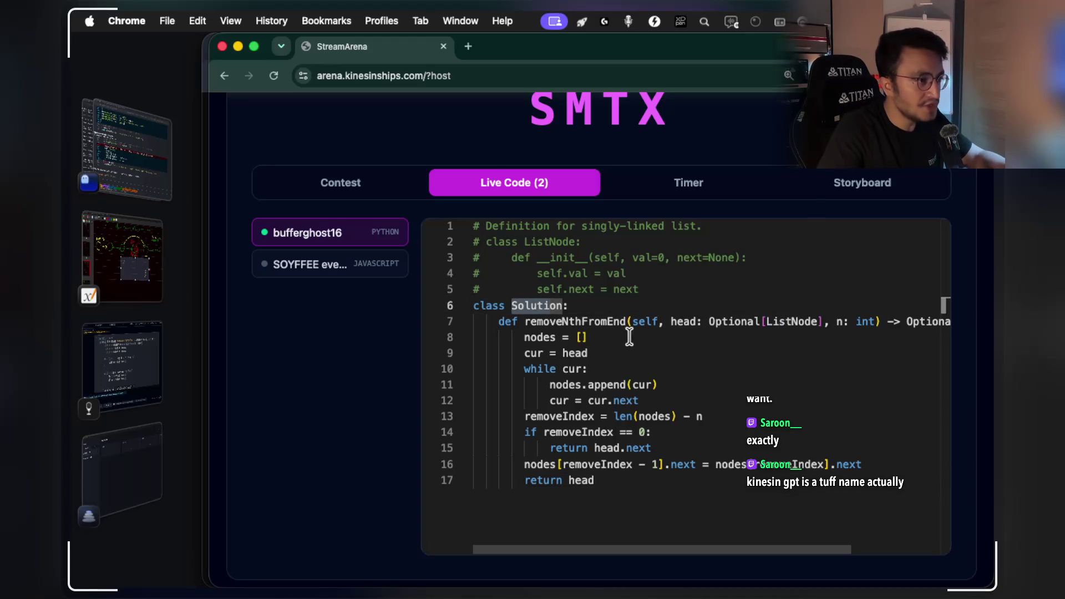
drag(710, 327, 813, 316)
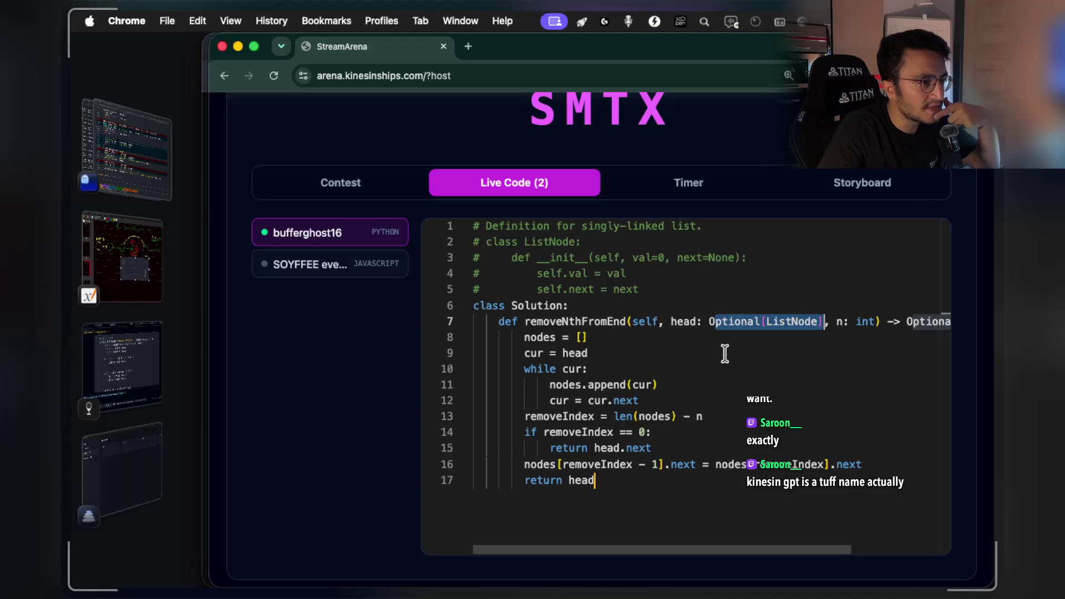
double_click(540, 337)
shift+click(587, 337)
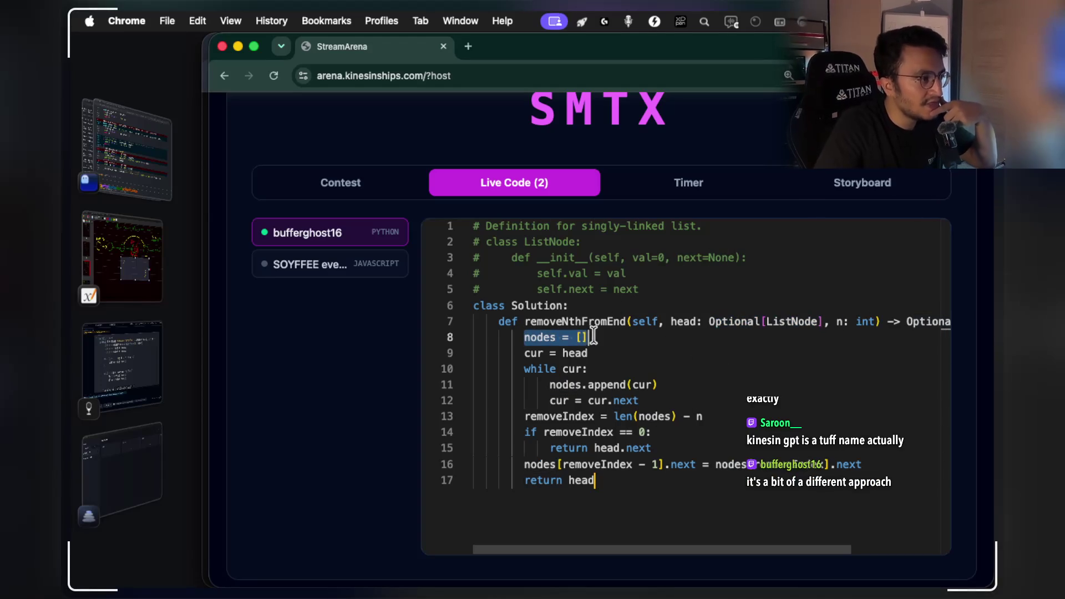
text(ö)
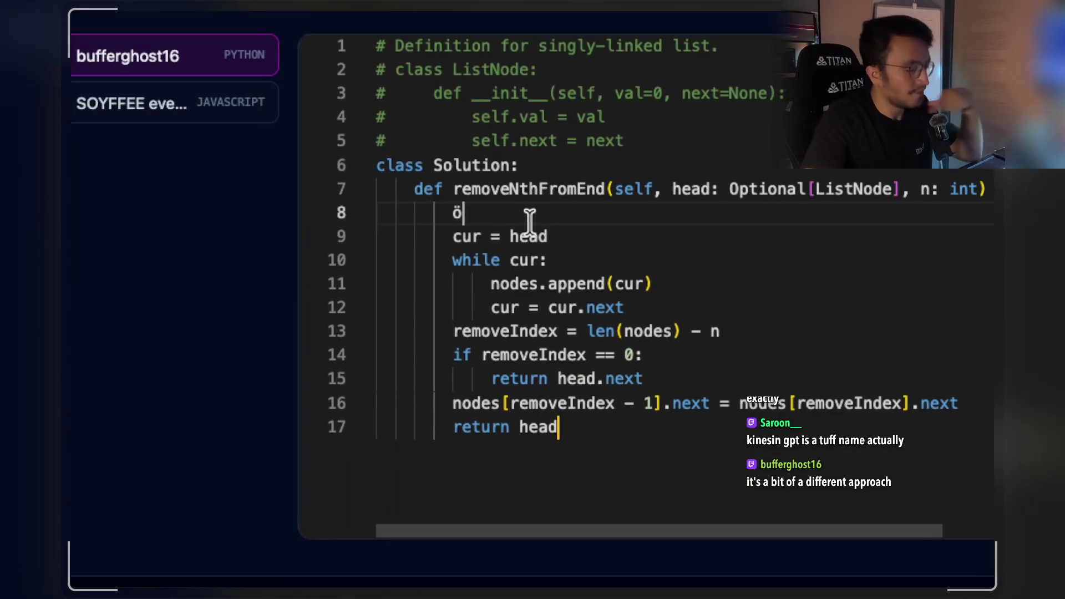
key(ctrl+z)
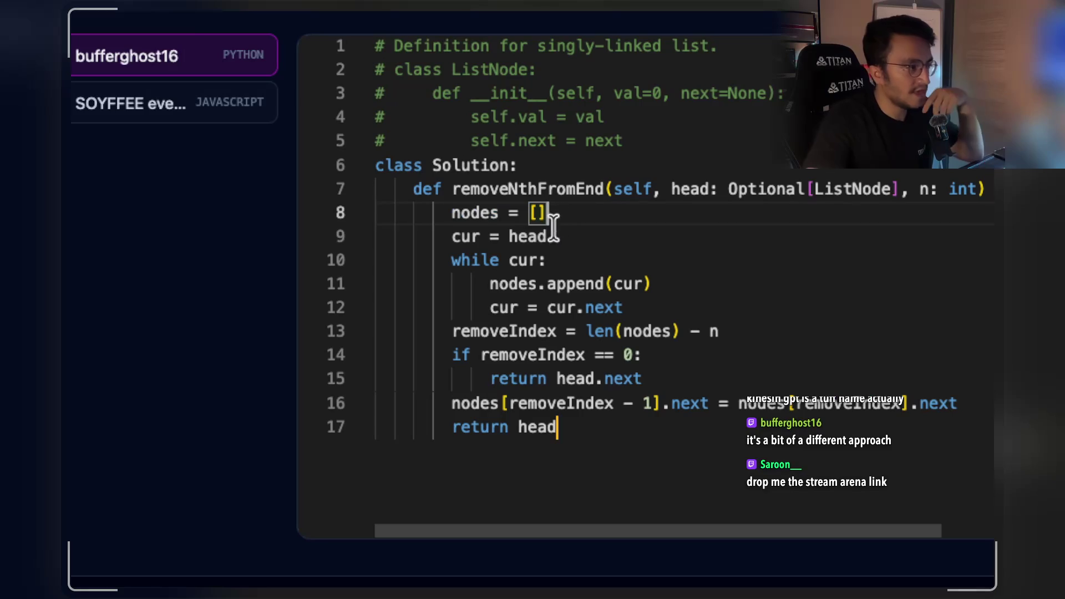
drag(549, 236, 461, 232)
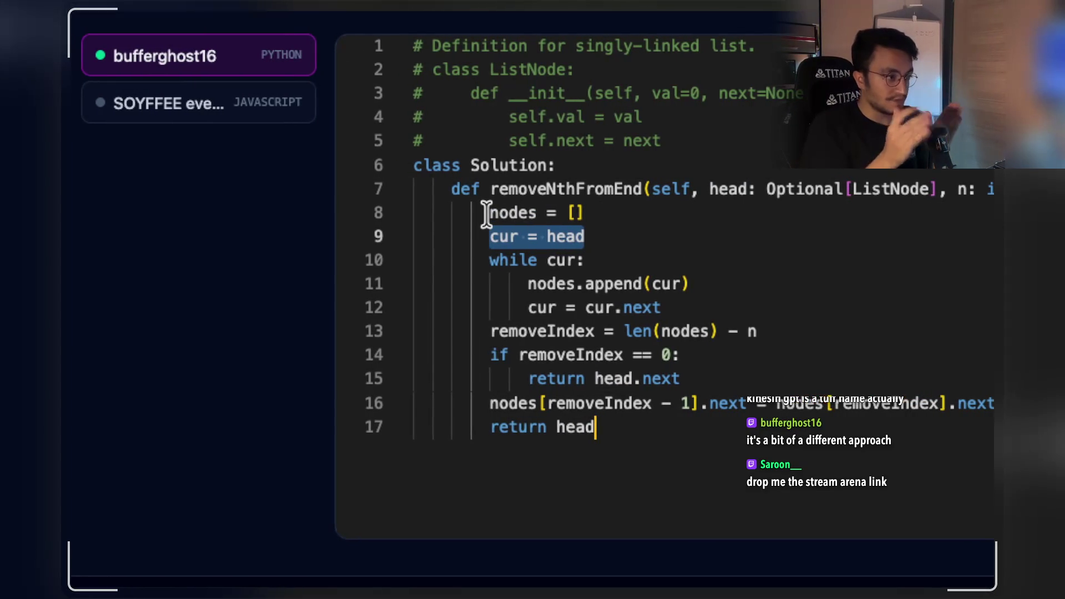
click(579, 258)
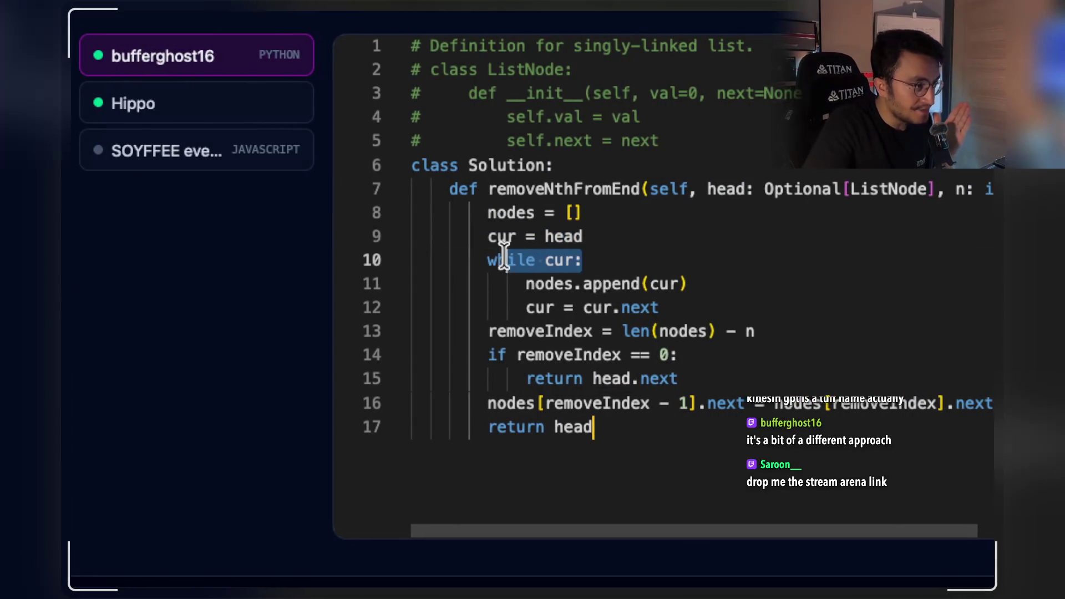
drag(508, 260, 487, 257)
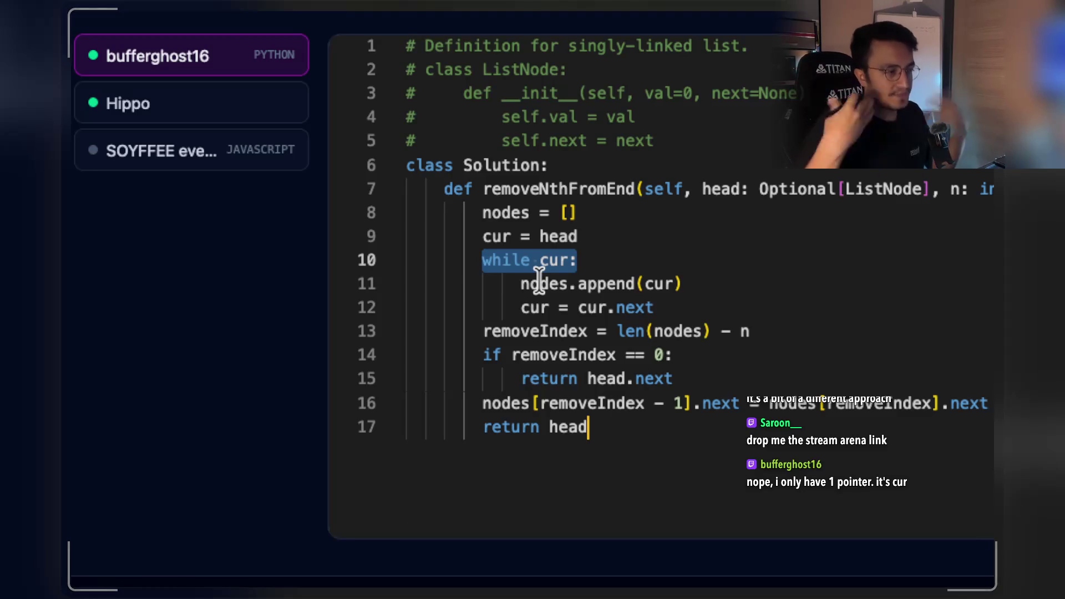
click(525, 284)
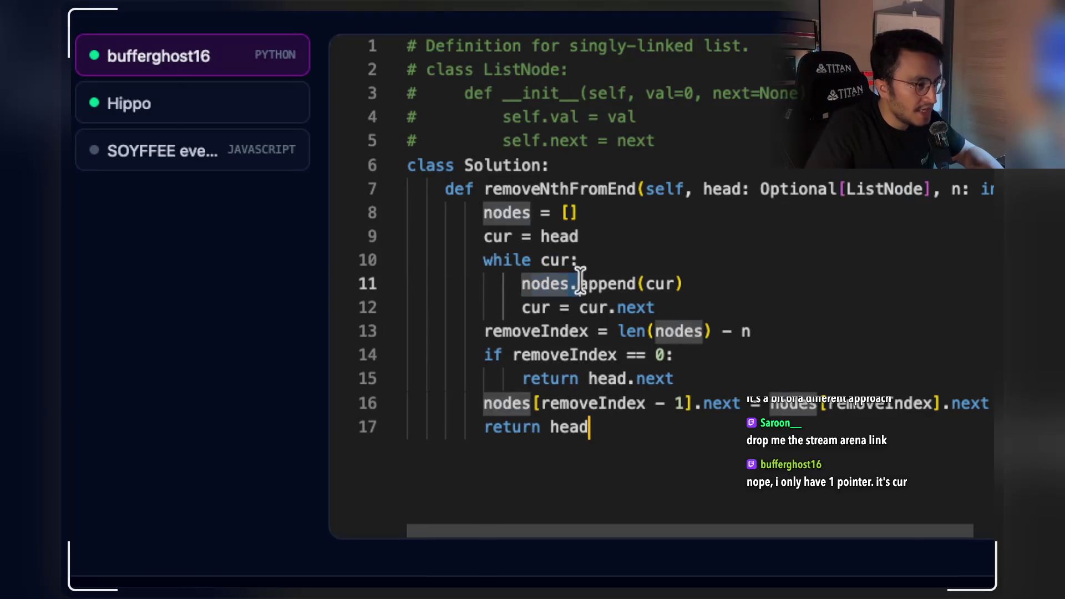
click(646, 283)
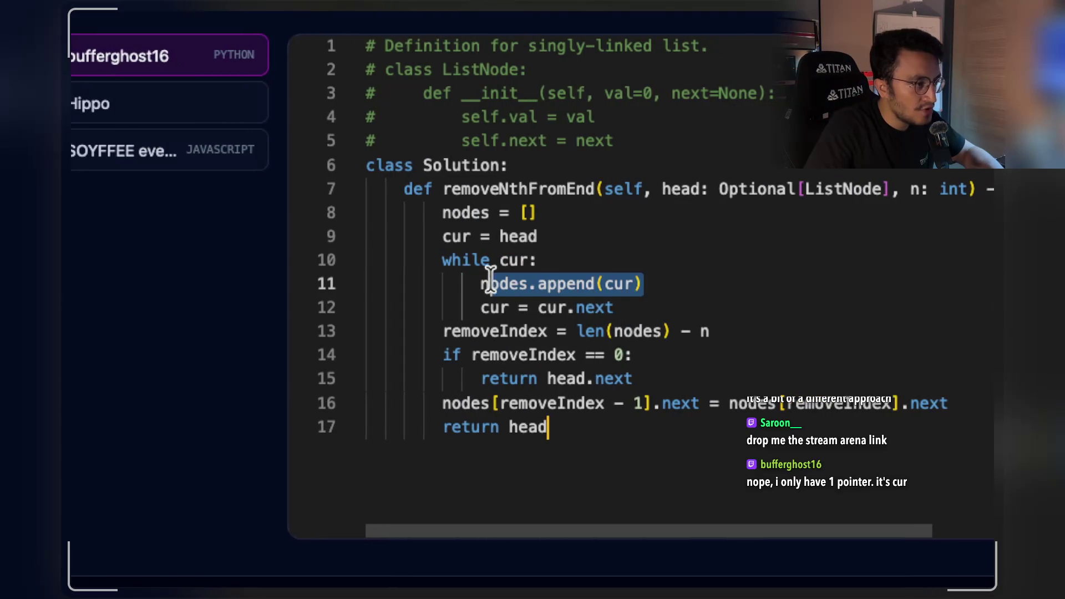
click(514, 236)
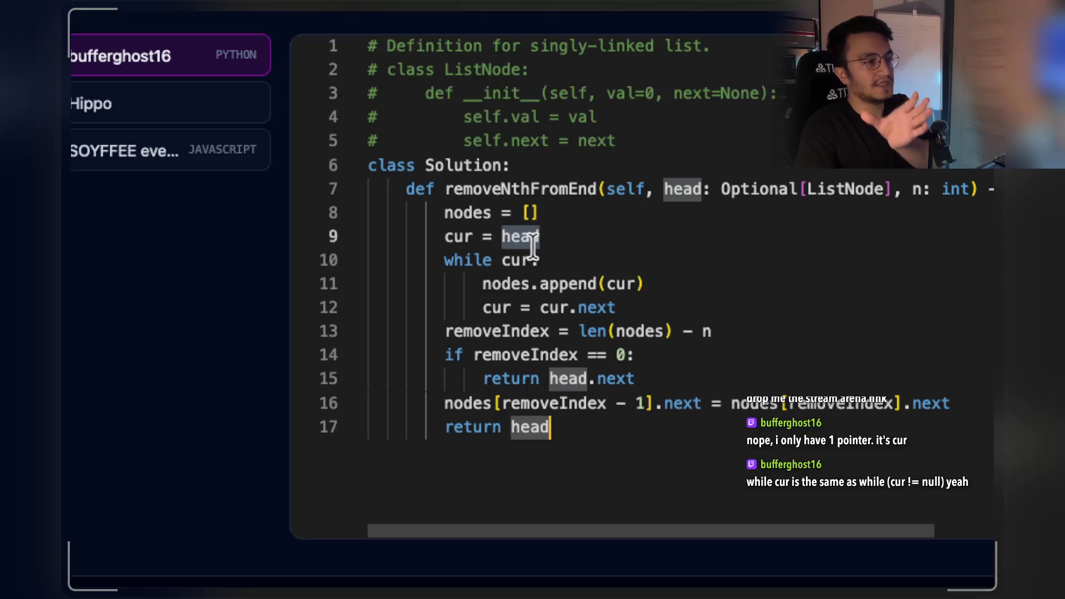
click(488, 283)
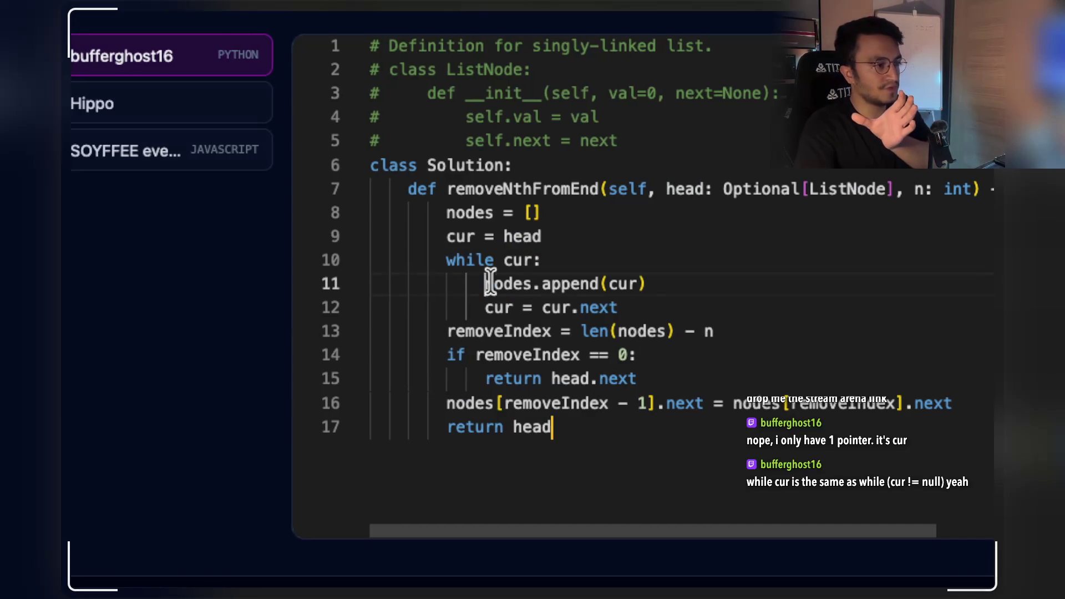
double_click(486, 216)
drag(487, 221, 539, 224)
click(493, 307)
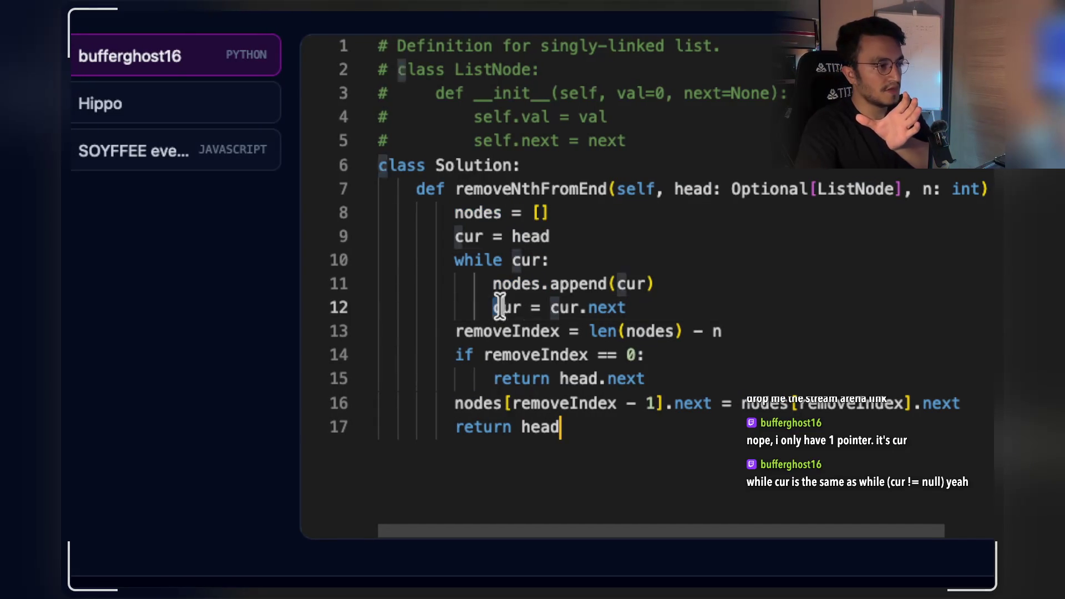
mouse_move(560, 306)
mouse_down()
mouse_move(619, 308)
mouse_move(605, 308)
mouse_up()
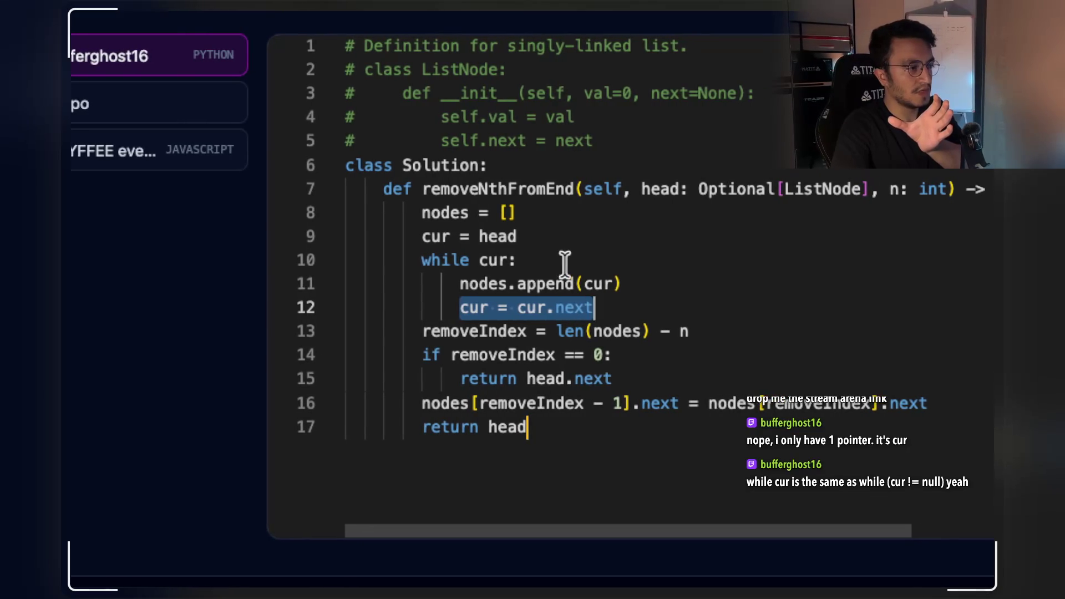
click(437, 330)
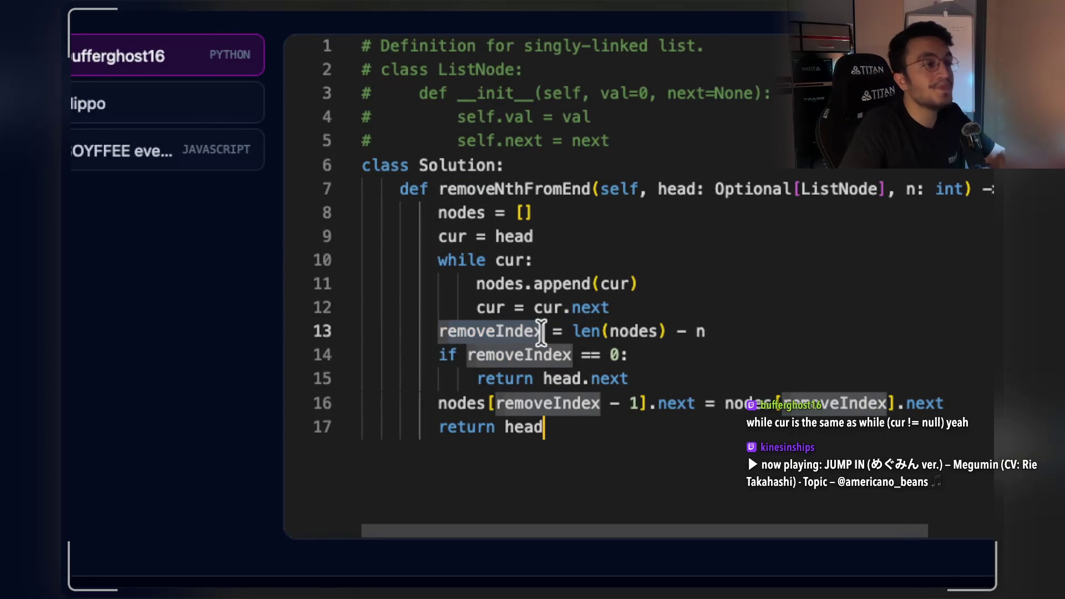
drag(527, 213, 432, 213)
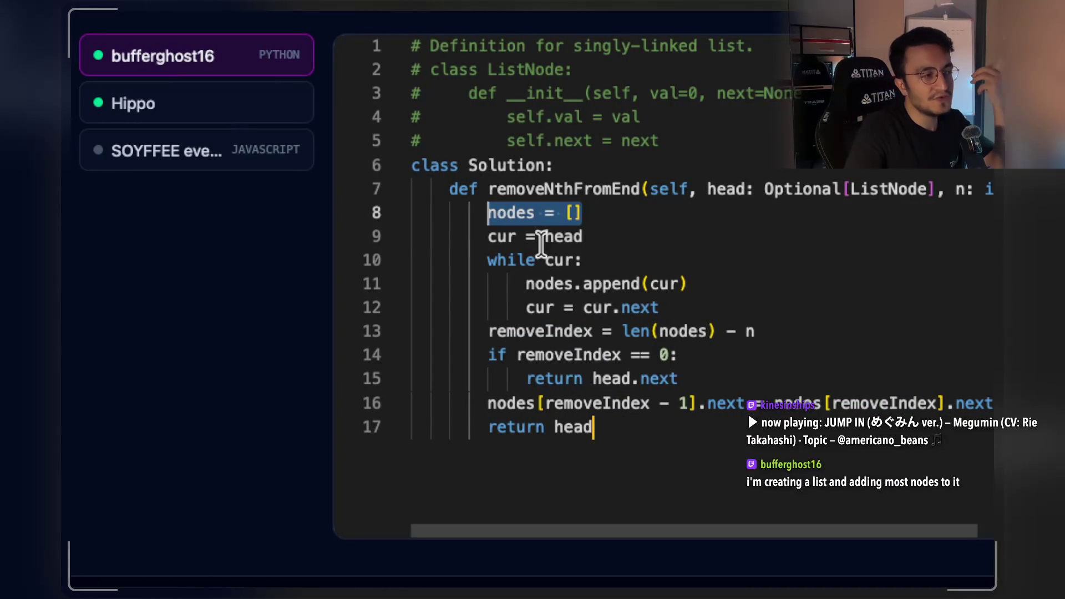
Highlight occurrences of head and select the nodes = [] line.
click(543, 236)
drag(582, 213, 488, 212)
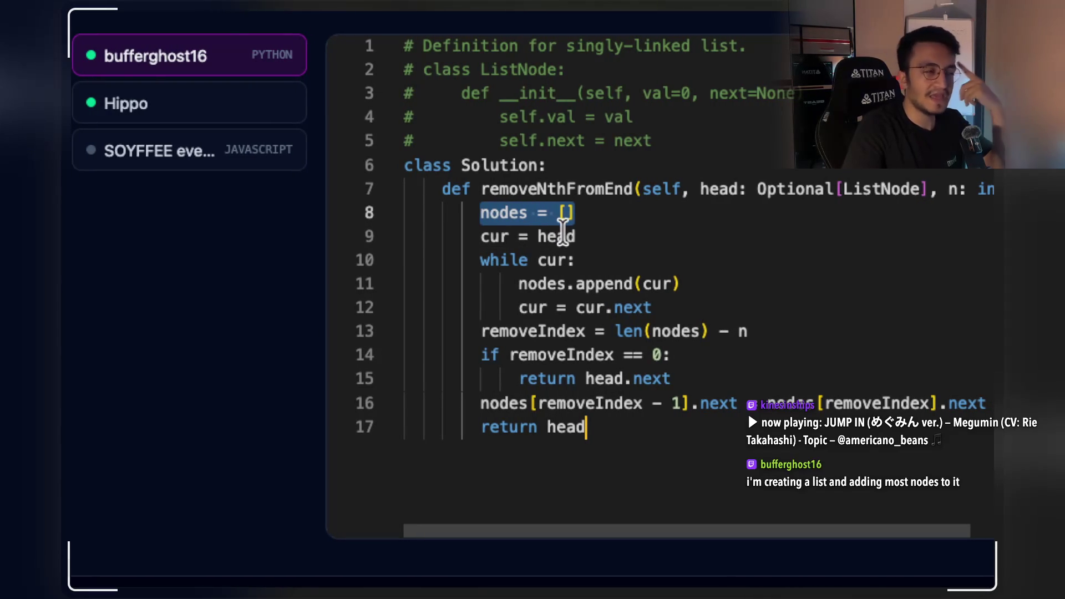
click(562, 237)
drag(575, 212, 482, 214)
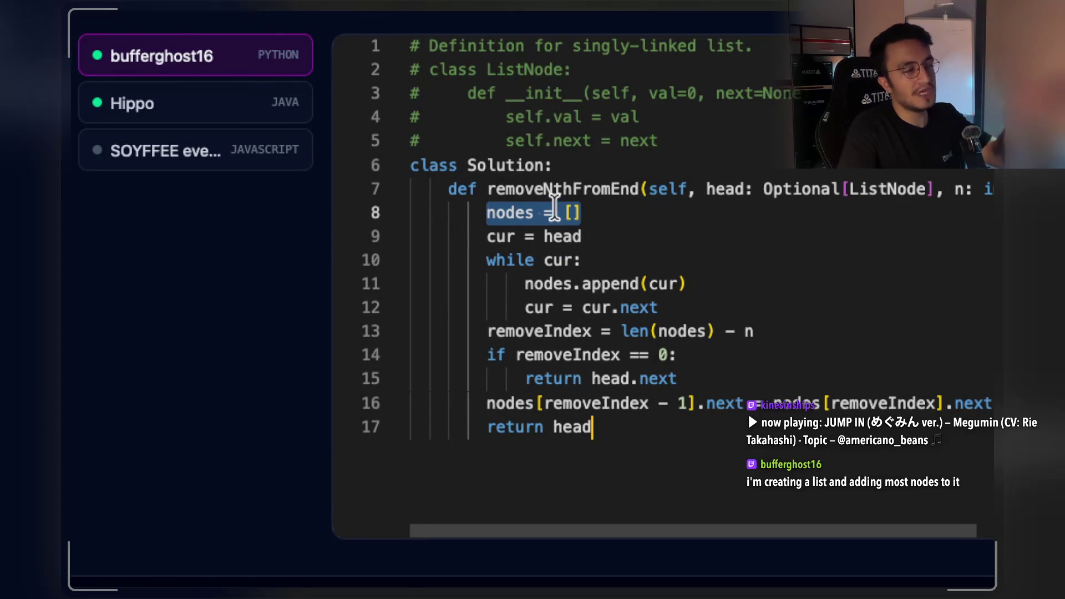
Select len(nodes) - n on line 13 and the removeIndex == 0 condition on line 14.
mouse_move(502, 332)
mouse_down()
mouse_move(659, 327)
mouse_move(525, 331)
mouse_up()
double_click(637, 331)
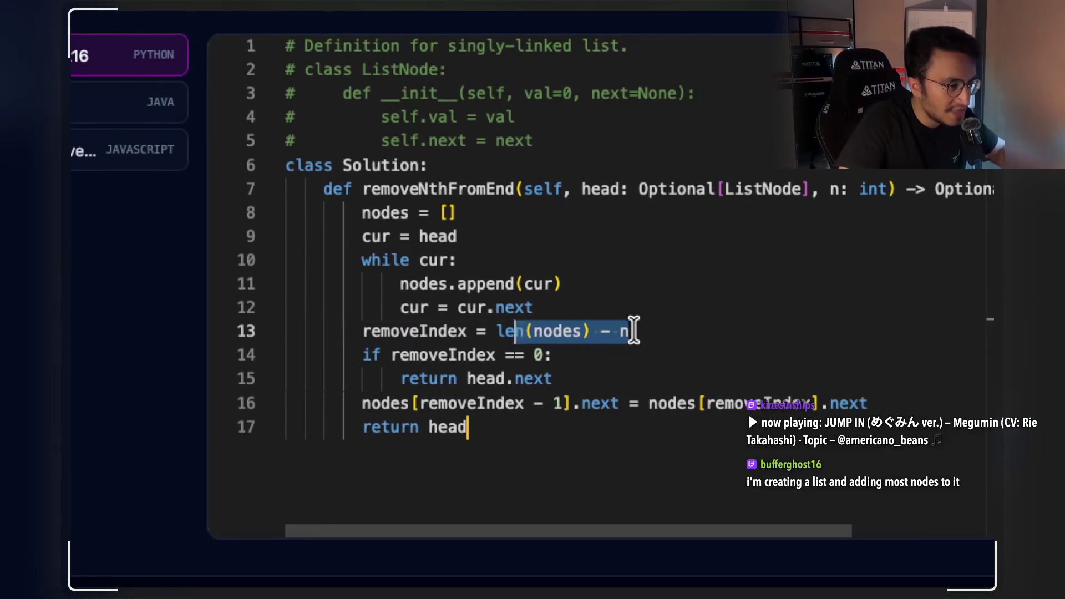
mouse_move(625, 328)
mouse_down()
mouse_move(532, 309)
mouse_move(496, 331)
mouse_up()
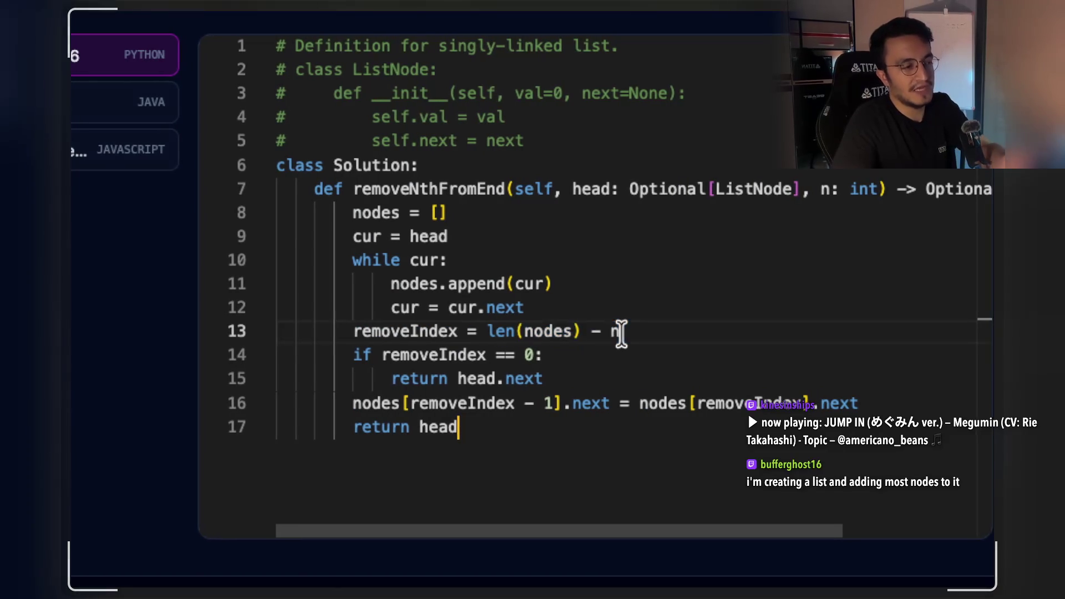
drag(492, 331, 619, 332)
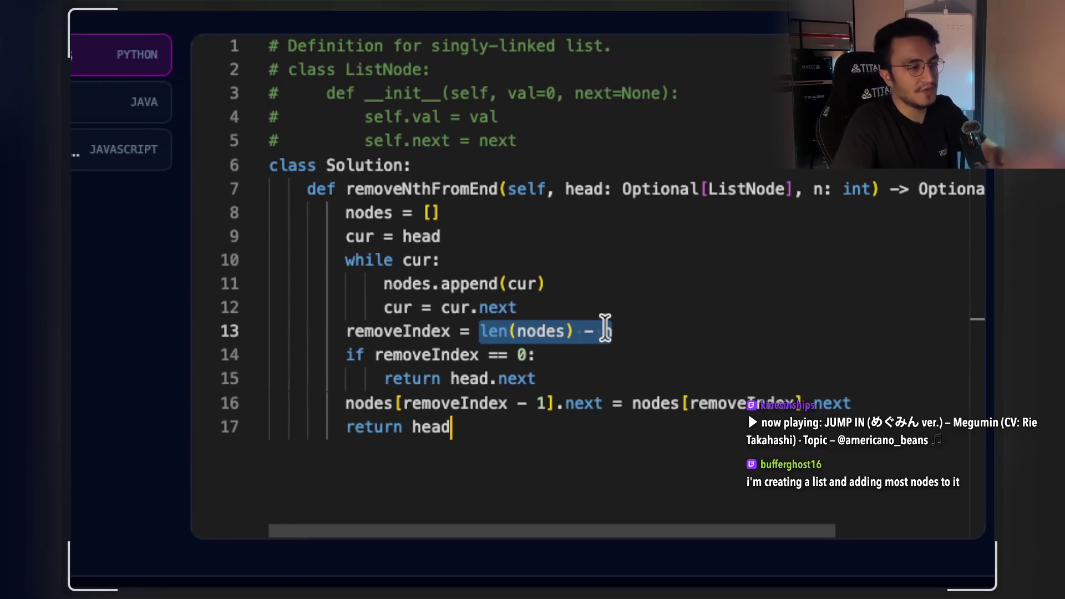
click(435, 354)
drag(425, 355, 583, 354)
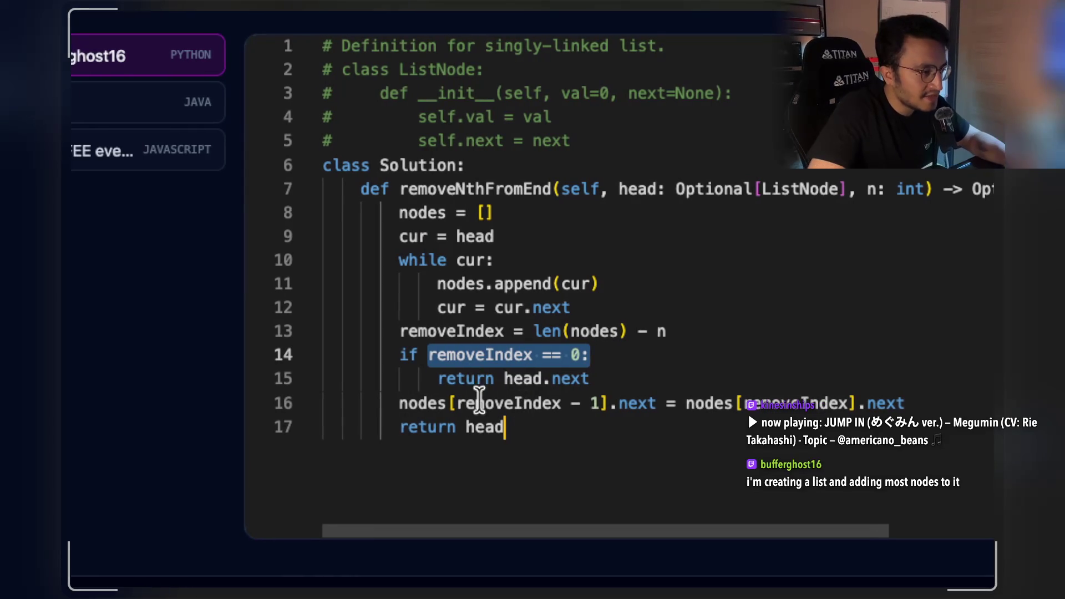
Select parts of line 16's .next assignment, then reselect the nodes = [] line.
drag(407, 403, 605, 401)
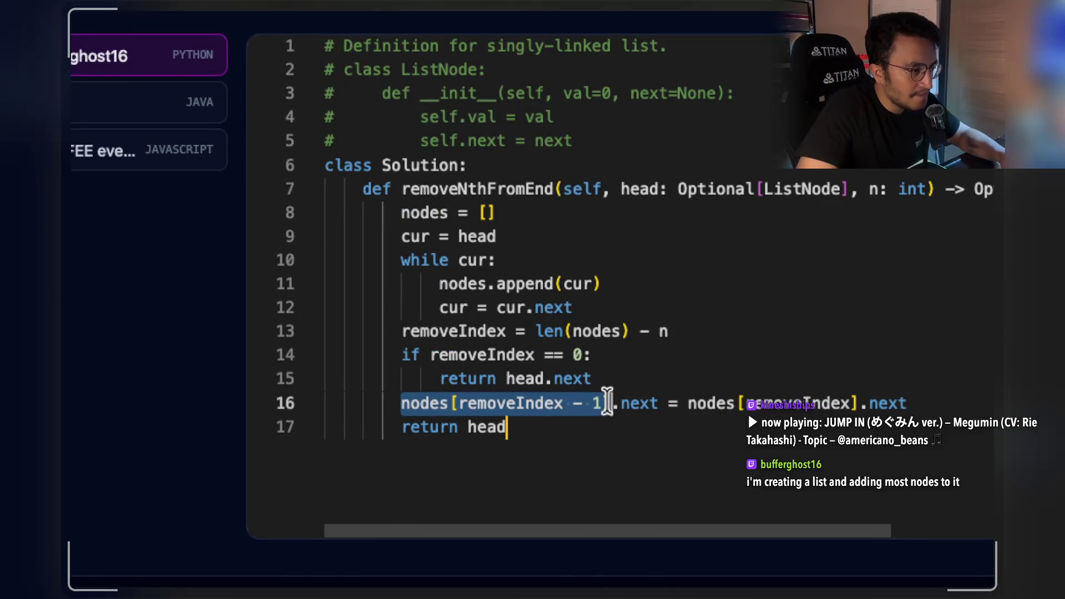
key(ctrl+shift+Right)
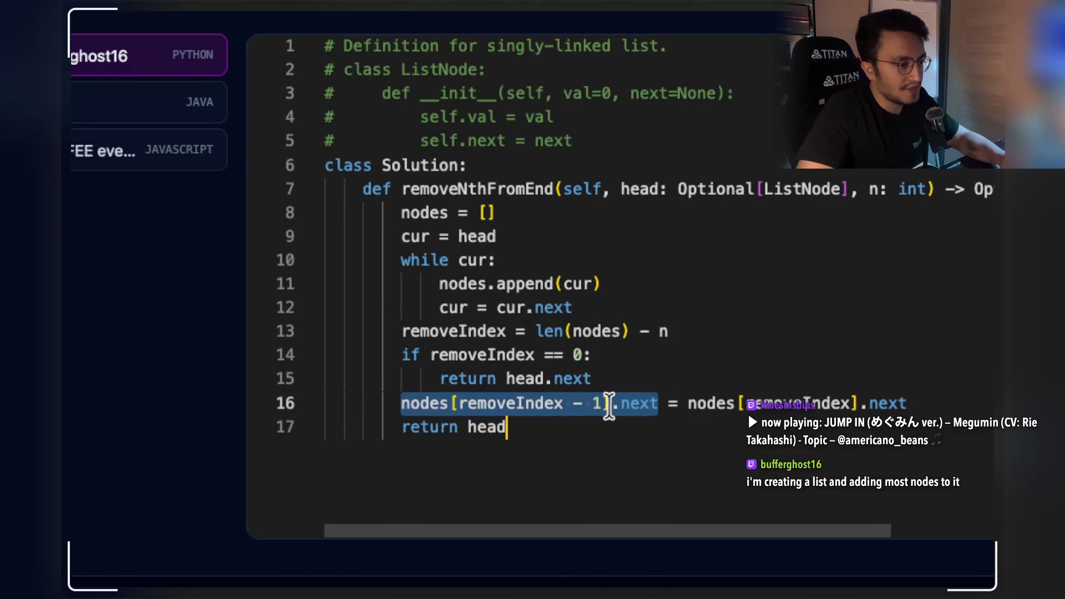
mouse_move(611, 380)
mouse_down()
mouse_move(589, 418)
mouse_move(559, 402)
mouse_up()
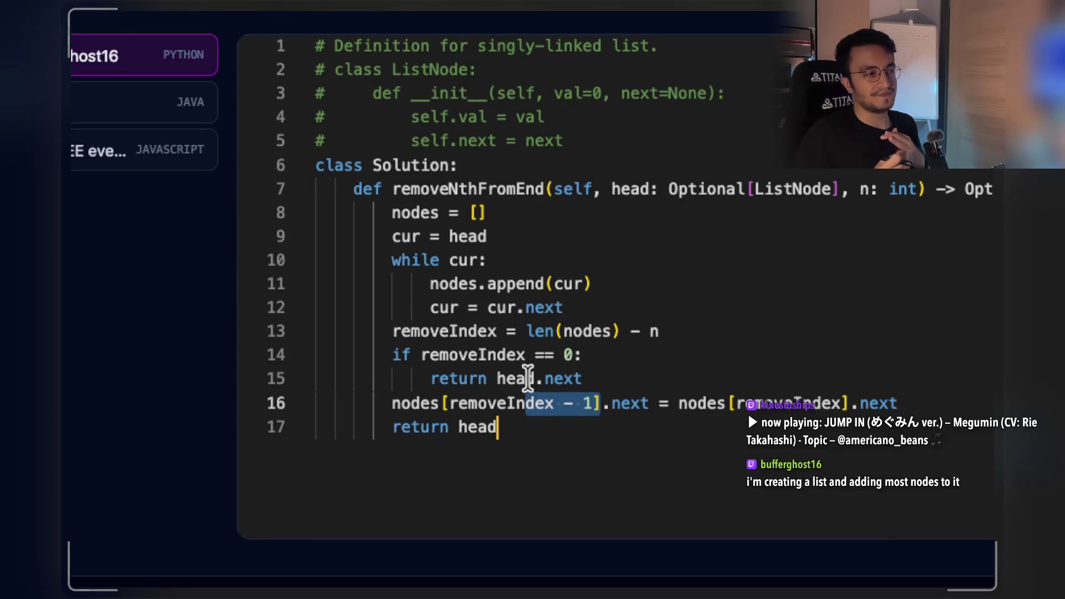
scroll(527, 381, left, 2)
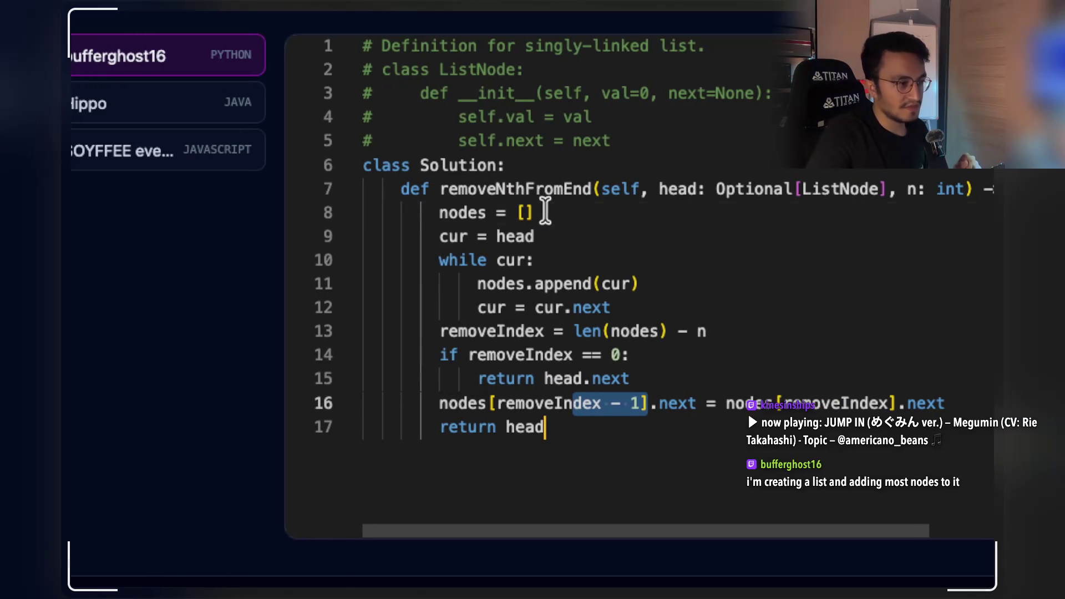
drag(537, 213, 452, 208)
scroll(452, 209, left, 2)
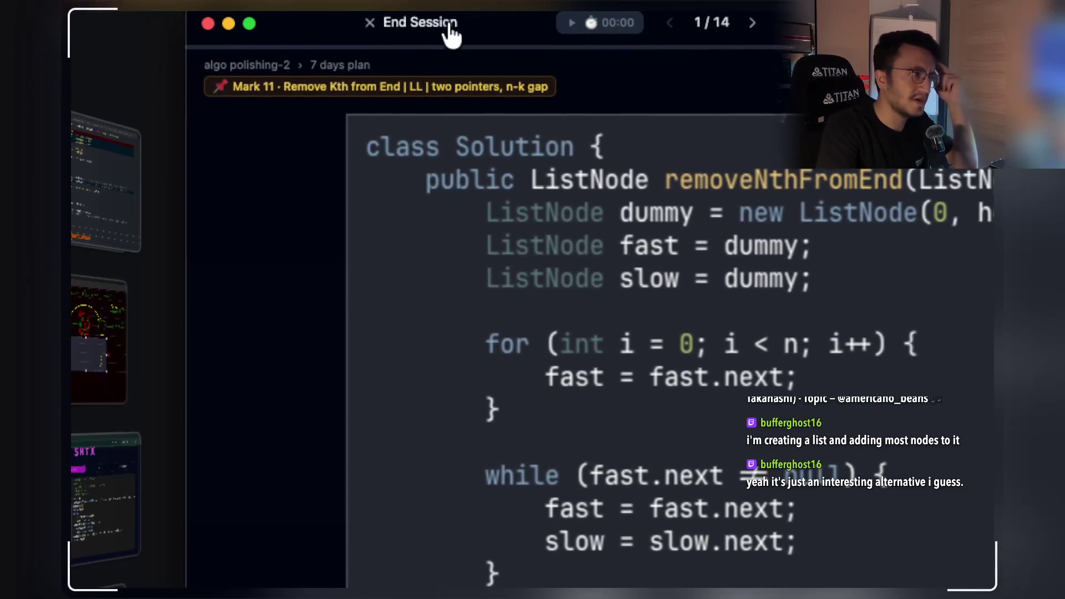
End the review session and filter the marks list by 'set'.
click(422, 14)
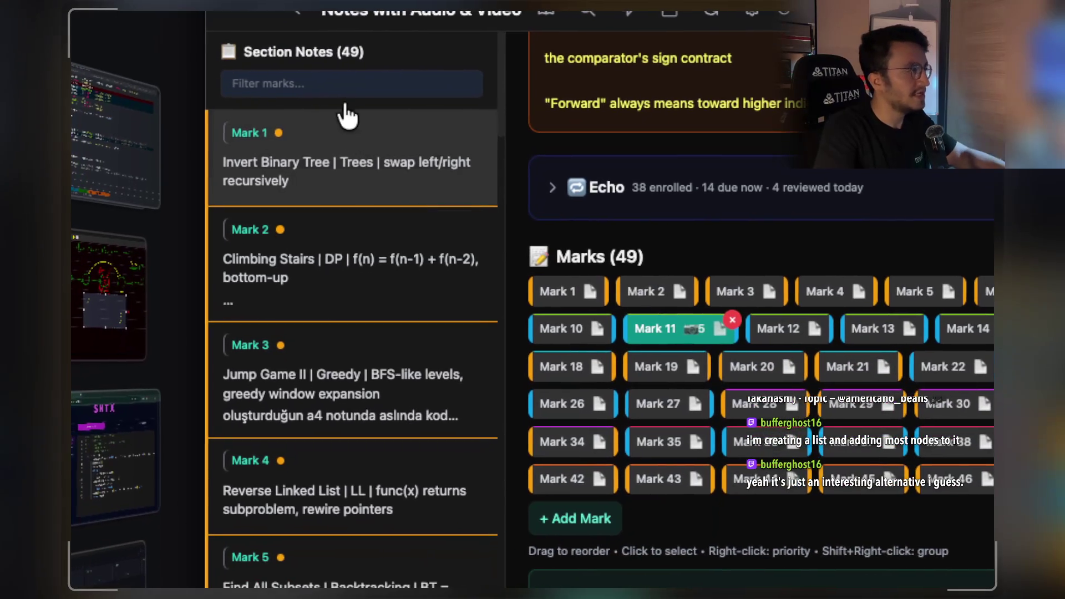
click(347, 96)
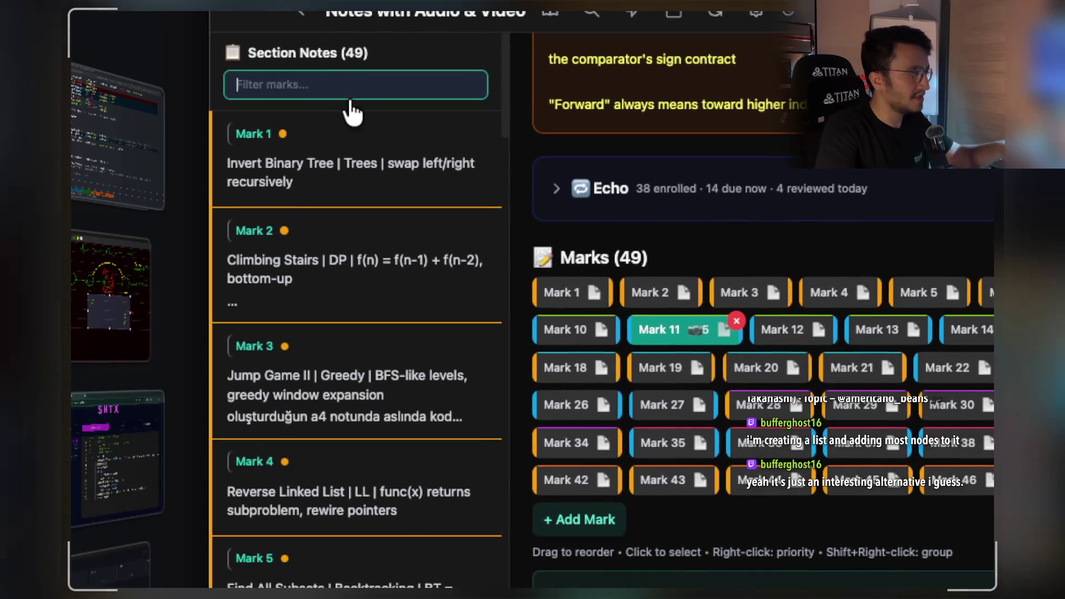
text(set)
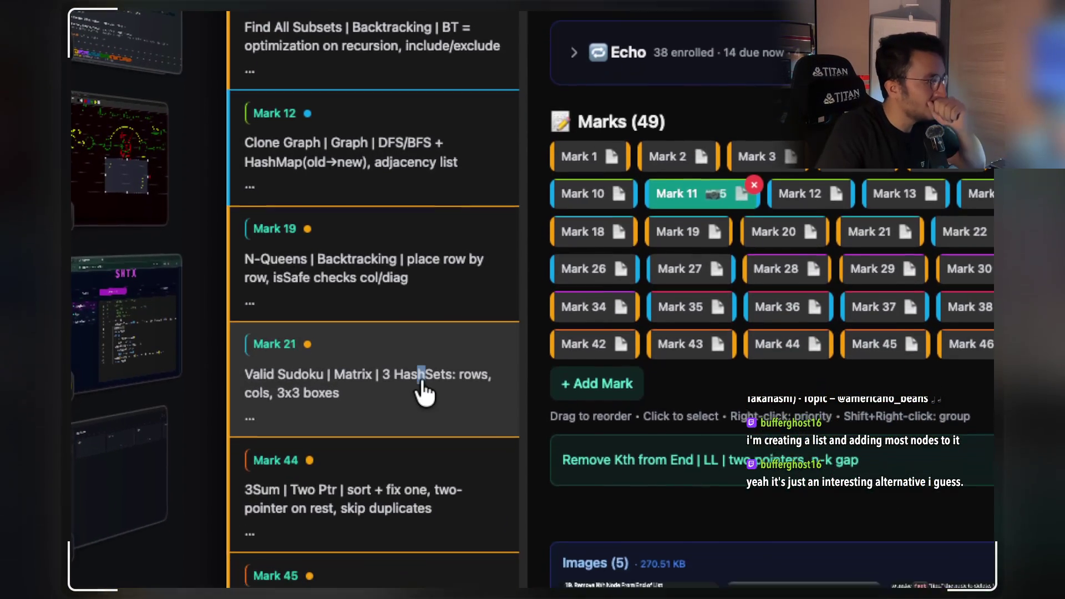
View Mark 45's Set Matrix Zeroes example image, then start the 14-card review session.
click(429, 391)
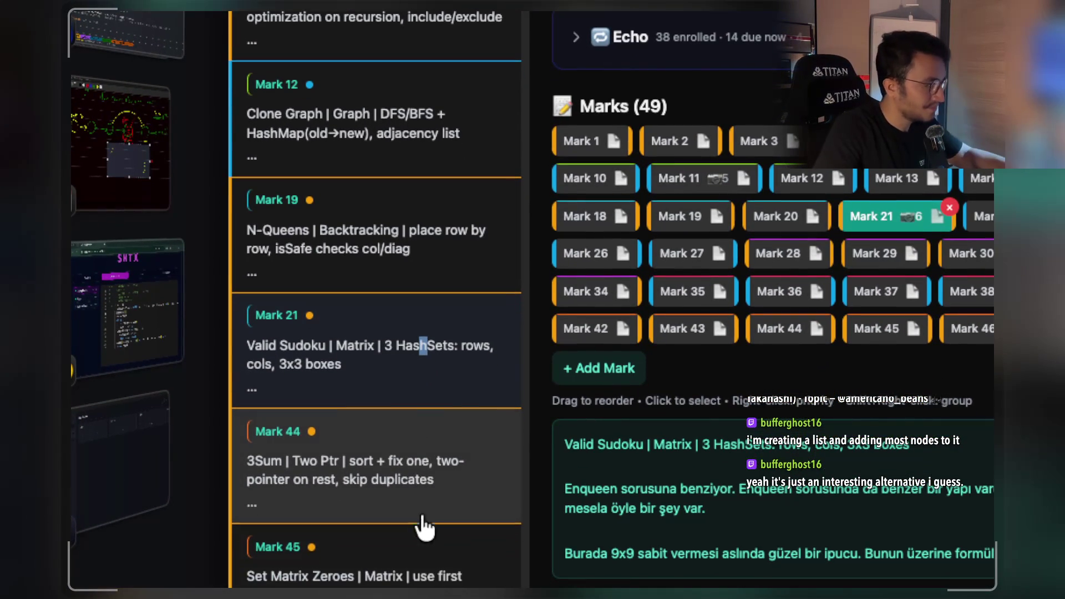
click(398, 582)
scroll(690, 290, down, 8)
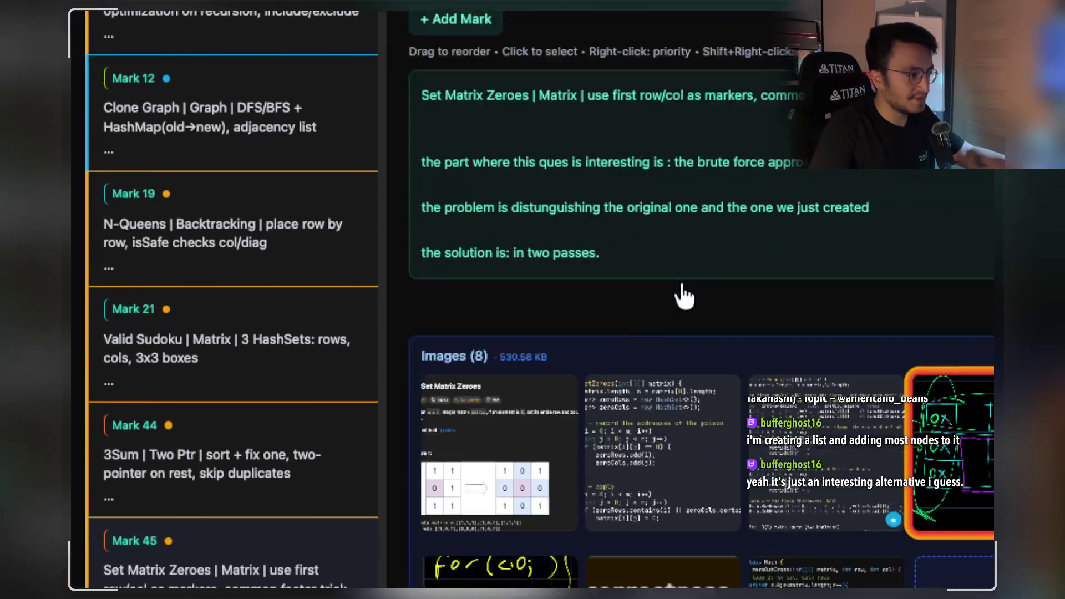
click(547, 404)
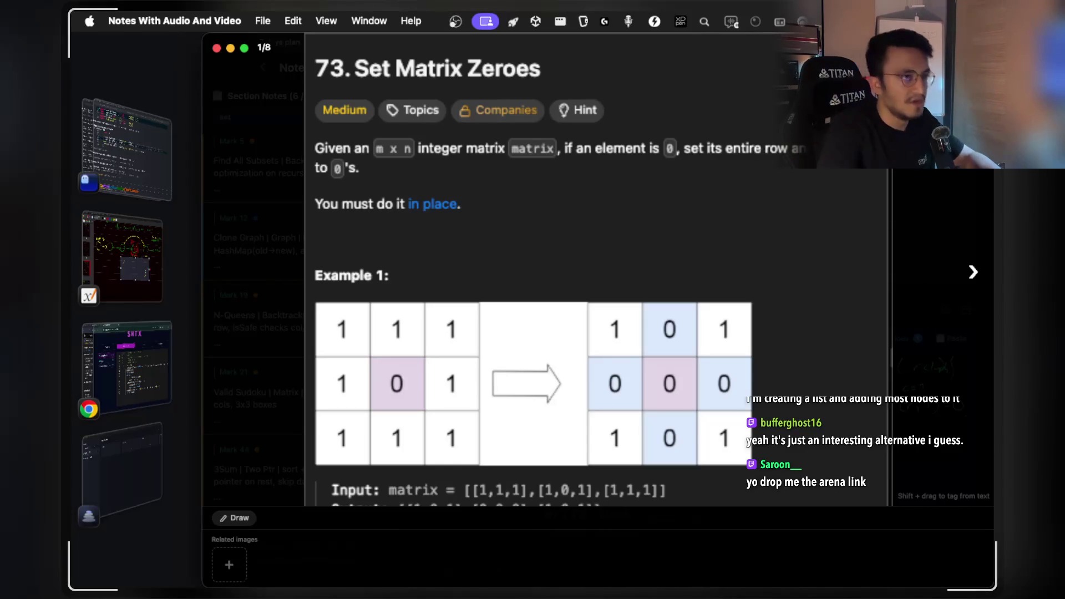
key(Escape)
scroll(762, 267, up, 5)
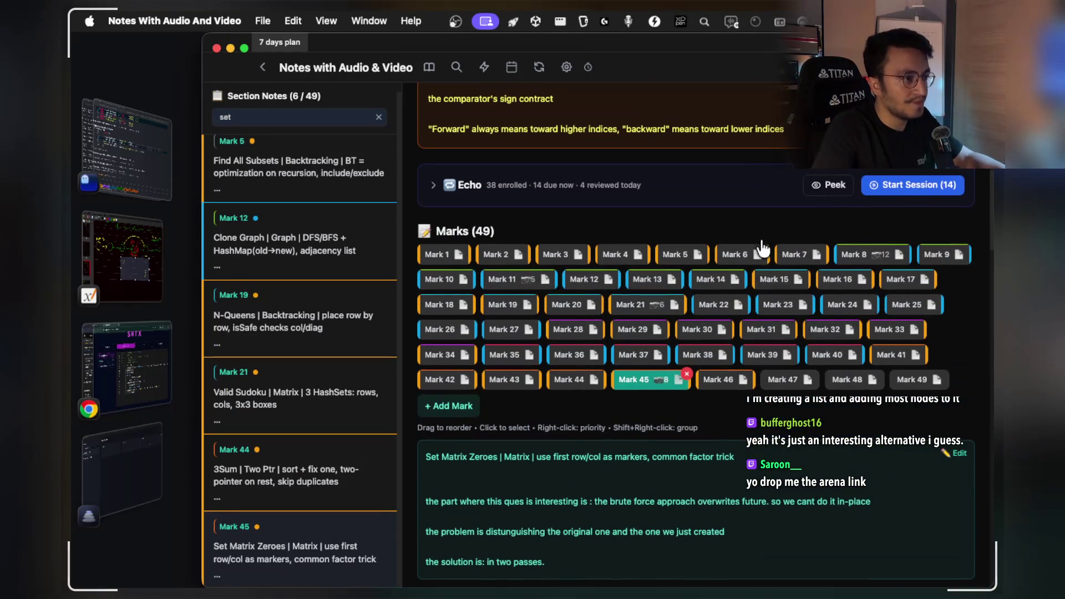
click(890, 189)
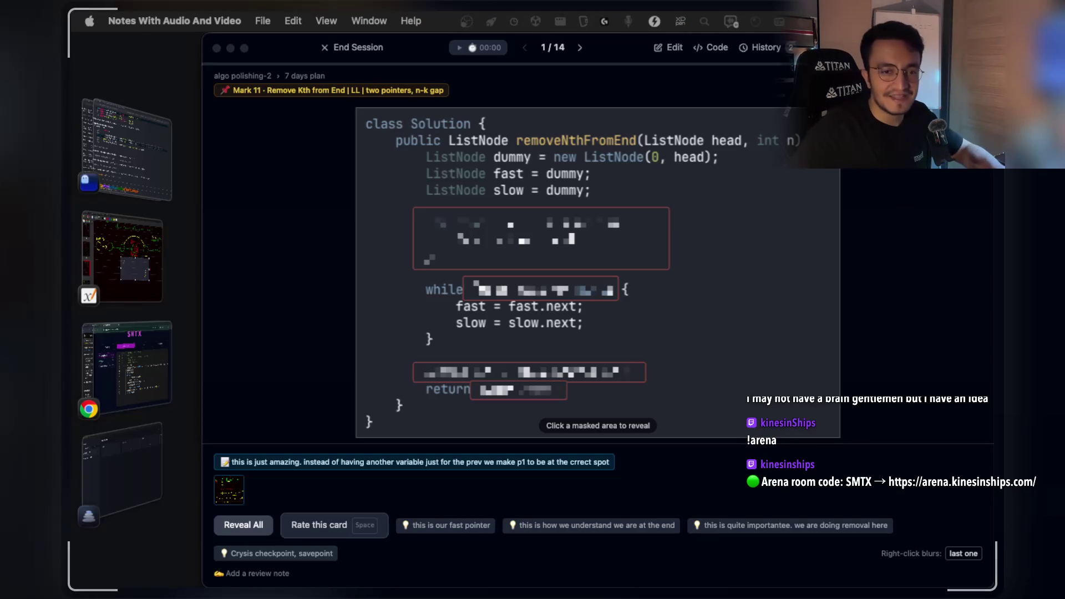
Back in StreamArena, check the Contest players list and toggle chat before returning to Live Code.
click(134, 360)
click(336, 187)
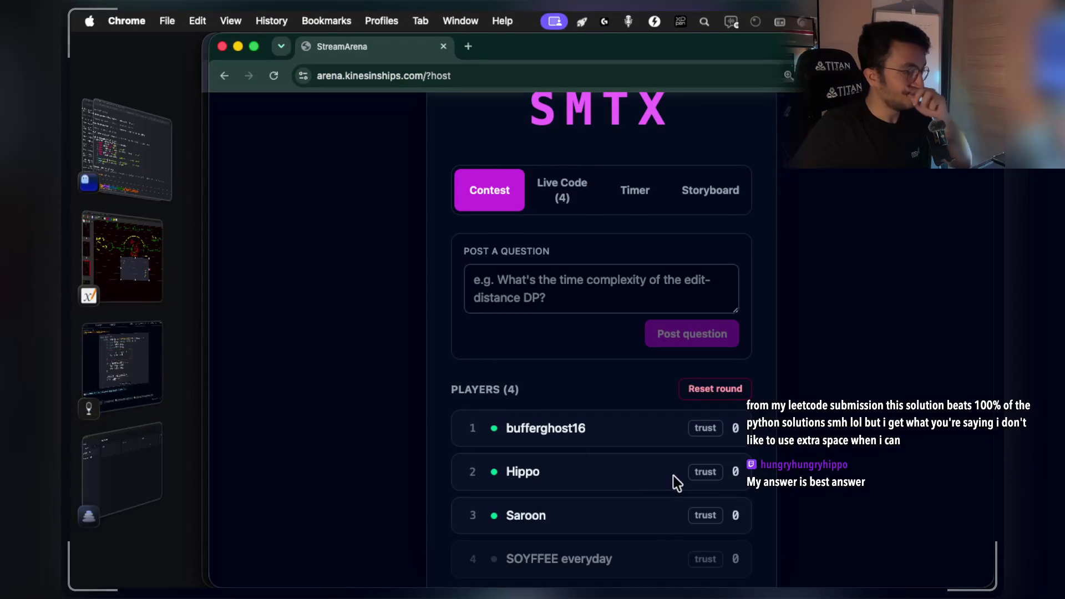
scroll(673, 475, down, 2)
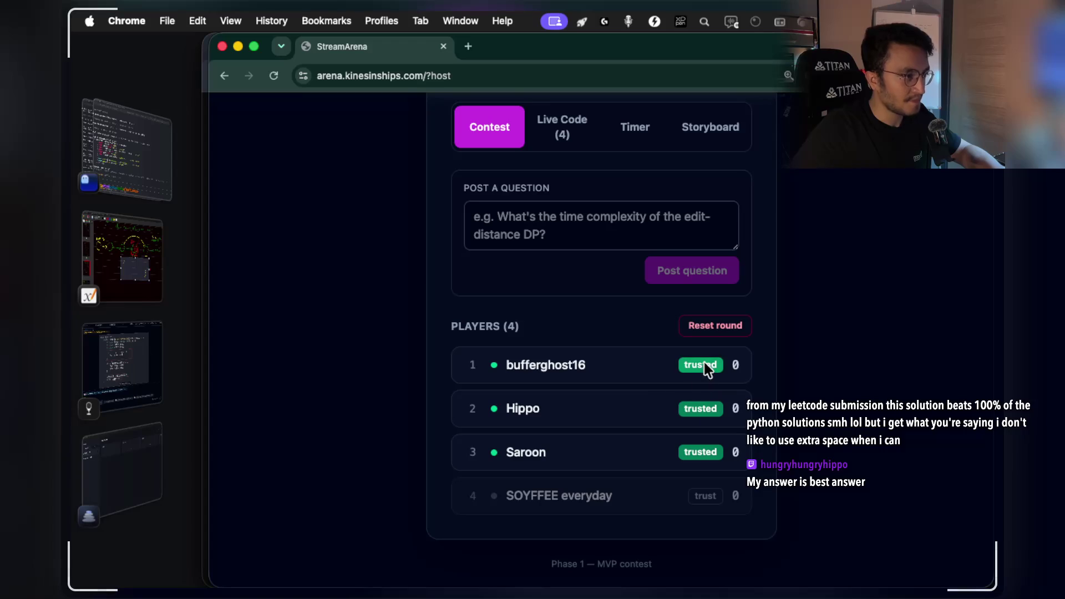
scroll(676, 405, up, 5)
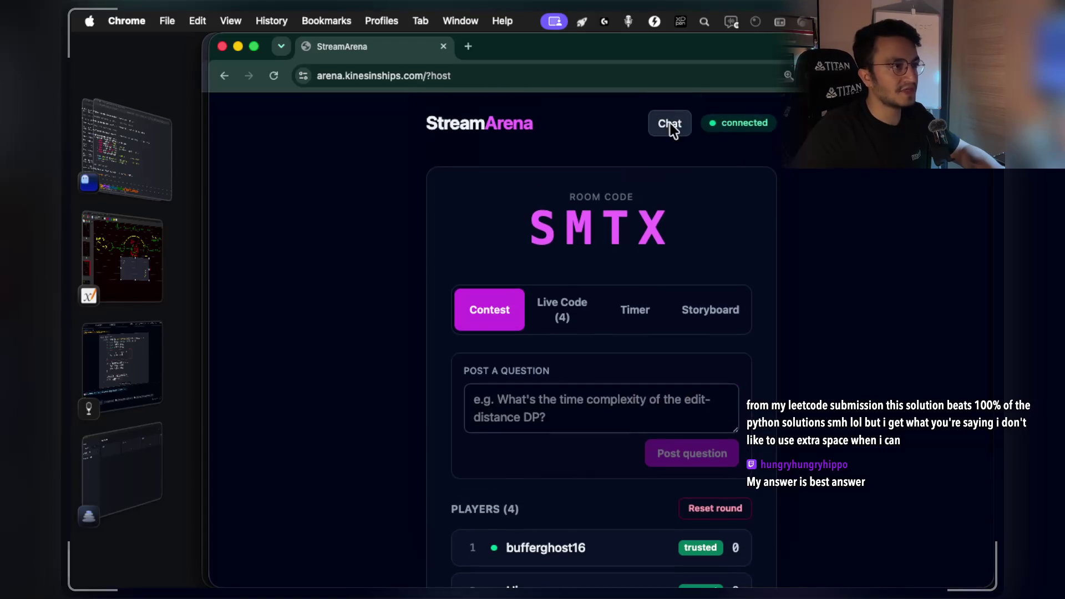
click(682, 128)
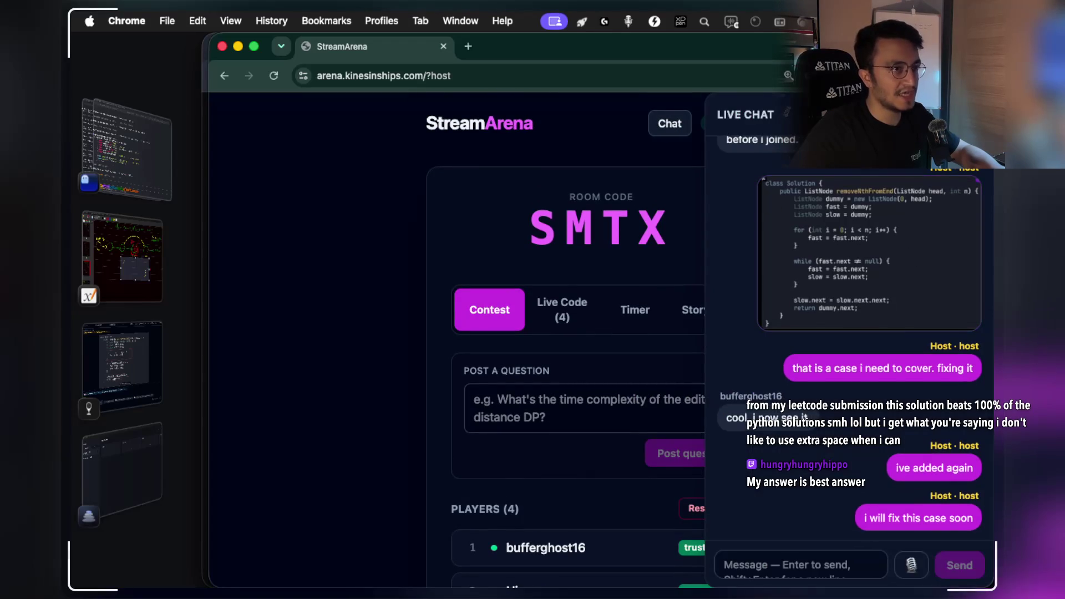
click(561, 309)
click(555, 304)
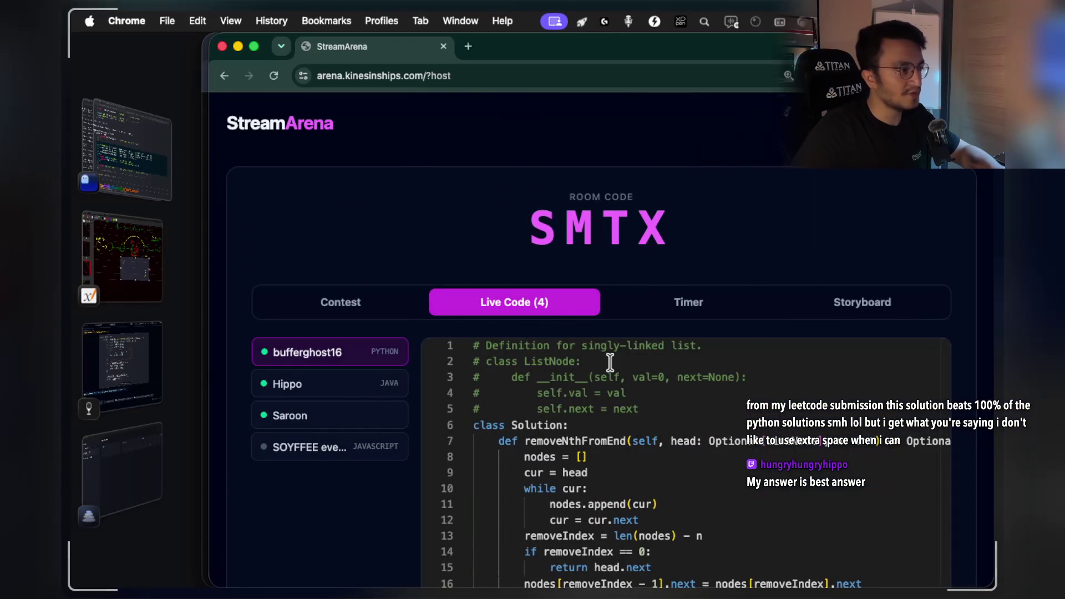
Inspect the Java player's ASCII-cat code, then switch to the third player's empty file.
scroll(349, 513, down, 4)
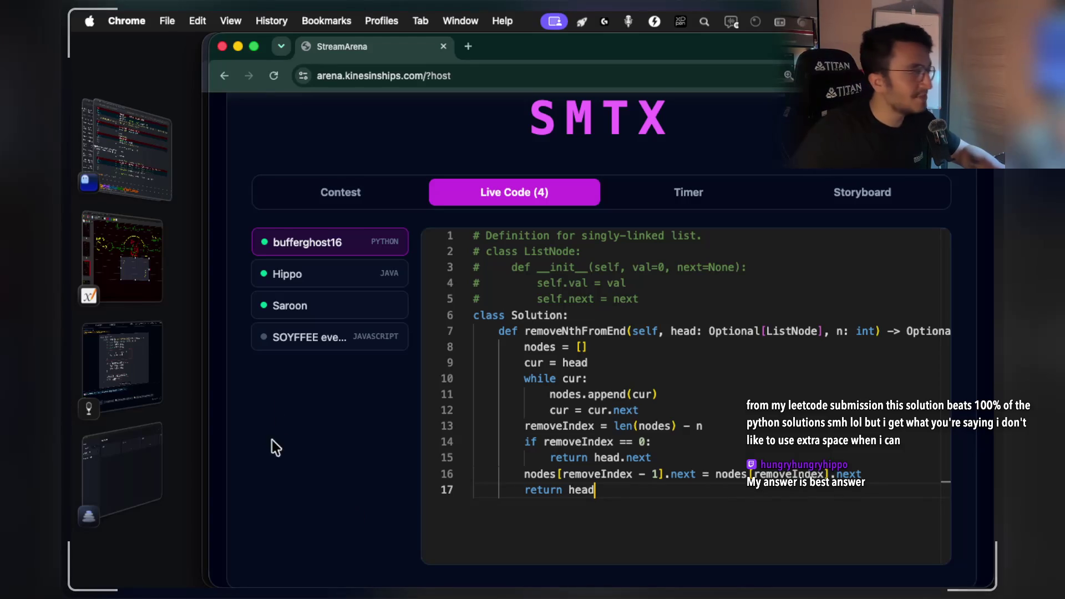
click(328, 285)
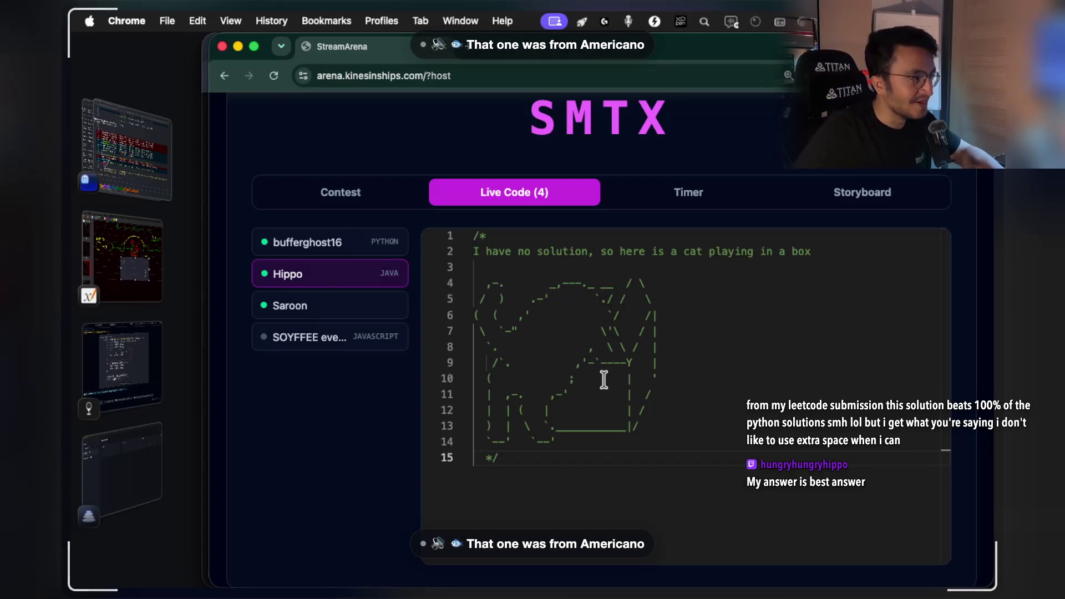
drag(598, 252, 813, 254)
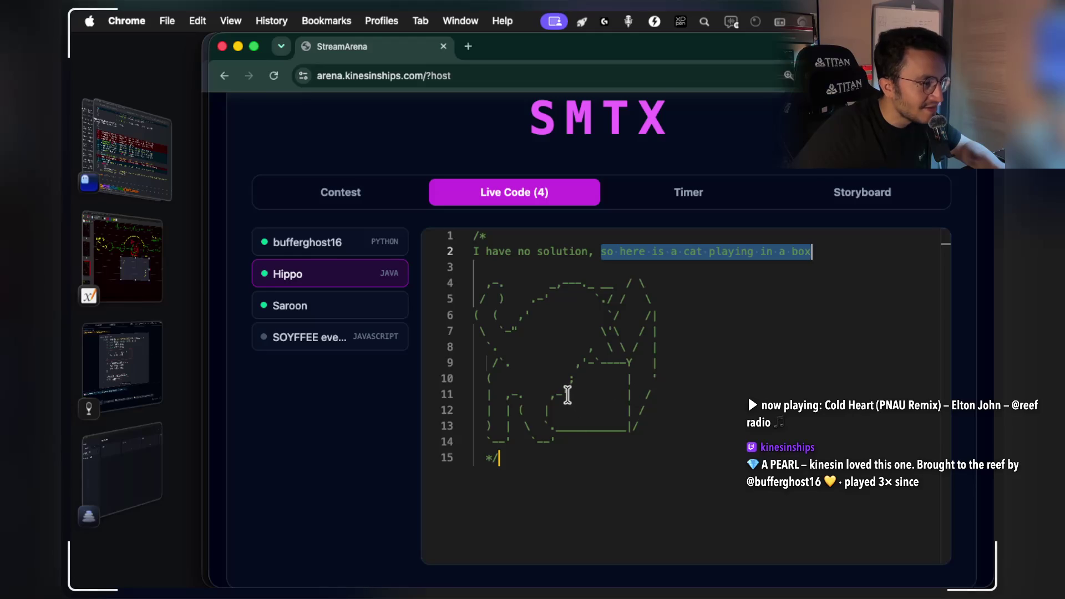
click(588, 349)
triple_click(589, 350)
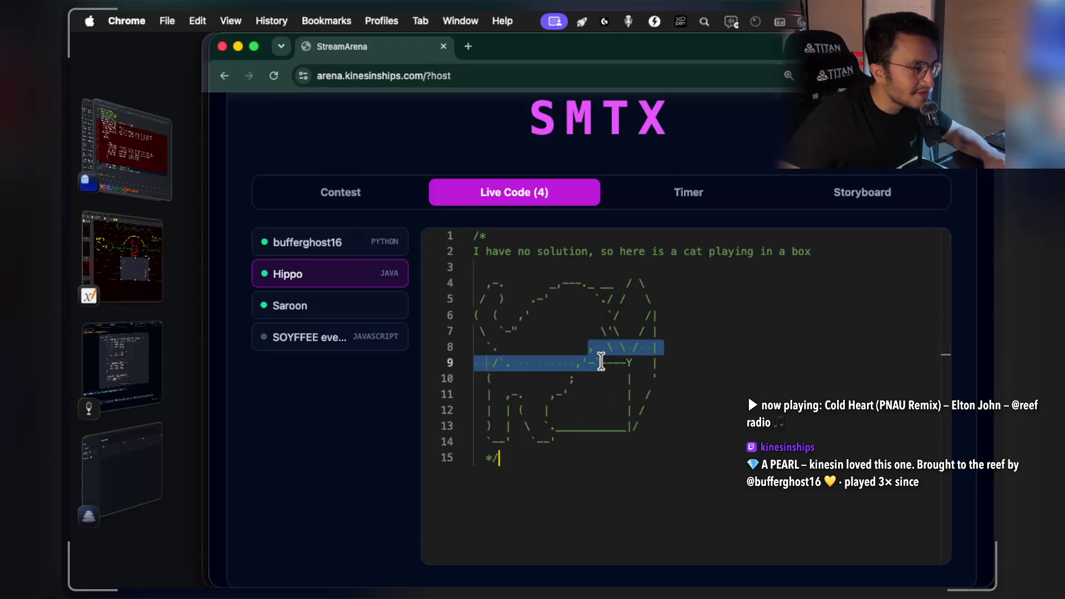
drag(663, 350, 473, 345)
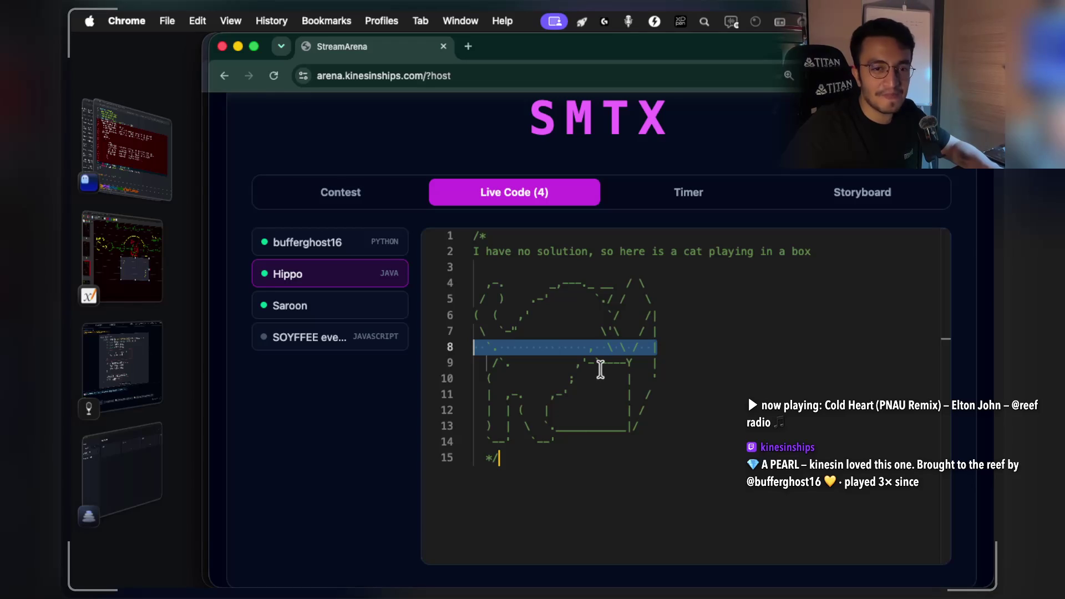
click(335, 314)
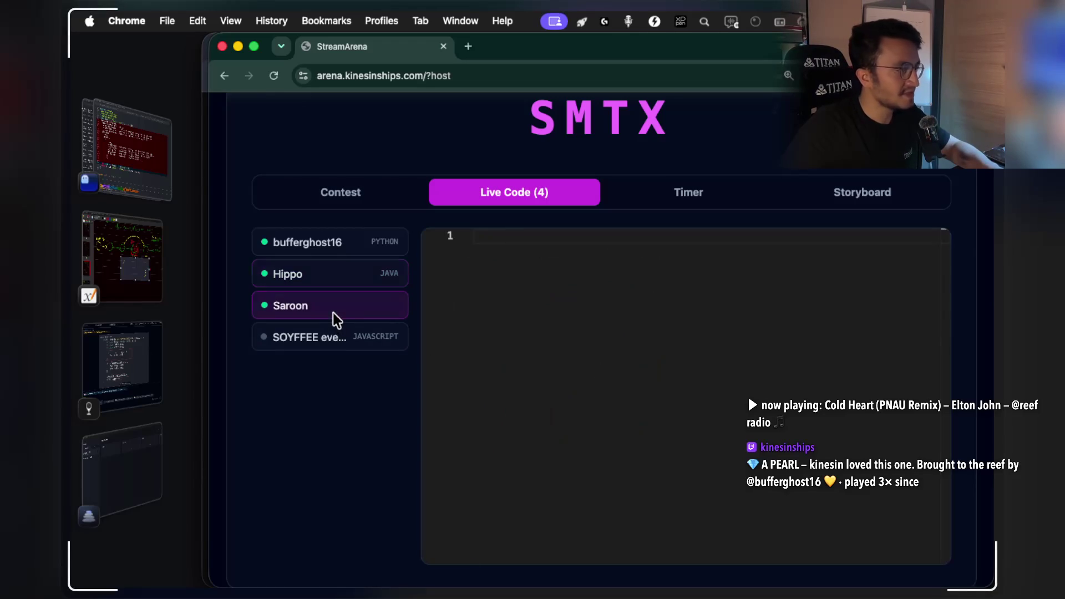
Write the comment '//googoo gaga lil bro i dont have a question' in the third player's file.
click(522, 247)
text(//show us what you )
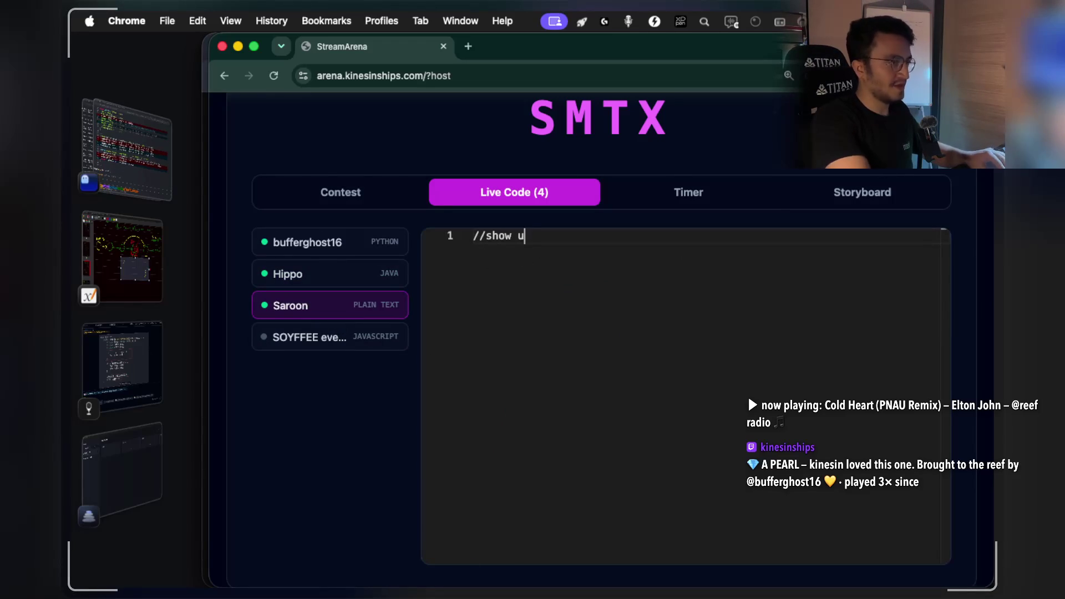
text(got)
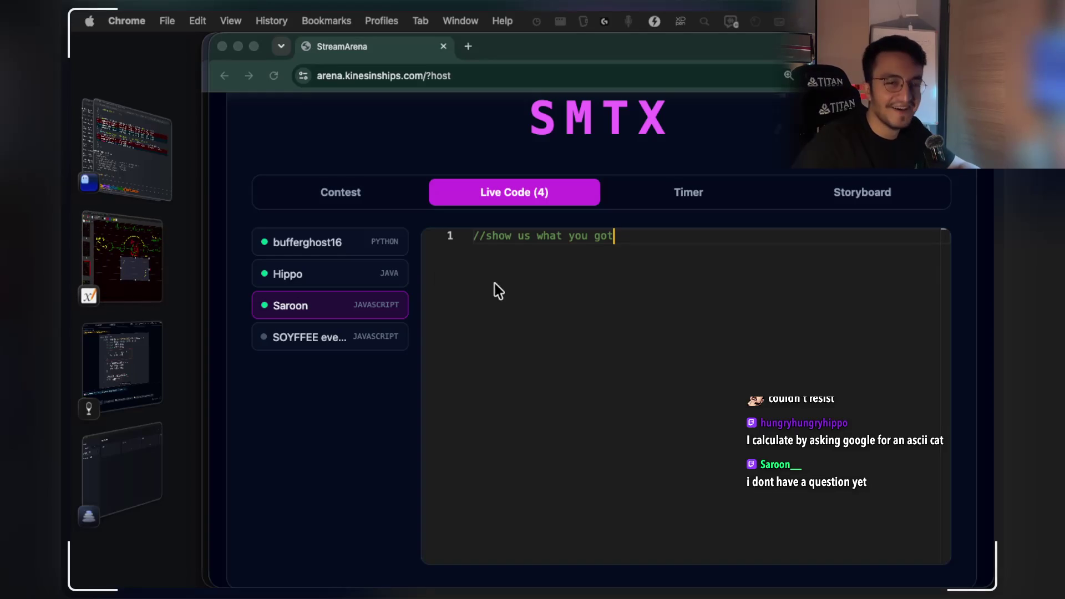
click(599, 298)
key(BackSpace)
key(BackSpace)
key(BackSpace)
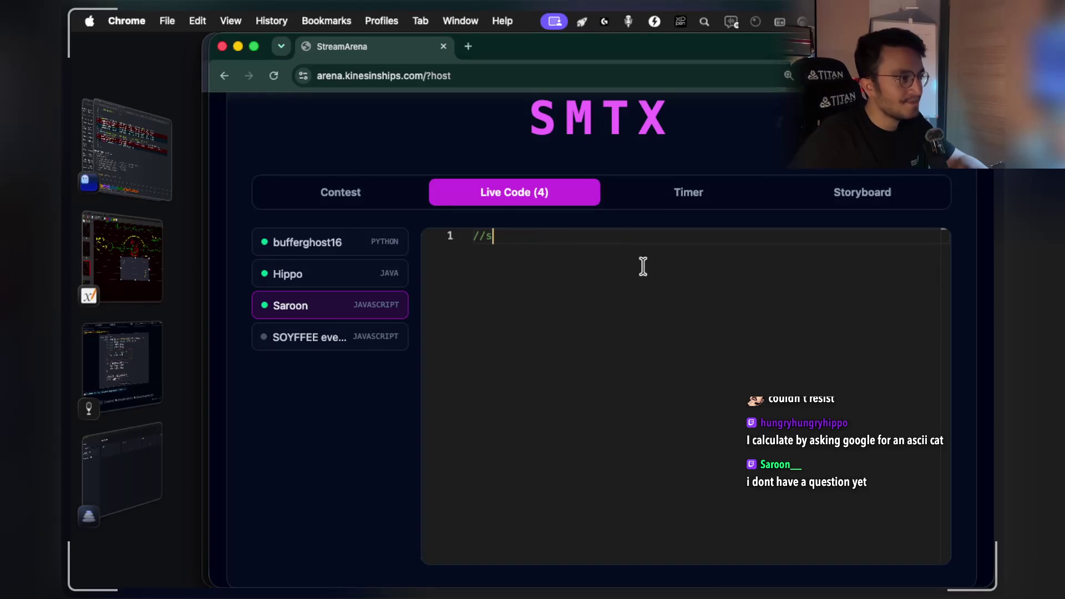
text(googoo)
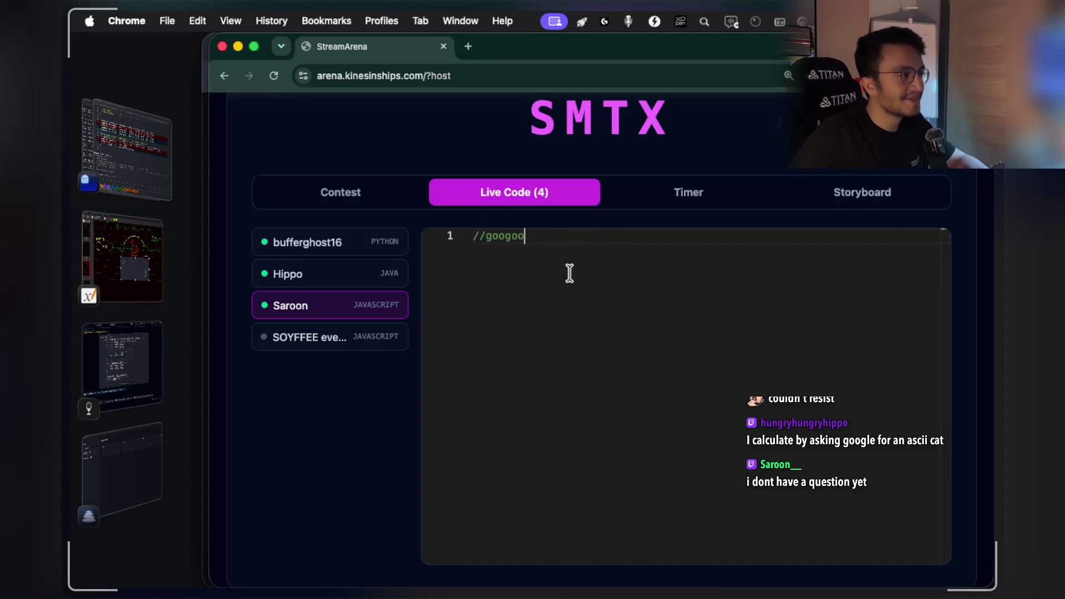
text( gaga lil bro )
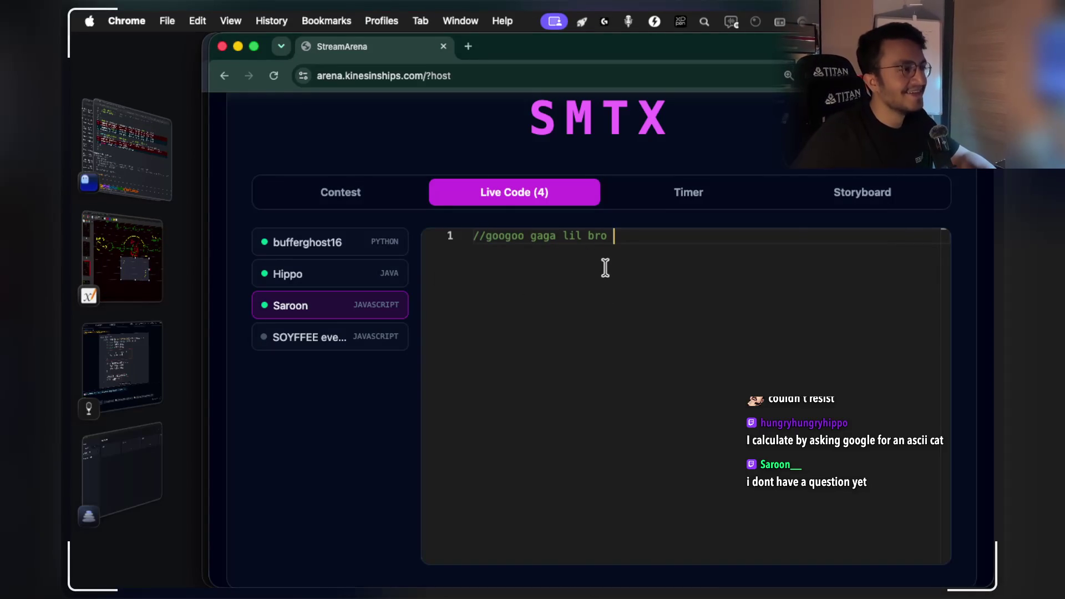
text(i dont have )
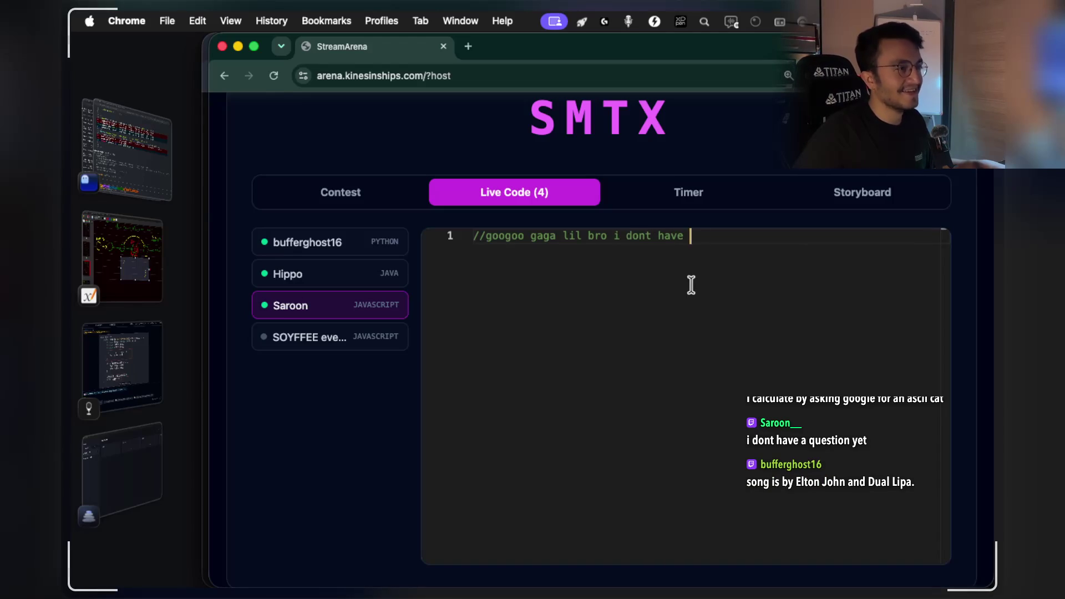
text(a question)
Start a new comment line with 'that', then reveal the Mark 11 card's hidden for-loop in Notes.
key(Return)
key(Return)
text(//)
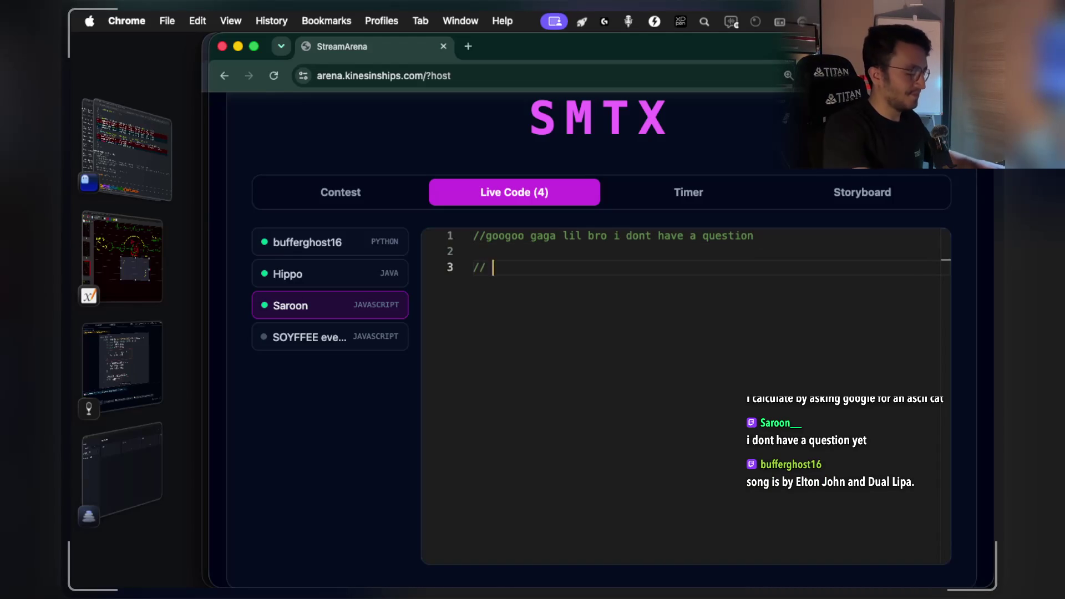
text(that isALRIGHTTTTTT!!!!)
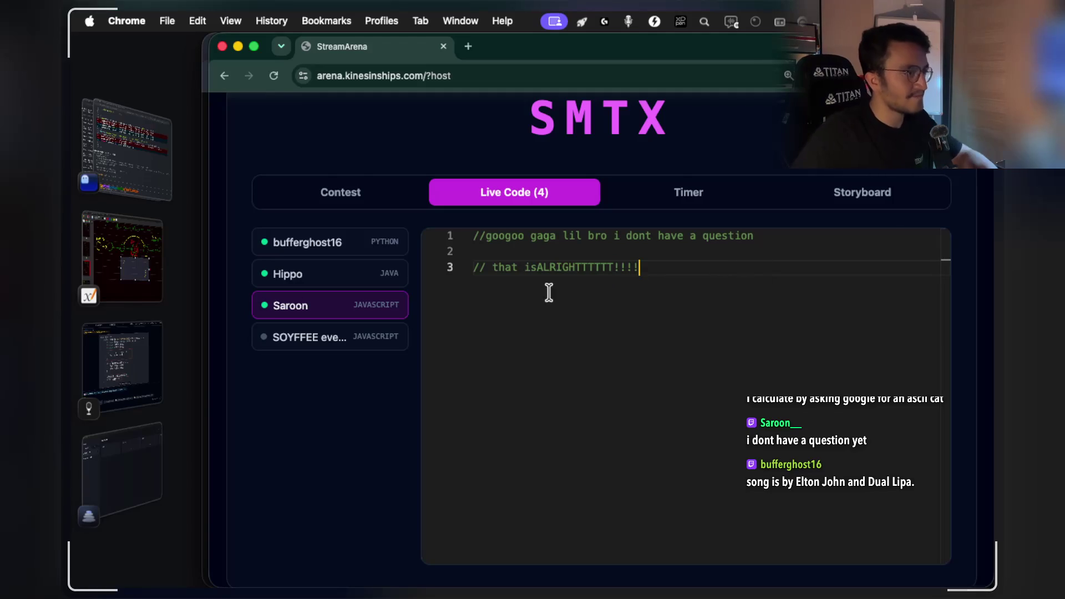
click(122, 335)
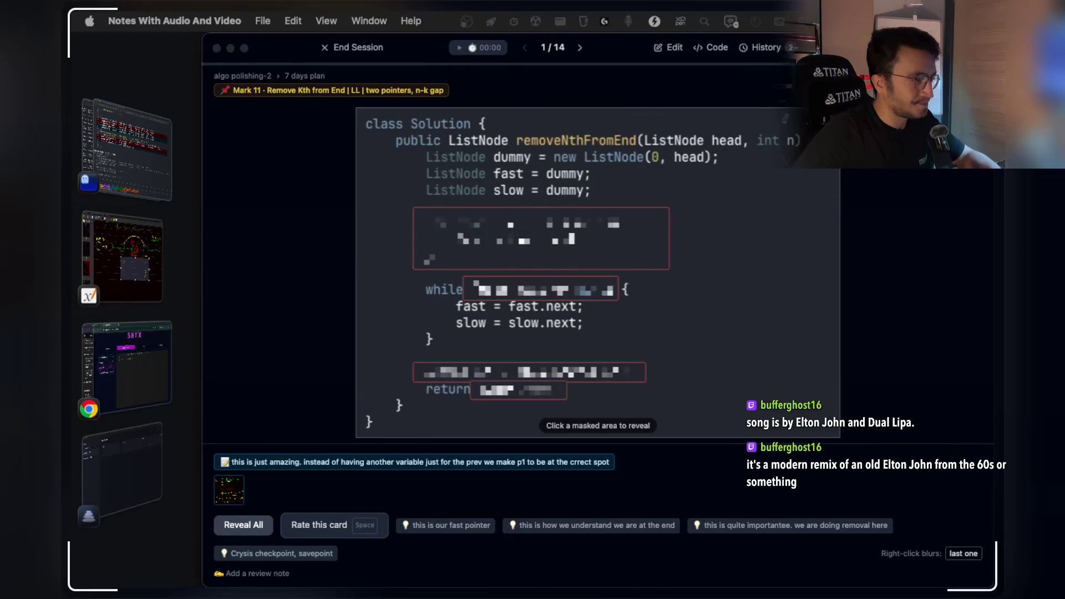
click(625, 304)
Reveal the masked for-loop, while-loop condition and node-removal lines.
click(651, 247)
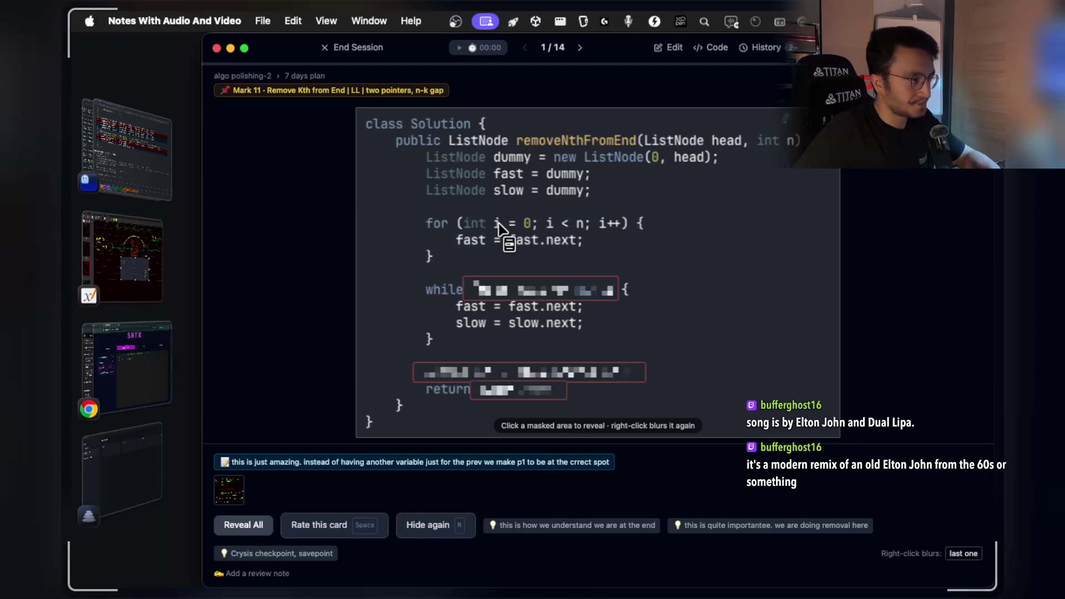
scroll(498, 219, up, 3)
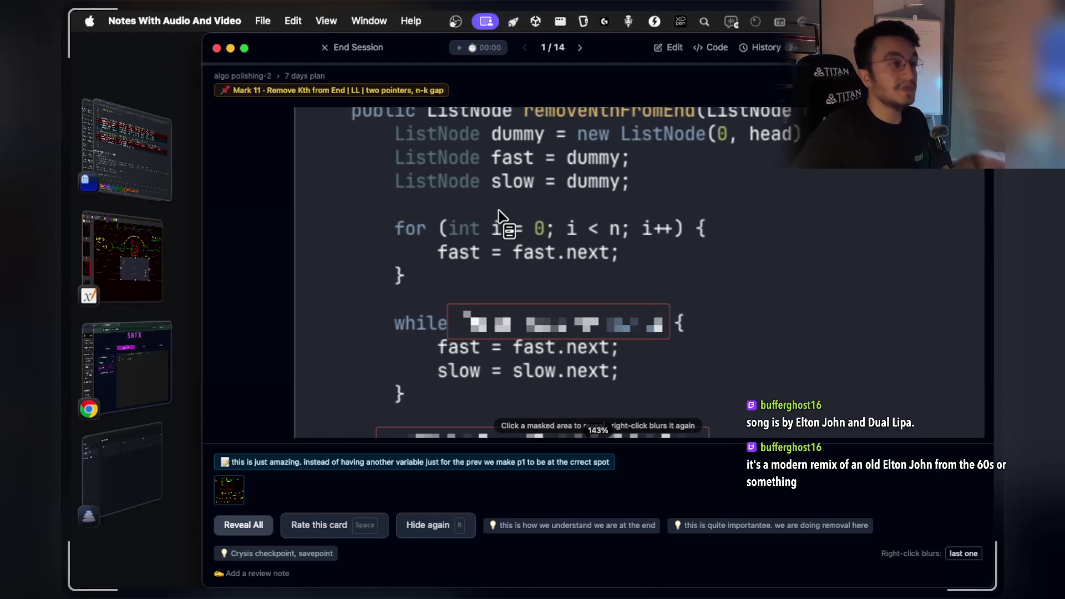
scroll(499, 221, up, 1)
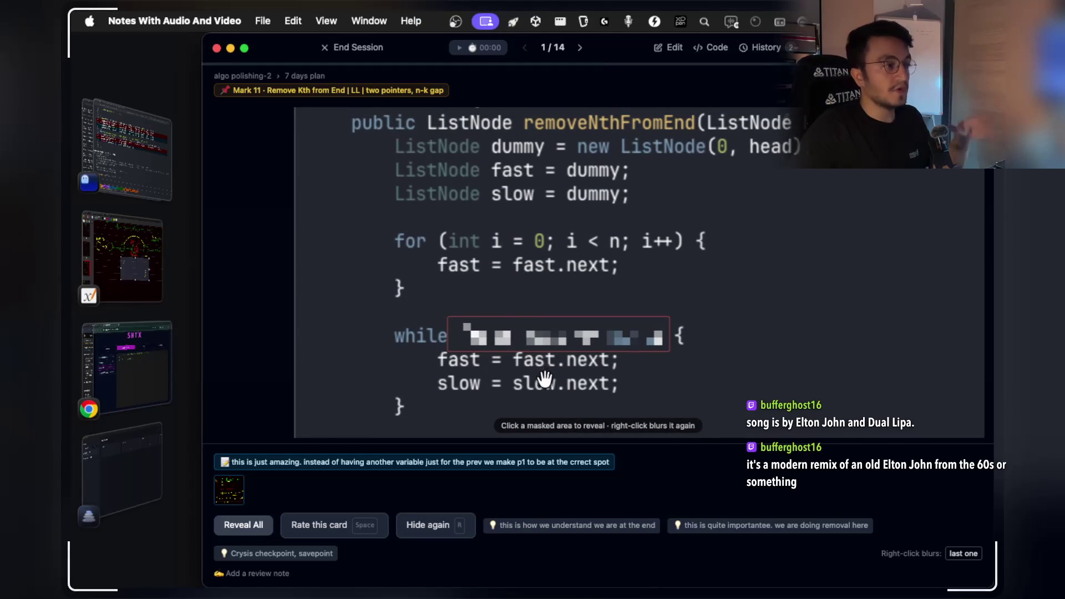
click(550, 347)
scroll(557, 358, down, 4)
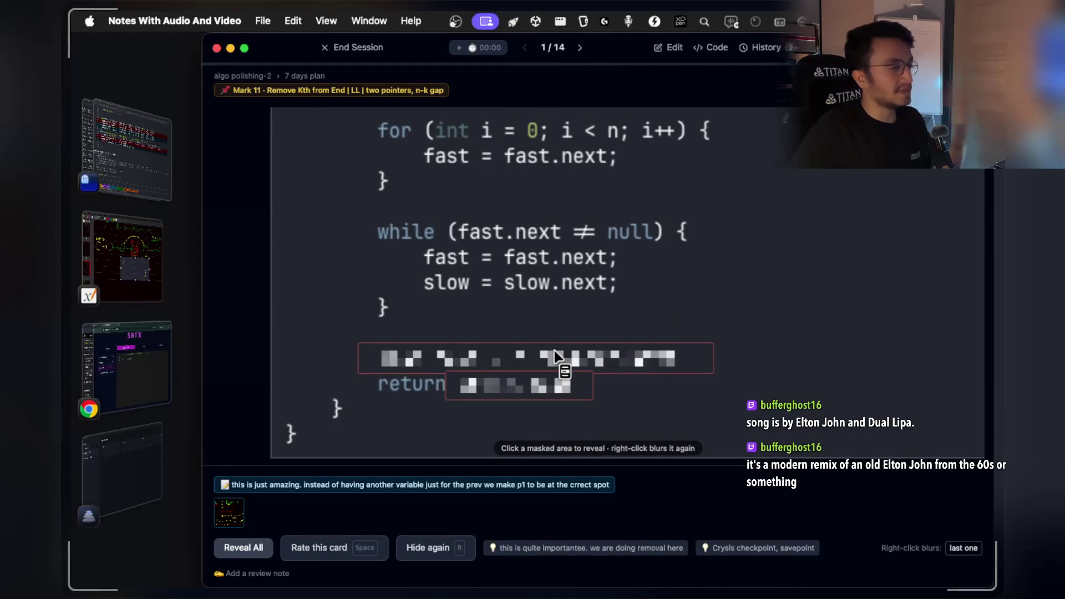
click(556, 354)
Reveal the return value, rate the card Good, and return to StreamArena.
click(553, 382)
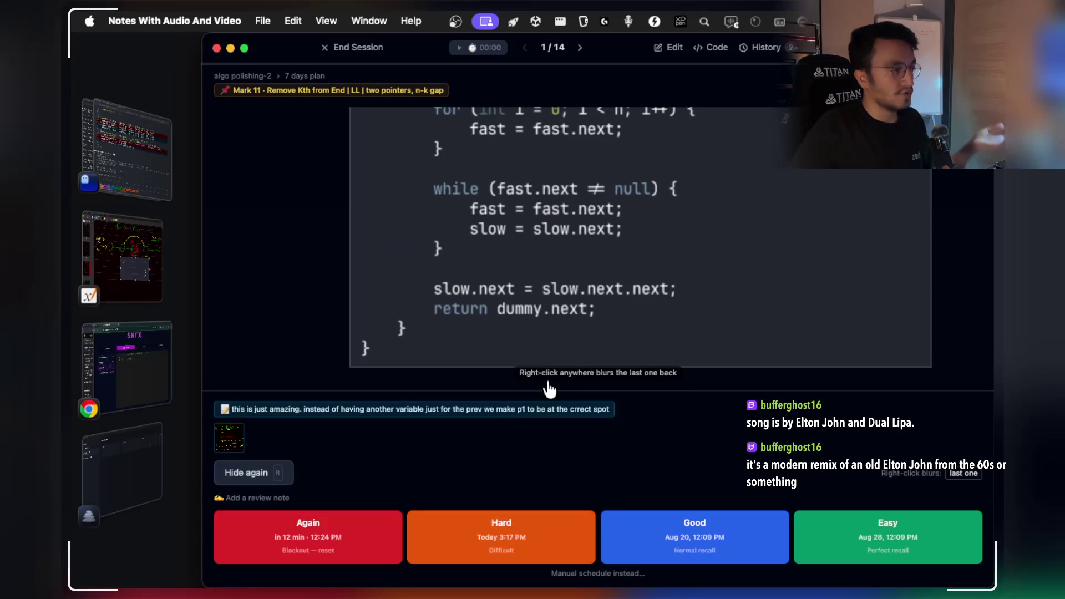
click(742, 550)
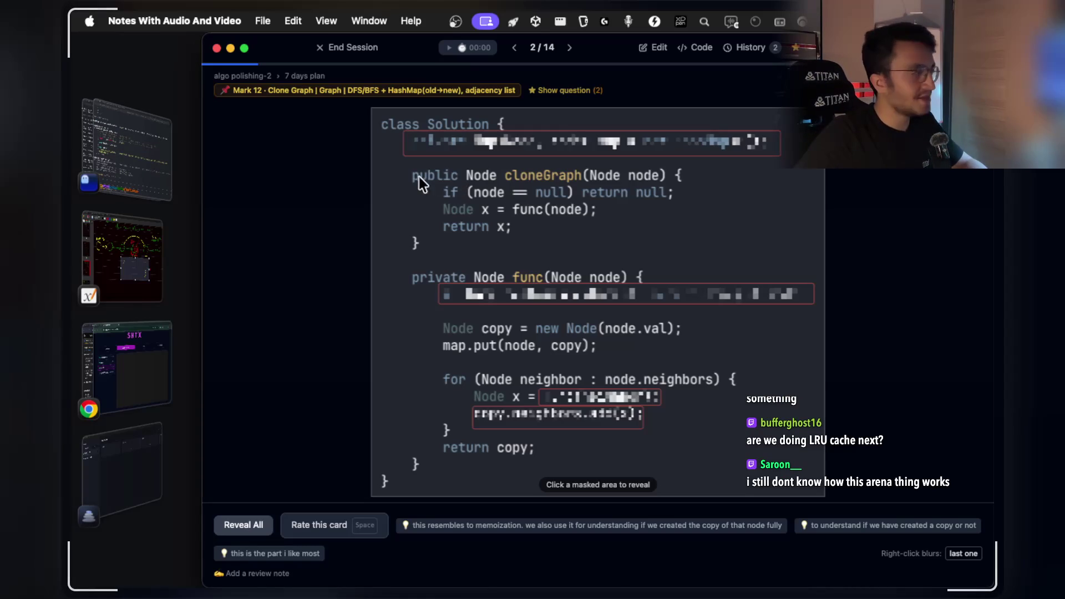
click(133, 377)
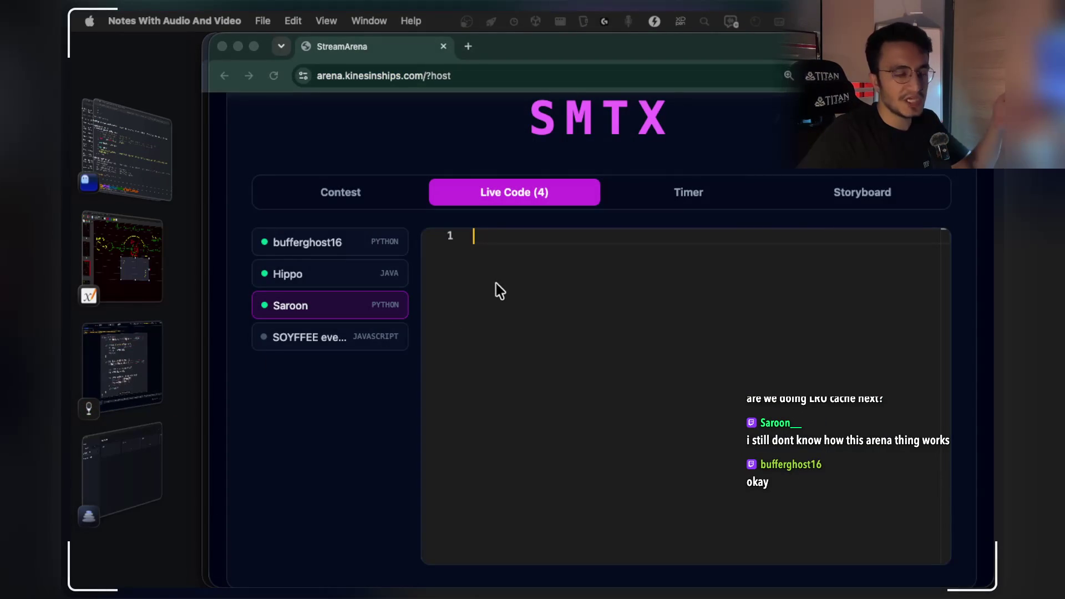
Post the contest question 'i ask some' to the players.
click(378, 202)
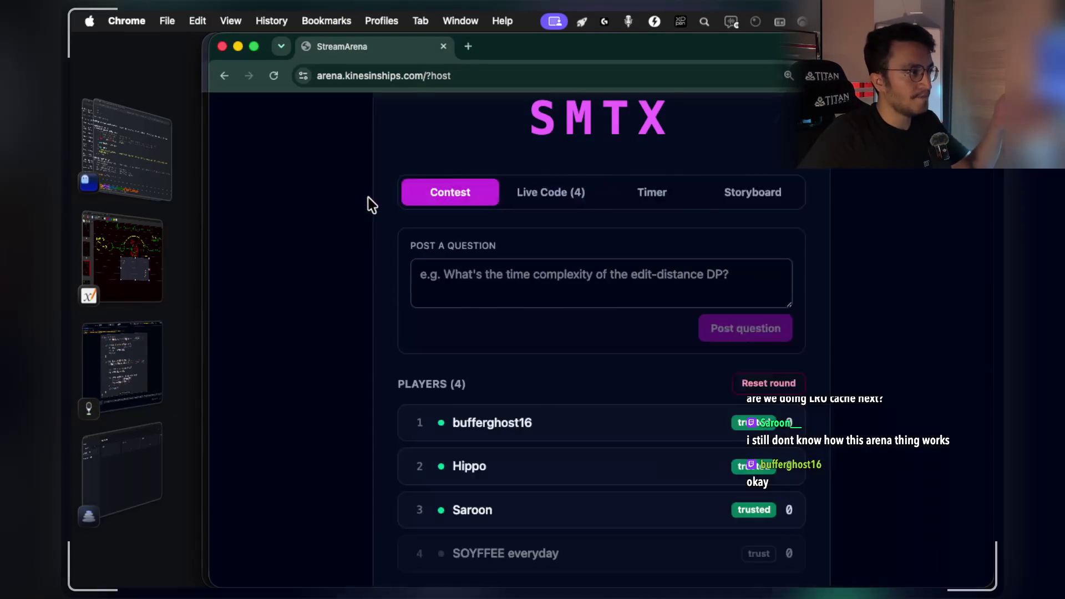
scroll(649, 340, down, 2)
click(554, 225)
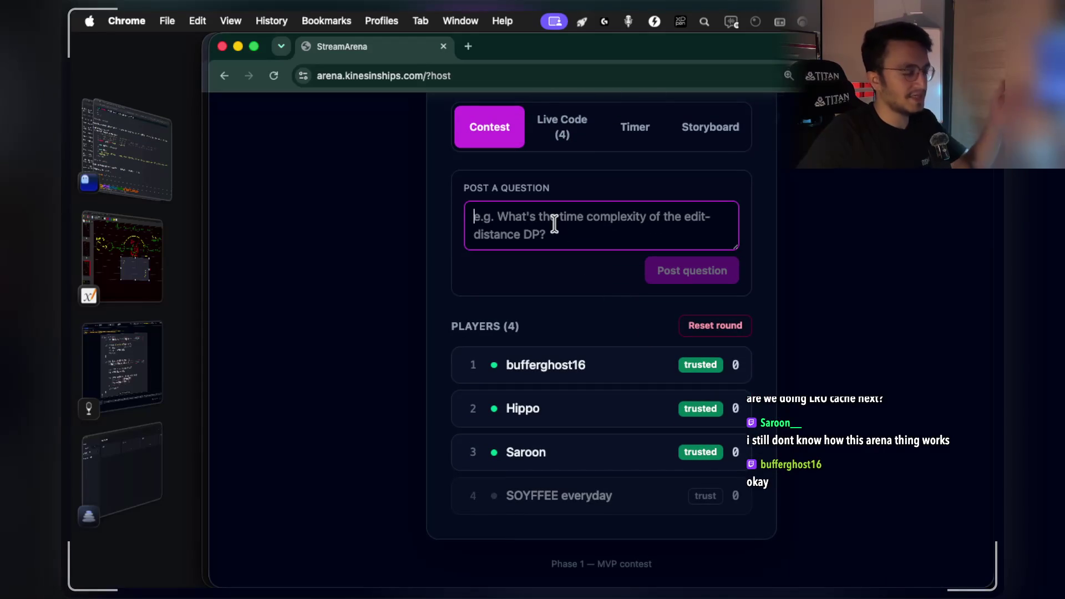
text(i ask some quesiton)
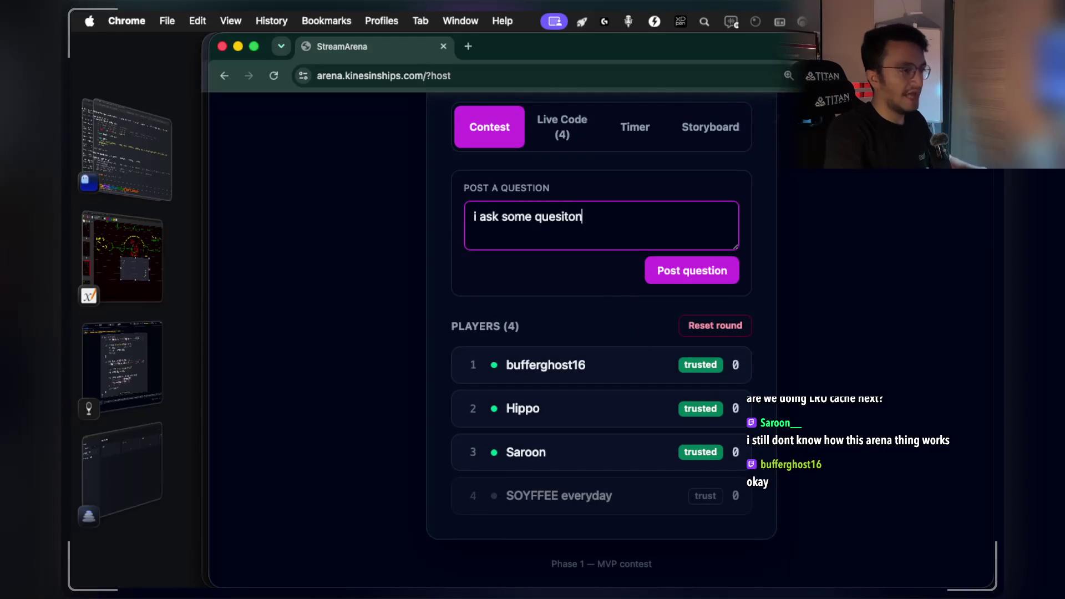
click(694, 282)
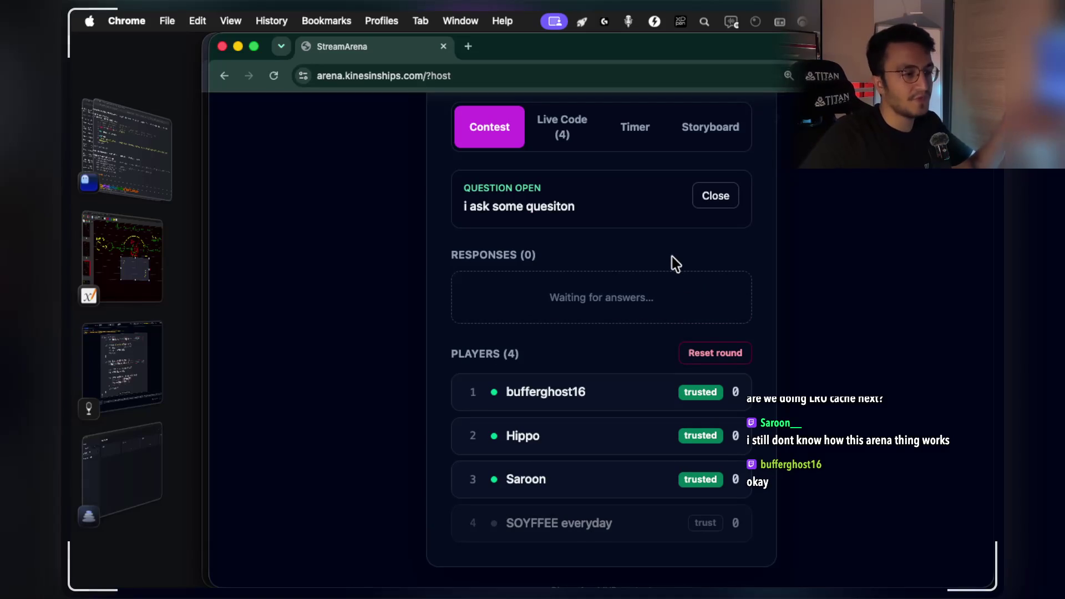
Return to the Live Code tab showing the first player's Python solution.
scroll(665, 388, down, 1)
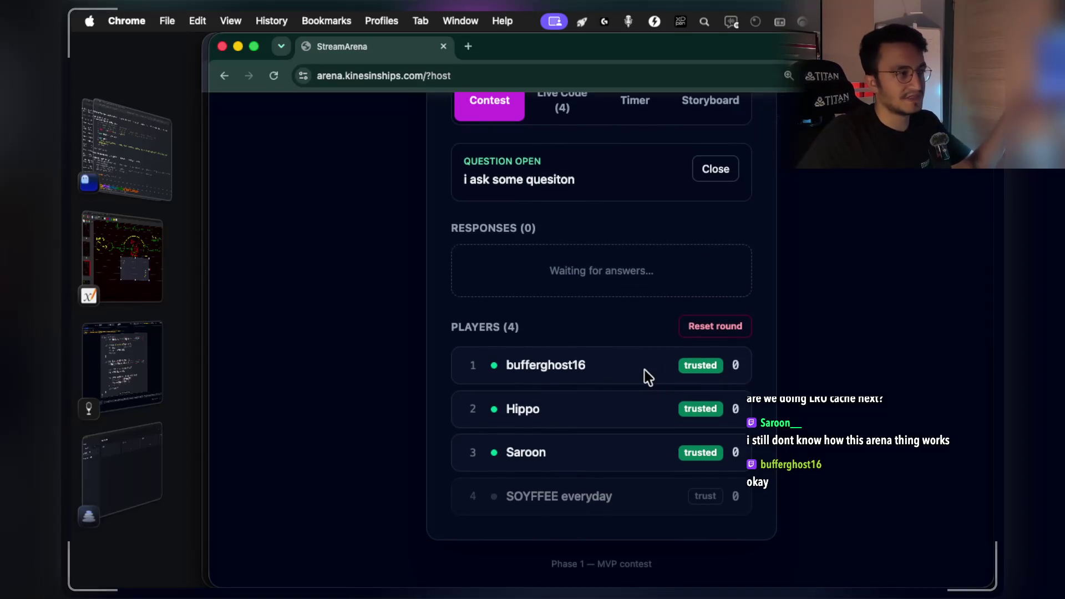
scroll(627, 332, up, 5)
click(563, 263)
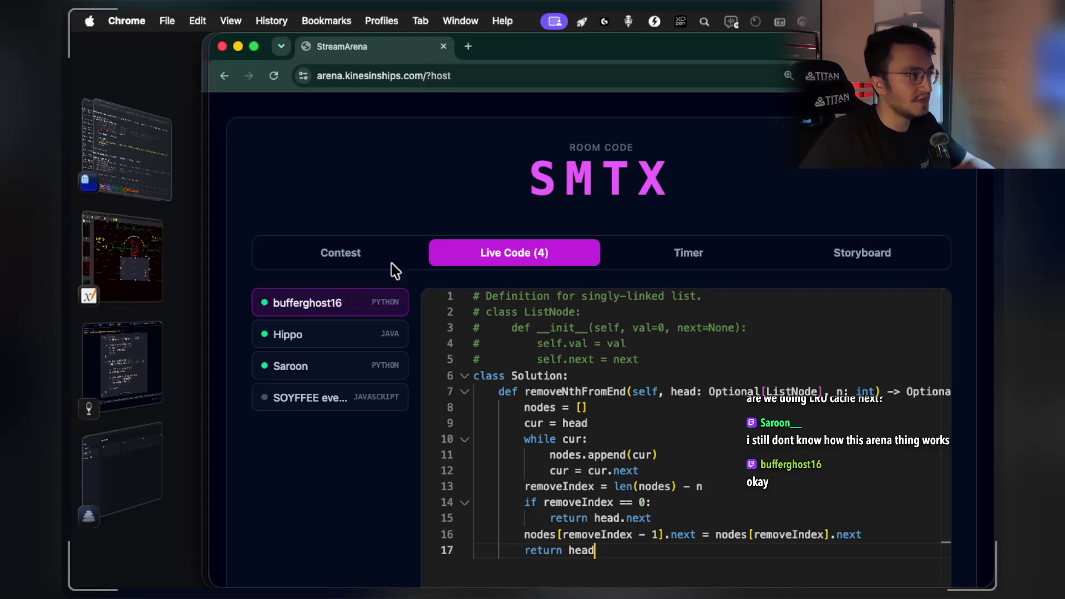
Post 'ahahhaaa' in StreamArena's live chat beside the contest question view.
click(415, 249)
click(684, 136)
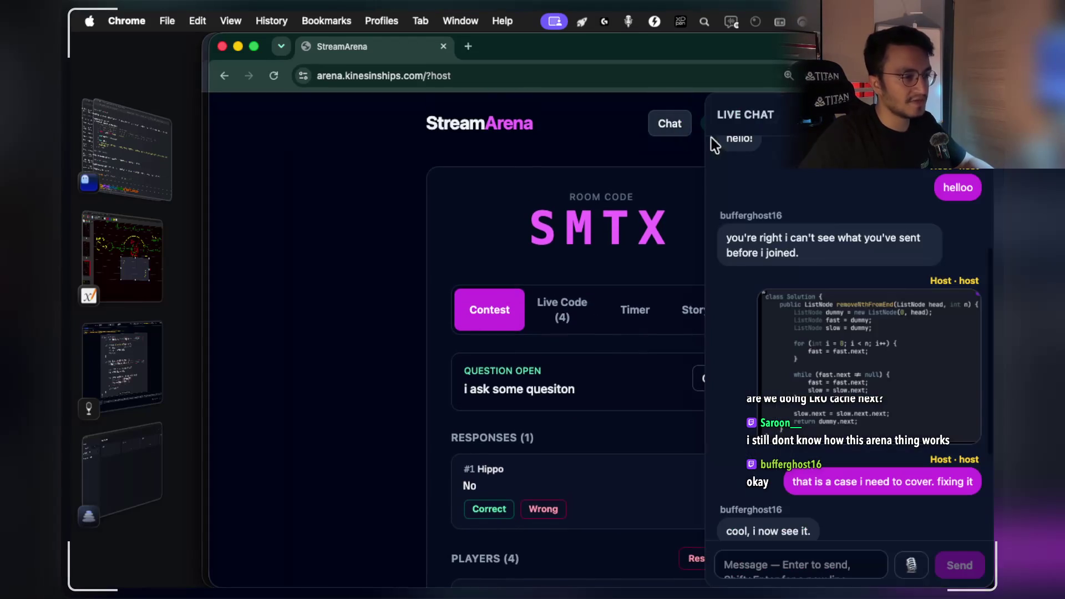
click(775, 558)
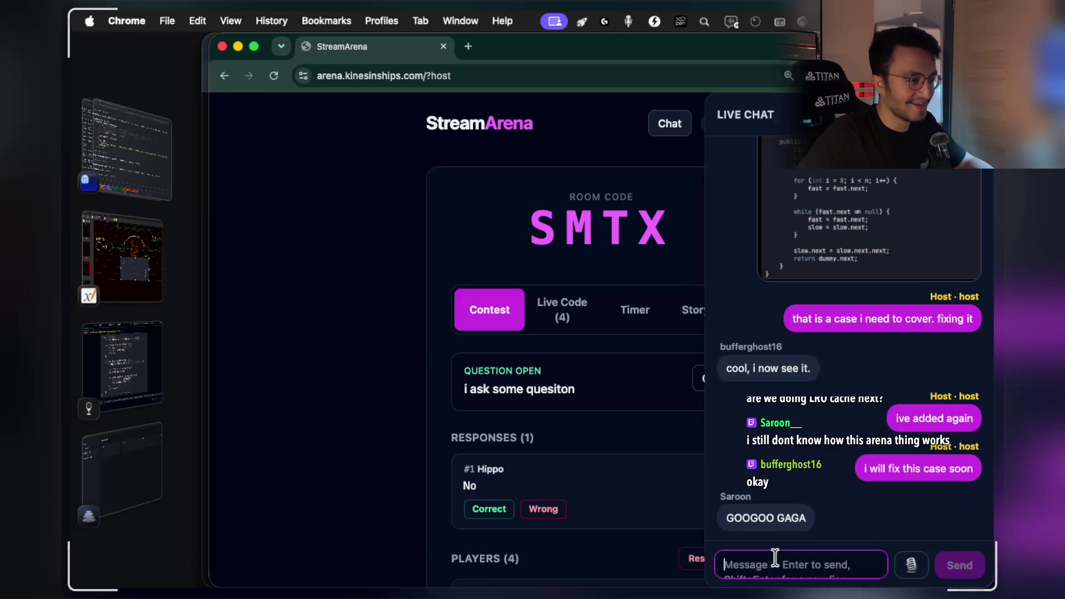
text(ahahhaaa)
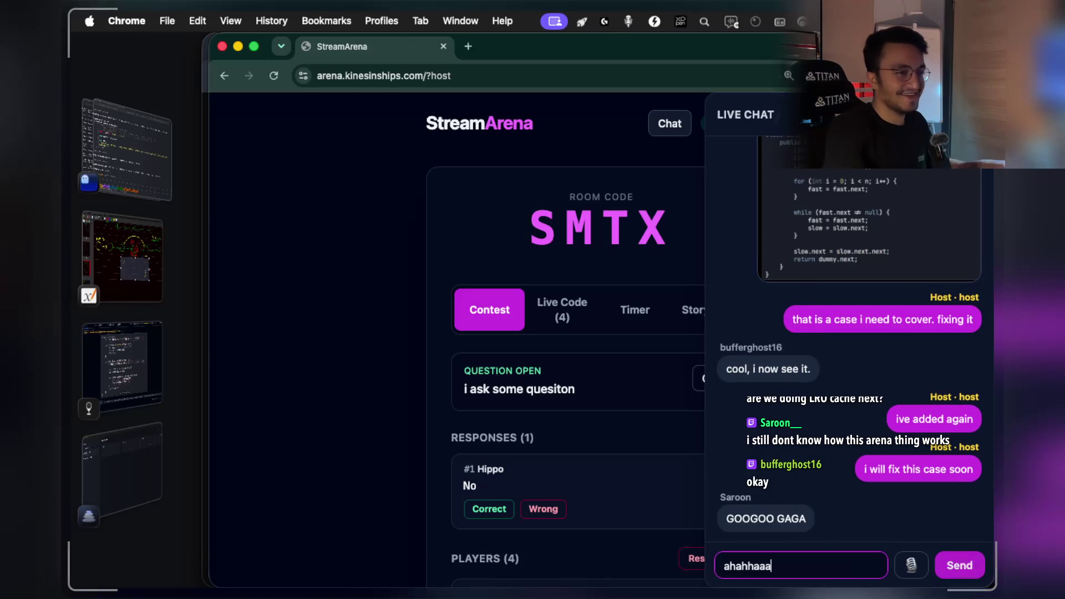
key(Return)
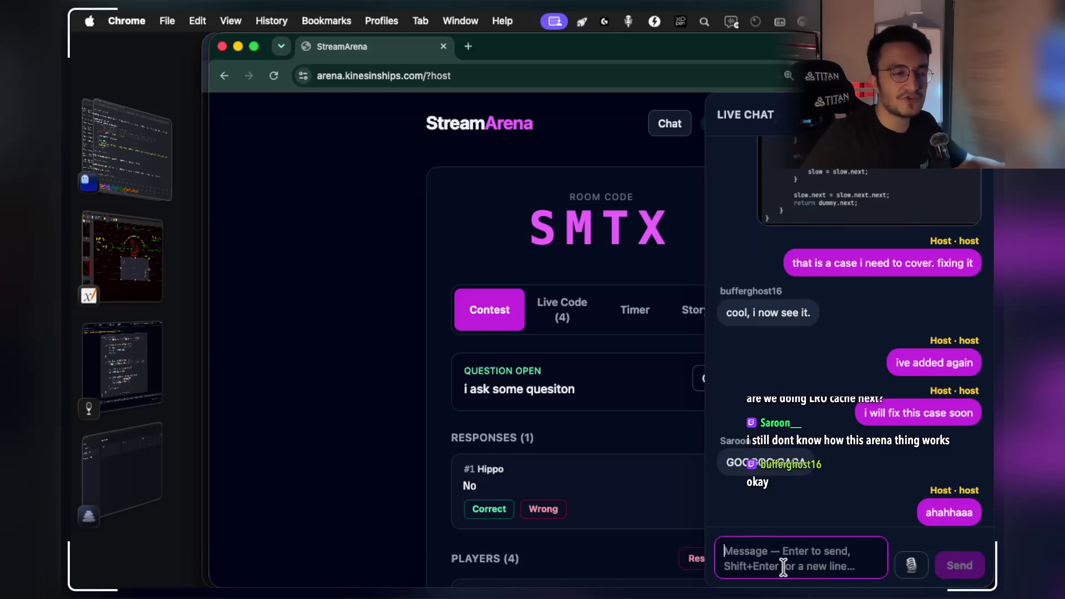
Bring the Clone Graph code card in Notes With Audio And Video to the front.
scroll(849, 317, up, 3)
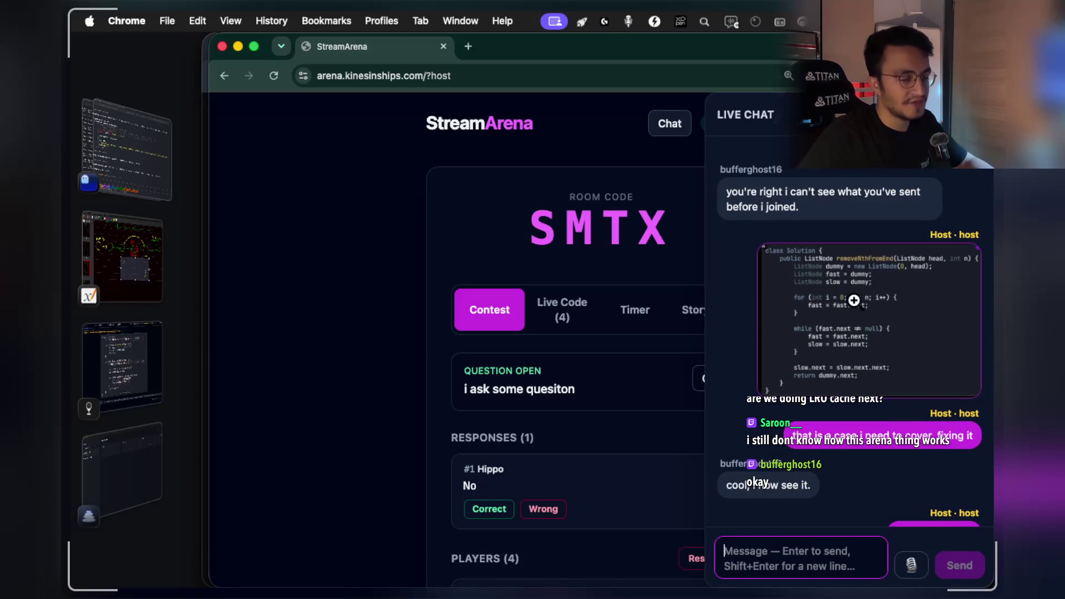
scroll(854, 310, down, 6)
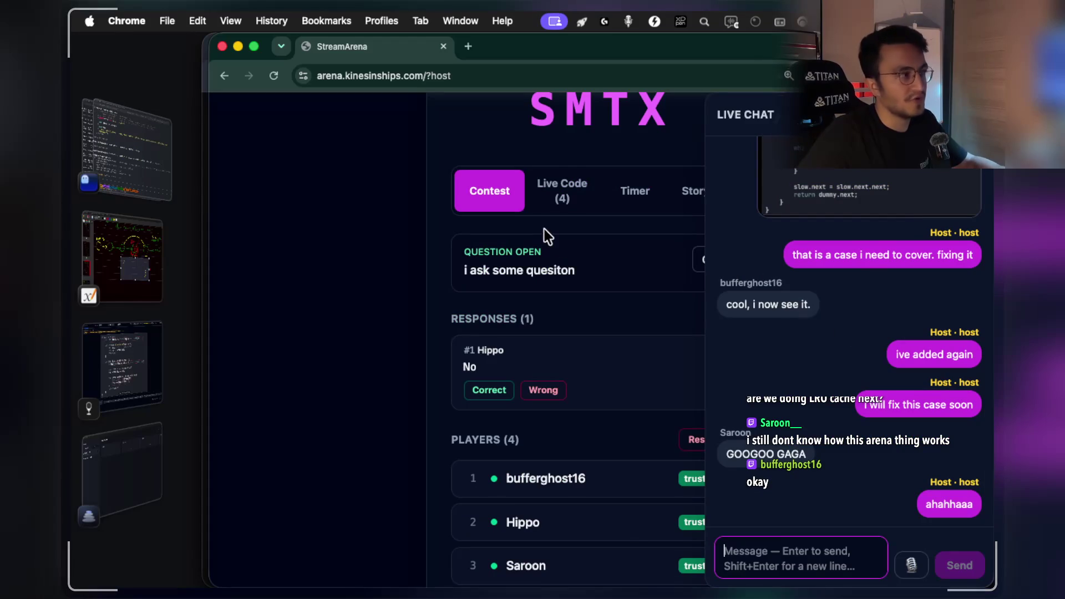
click(136, 361)
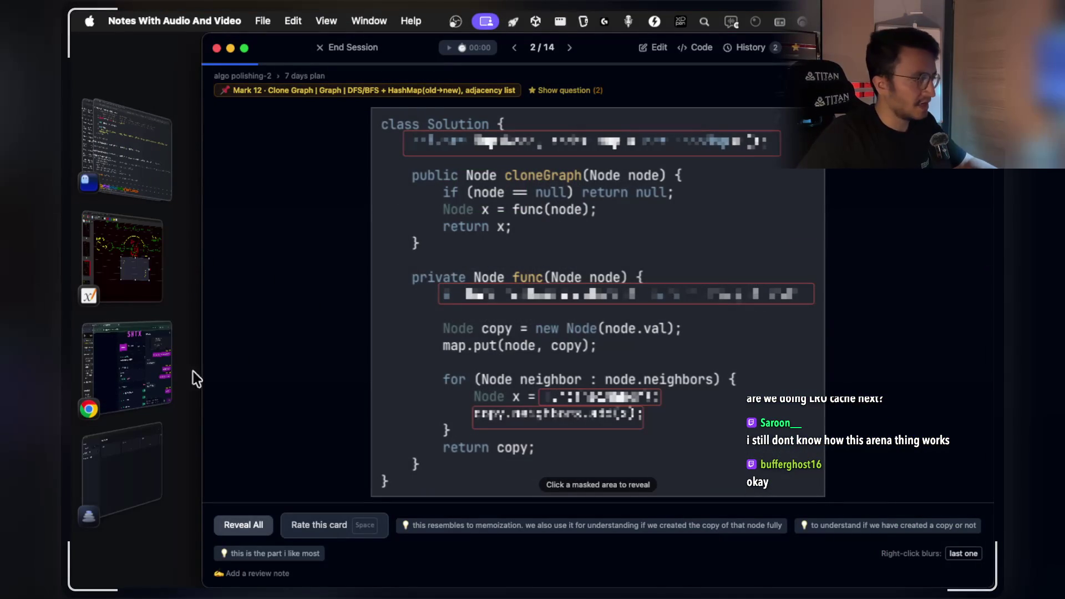
Check Ghostty's Fix Xournal++ session window, then return to the Xournal++ Dev notebook.
click(144, 252)
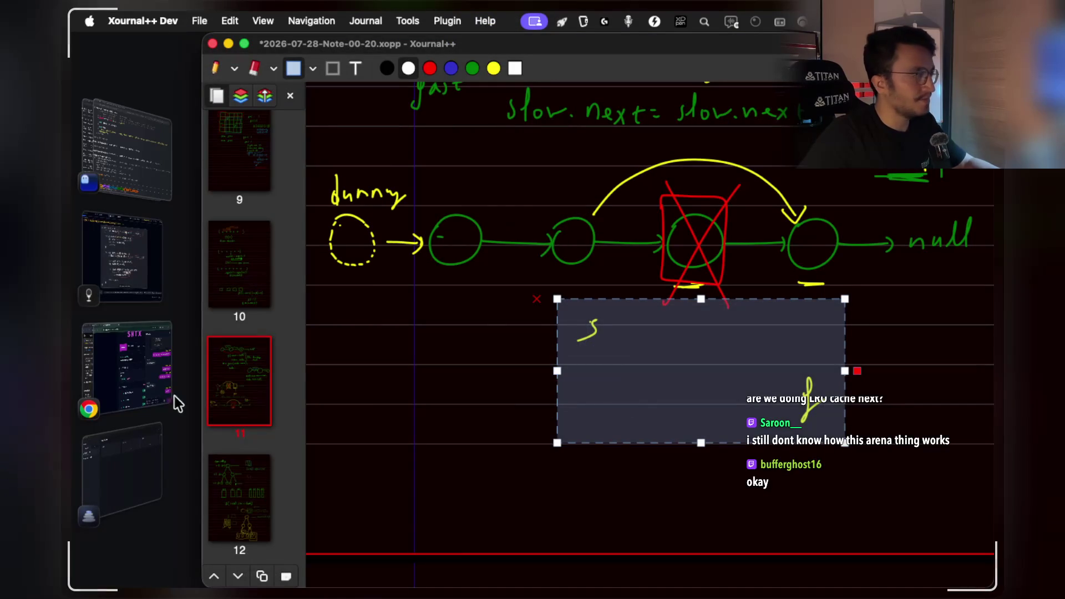
click(138, 260)
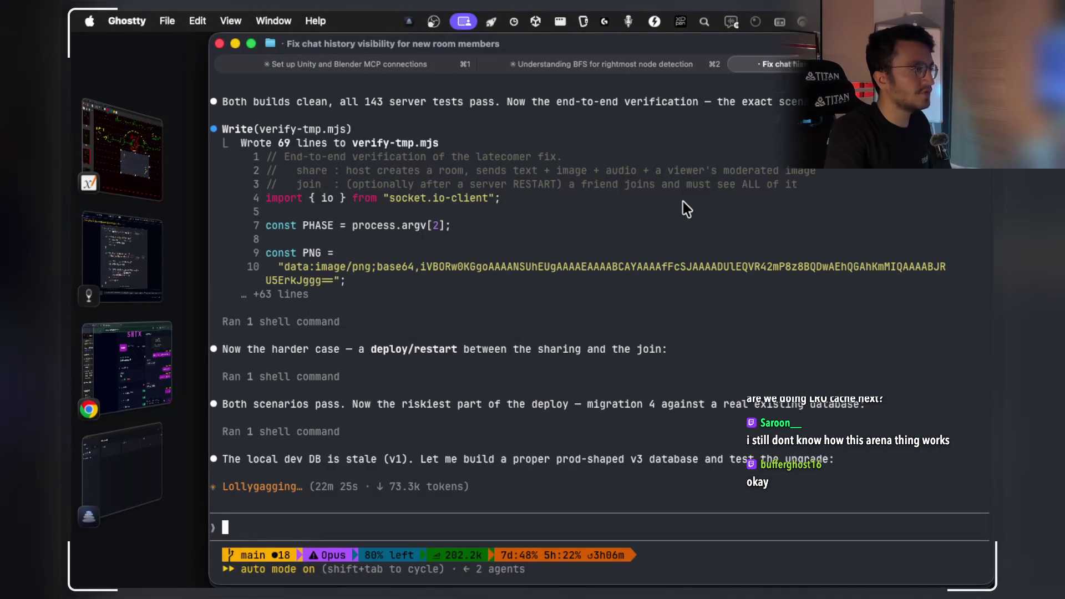
key(super+grave)
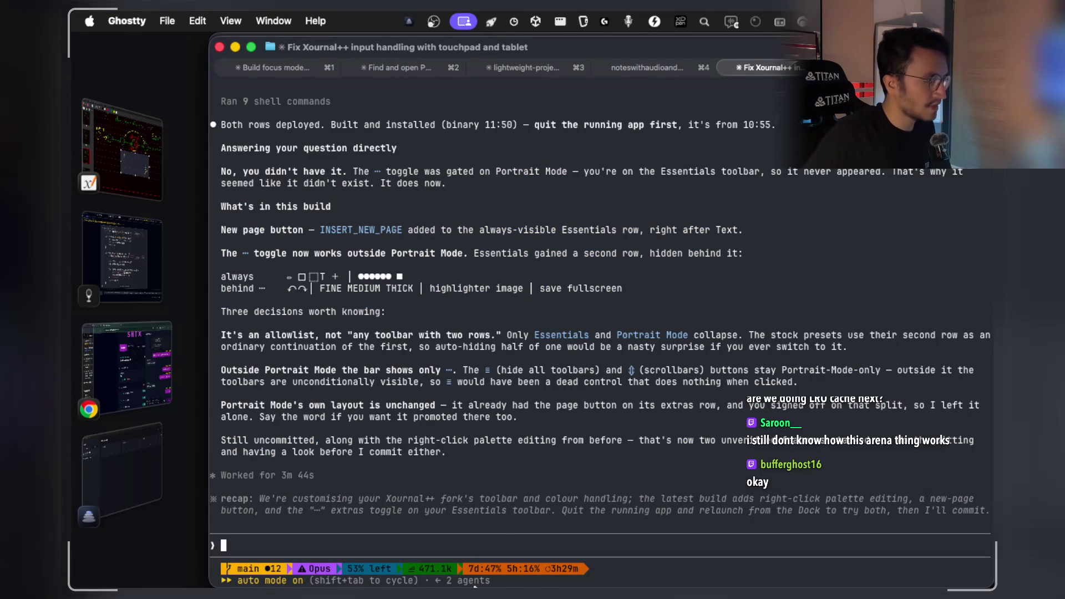
click(614, 571)
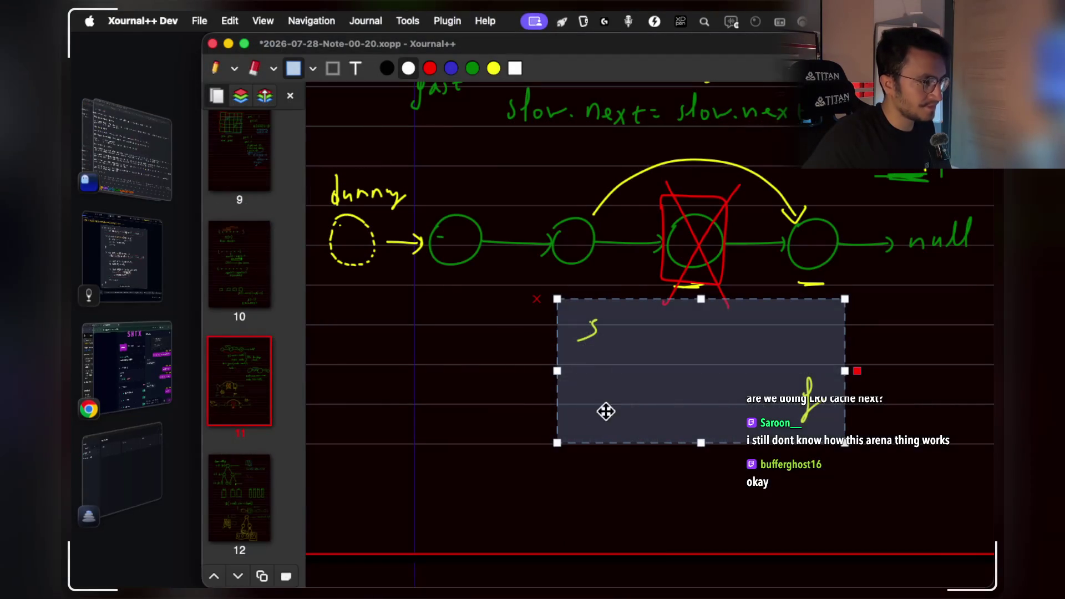
Clear the page selection, quit Xournal++ Dev past the unsaved-document prompt, and relaunch the new build.
click(492, 397)
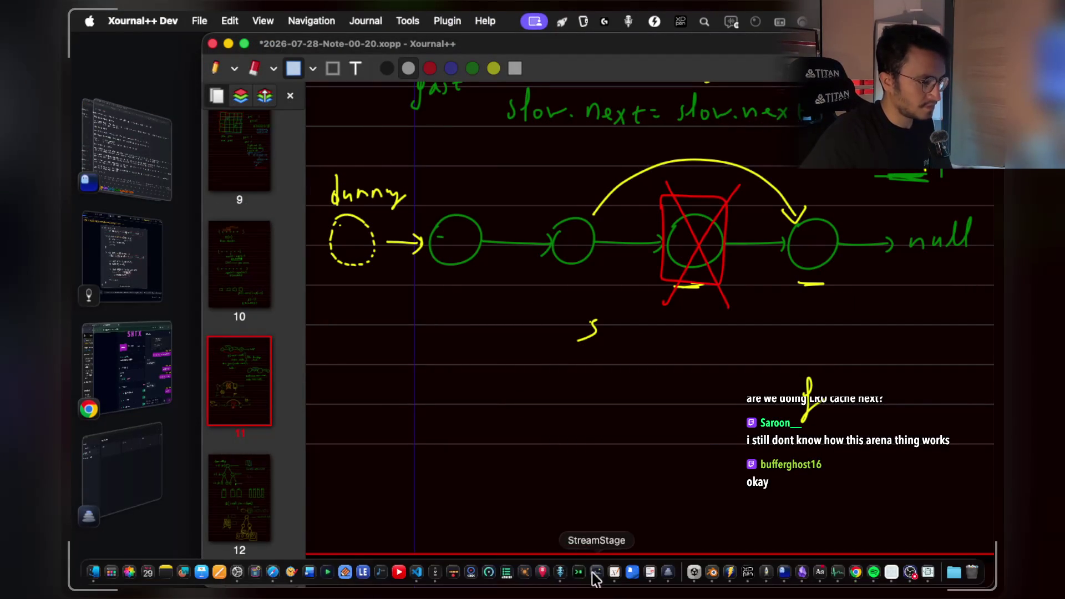
right_click(614, 572)
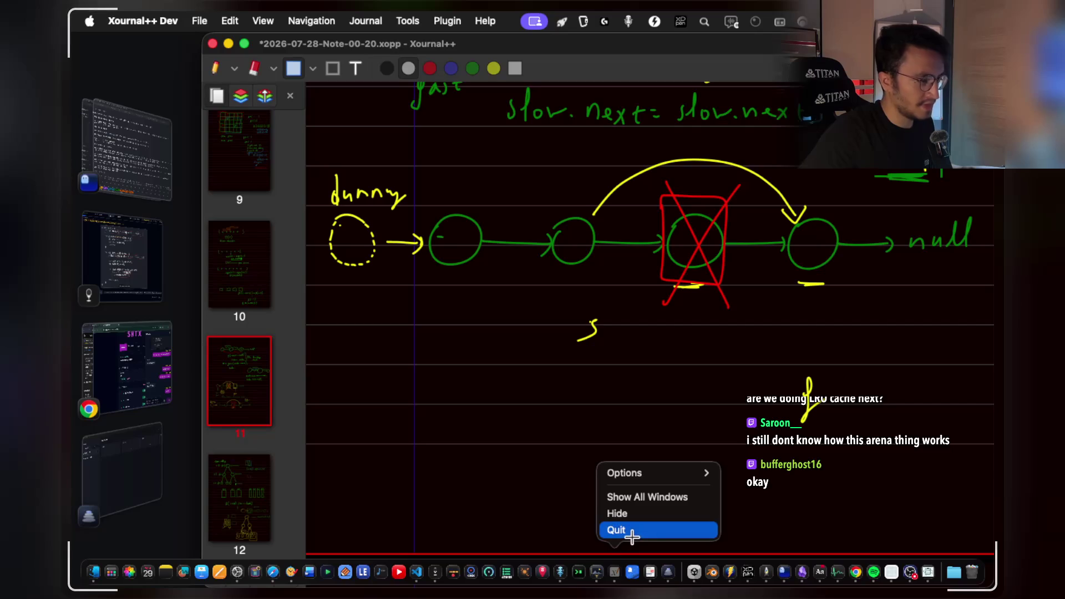
click(632, 536)
click(557, 346)
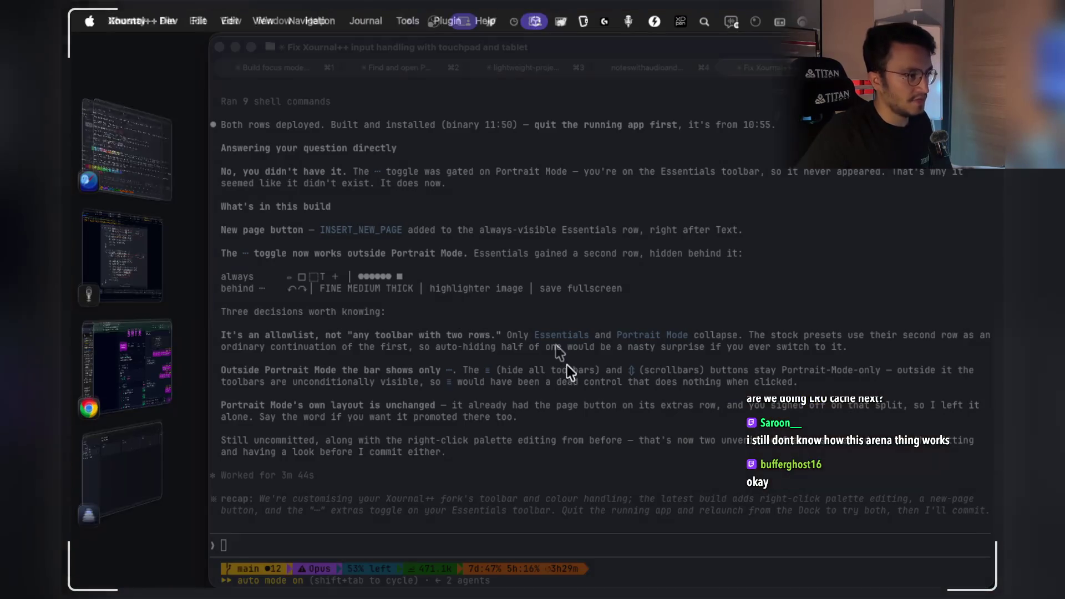
click(614, 574)
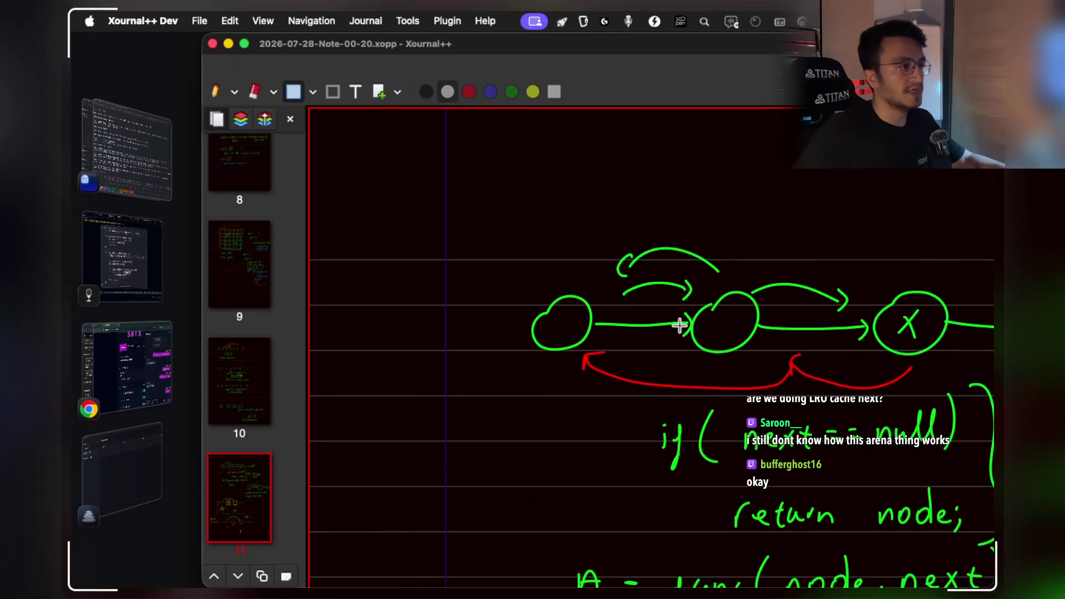
Scroll through page 11's linked-list sketches and insert a new blank page 12.
ctrl+scroll(657, 326, down, 2)
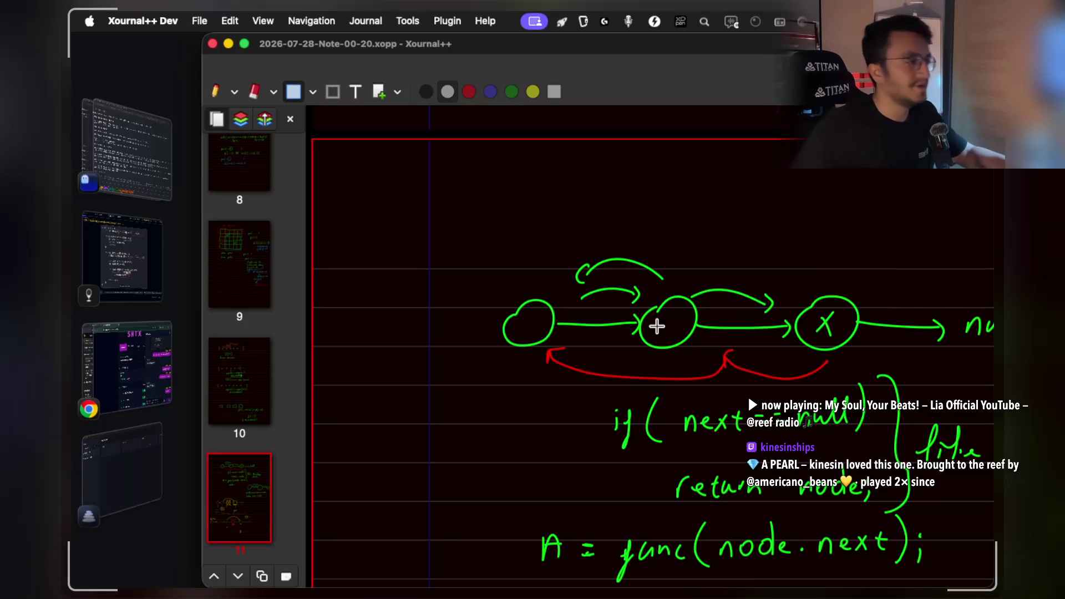
scroll(657, 326, down, 5)
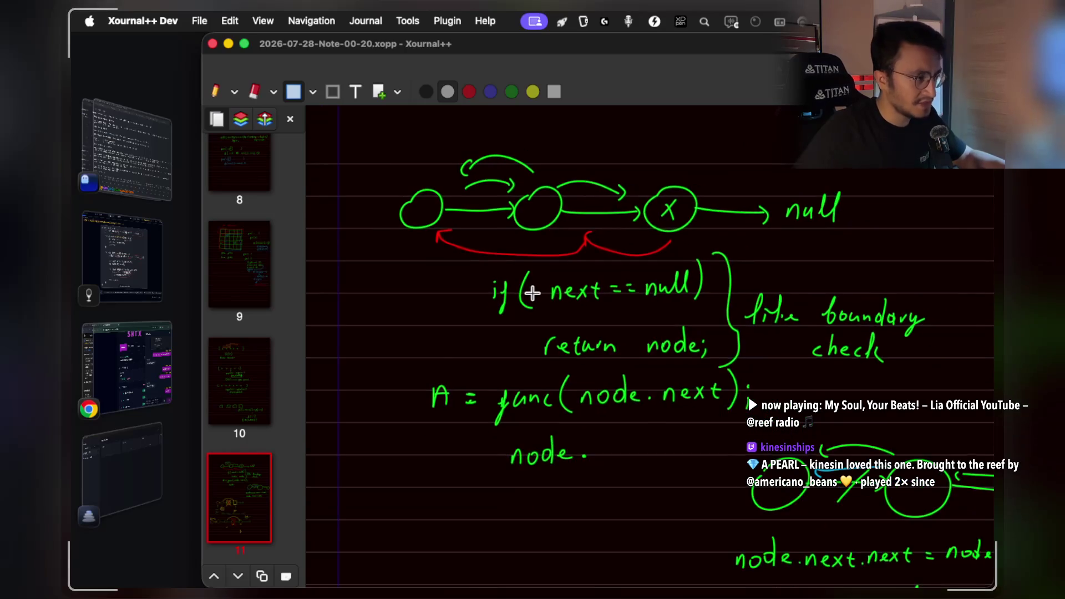
scroll(532, 292, down, 10)
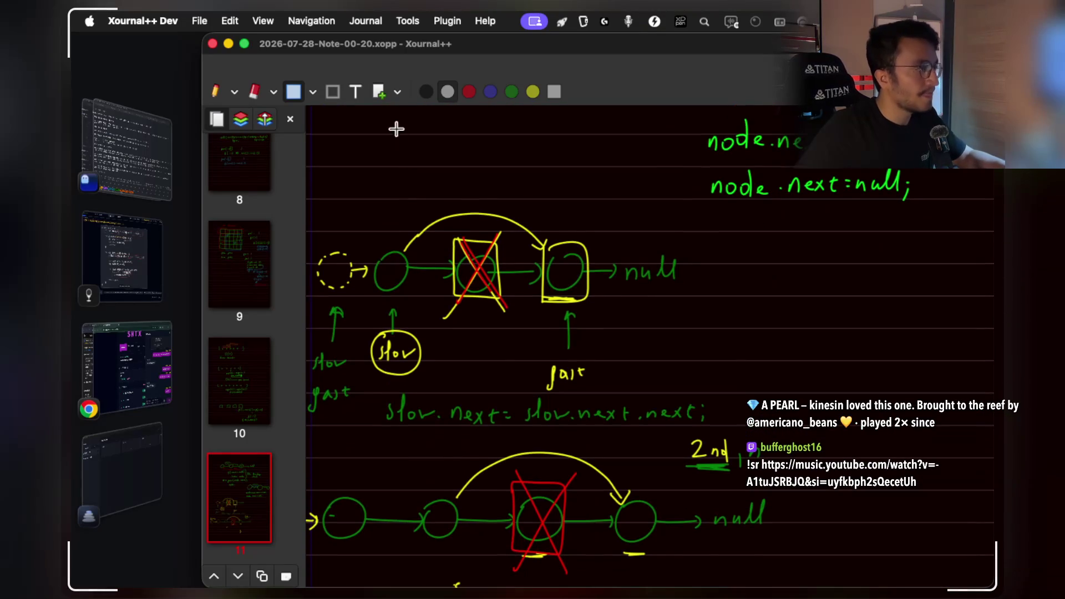
click(380, 90)
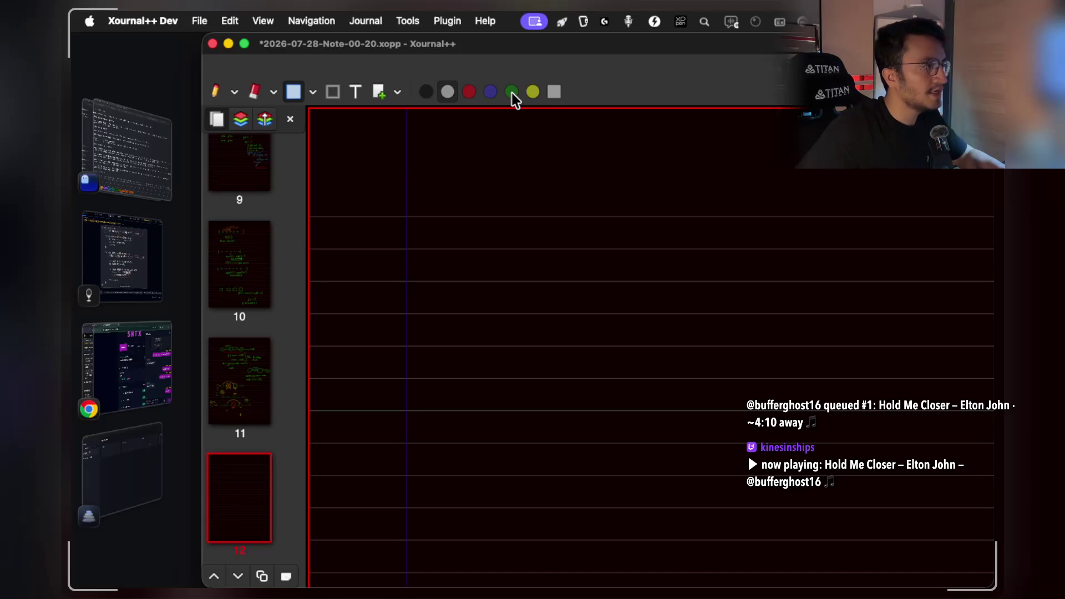
Change the green pen swatch to a lighter shade, leaving white unchanged.
click(444, 94)
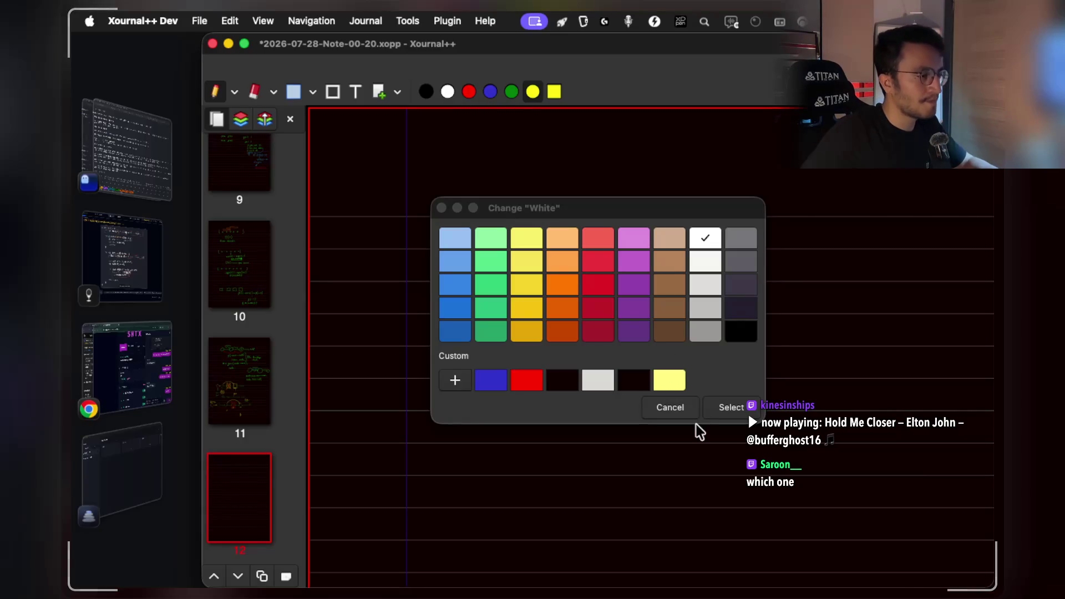
click(687, 412)
click(513, 92)
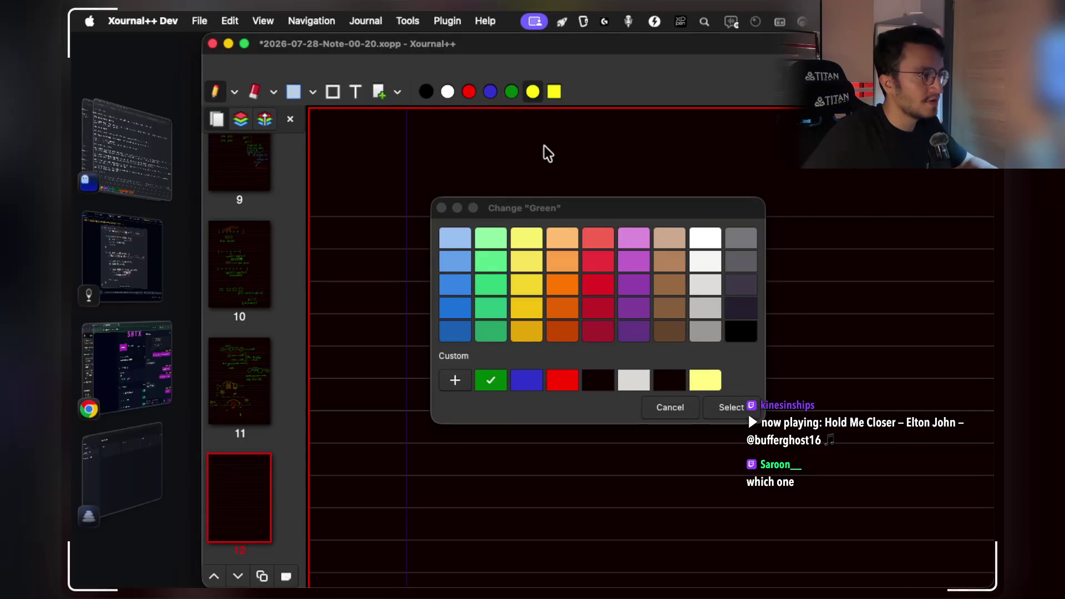
click(493, 294)
click(729, 408)
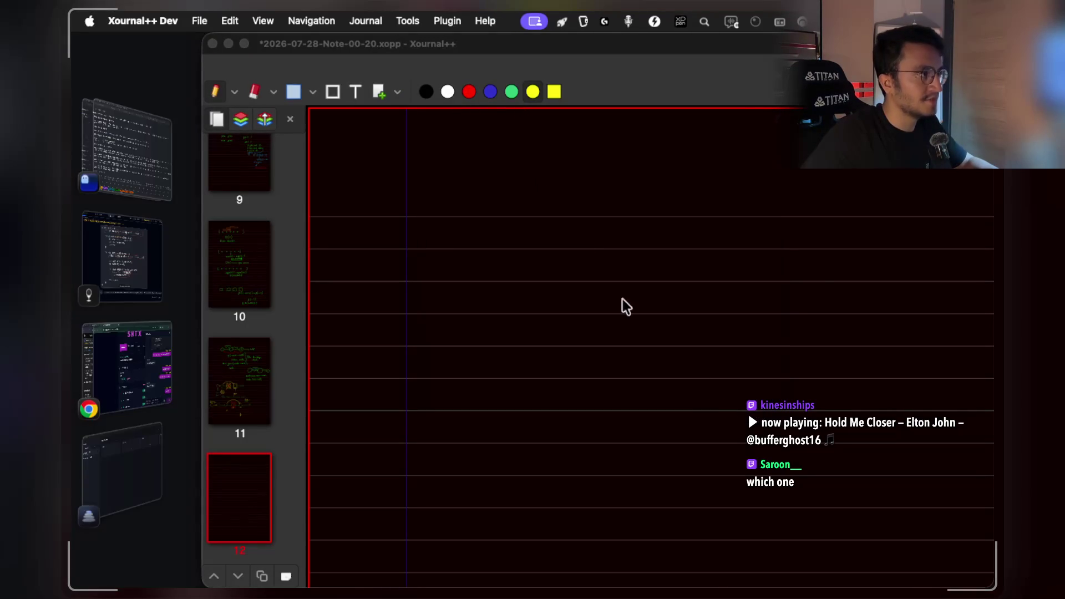
Change the blue pen swatch to a lighter shade and make the notebook full screen.
click(491, 94)
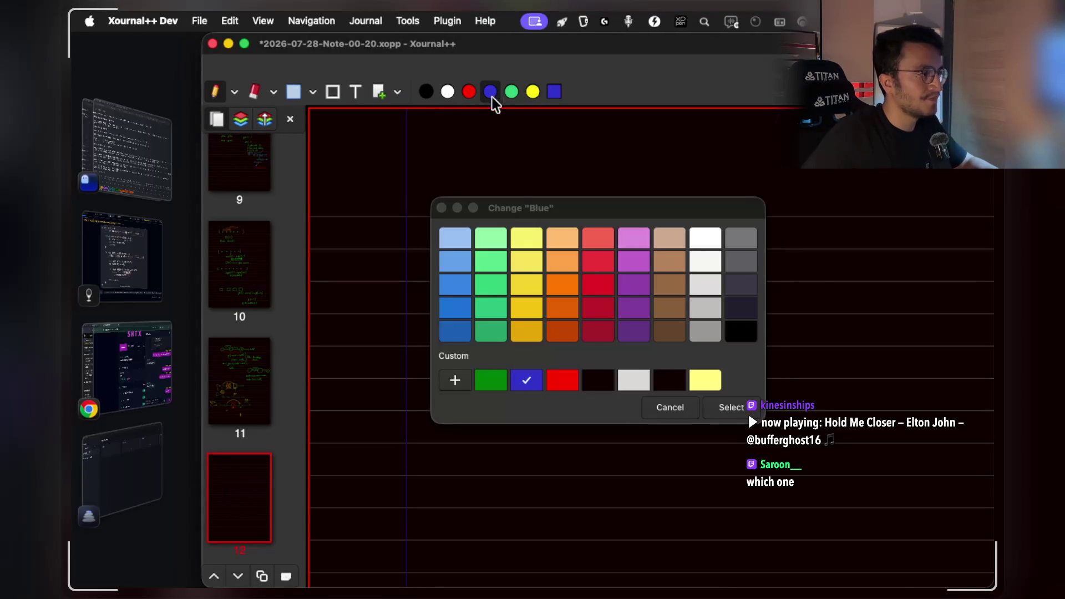
click(468, 304)
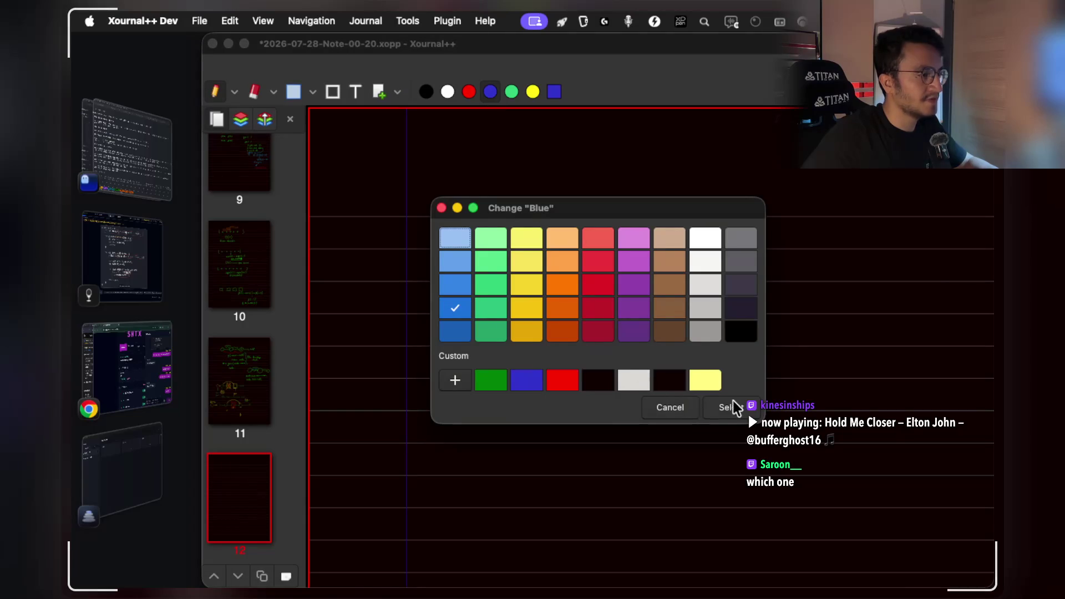
click(729, 408)
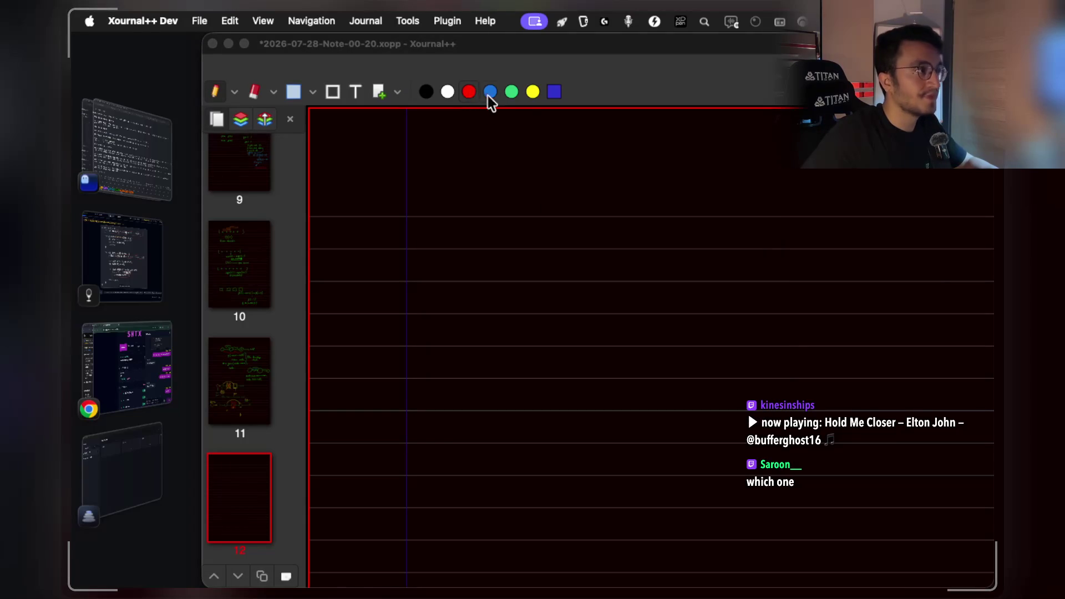
click(442, 167)
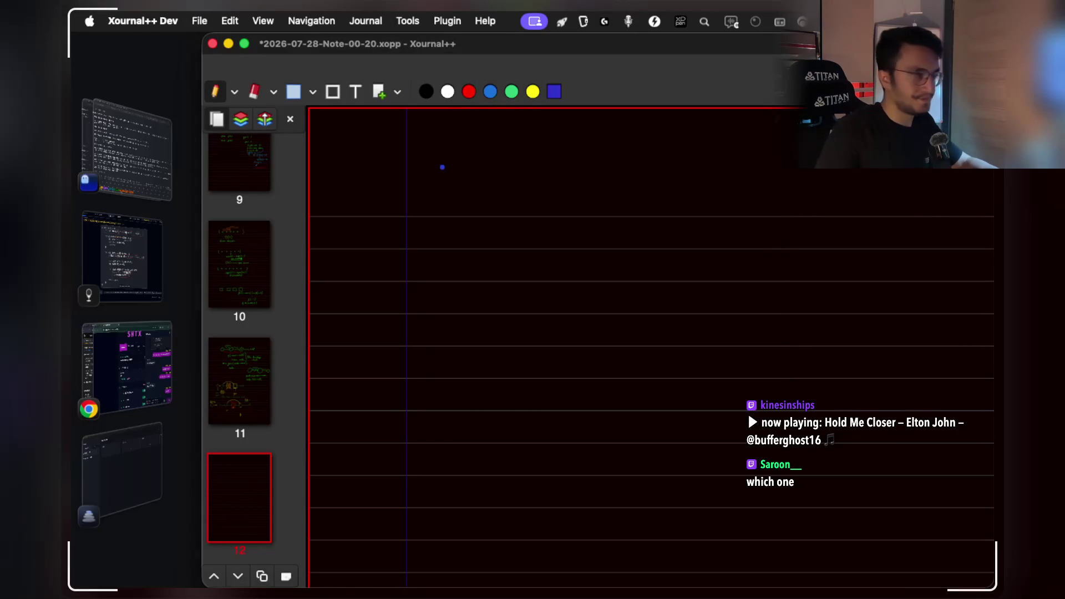
click(245, 44)
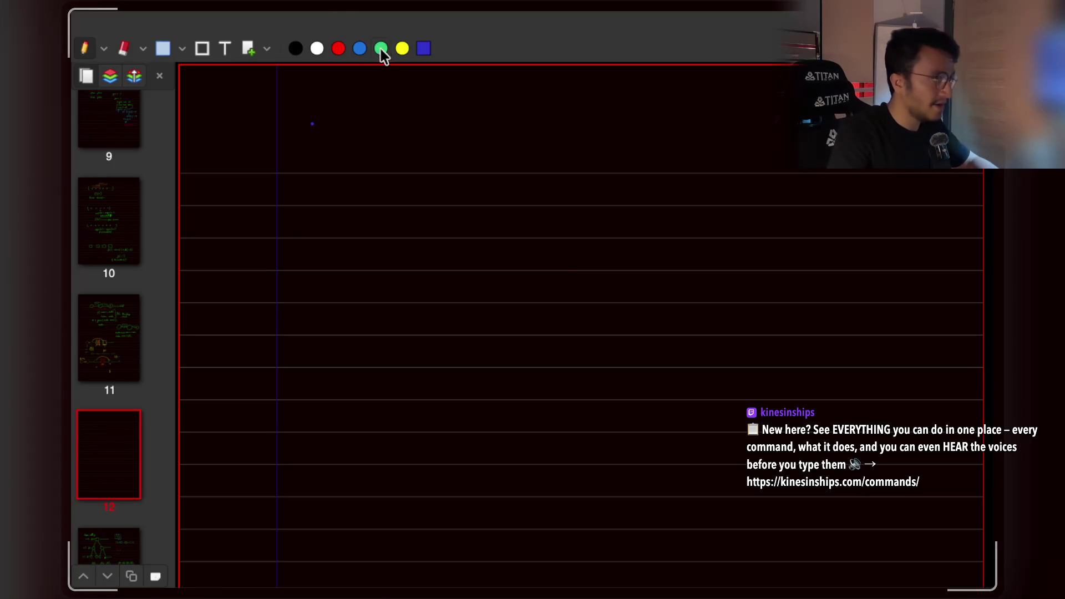
Handwrite 'func' in green on page 12.
scroll(482, 233, down, 1)
scroll(482, 233, up, 1)
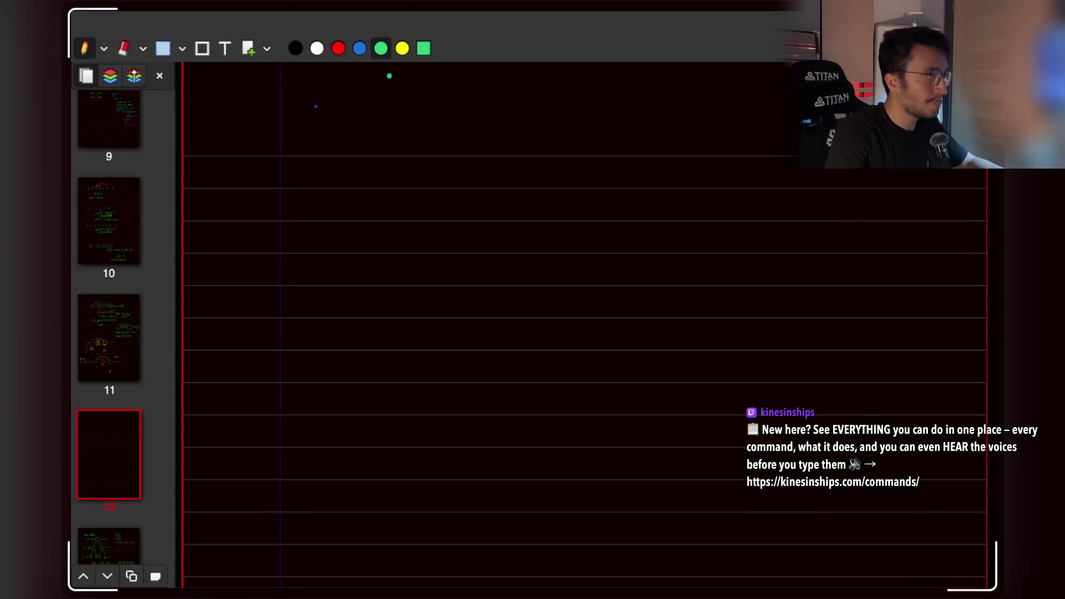
click(402, 49)
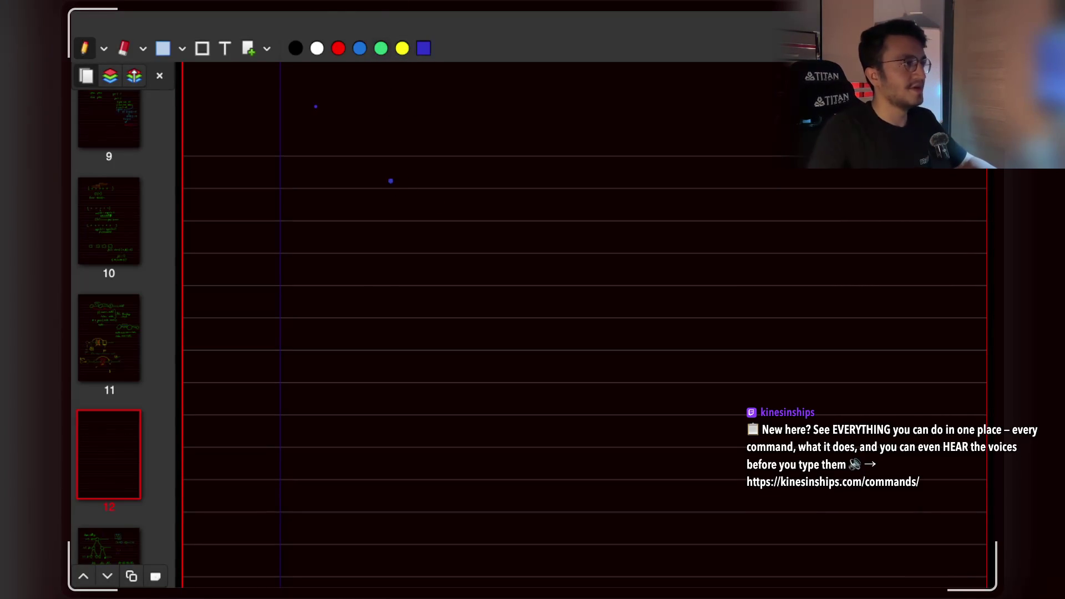
key(g)
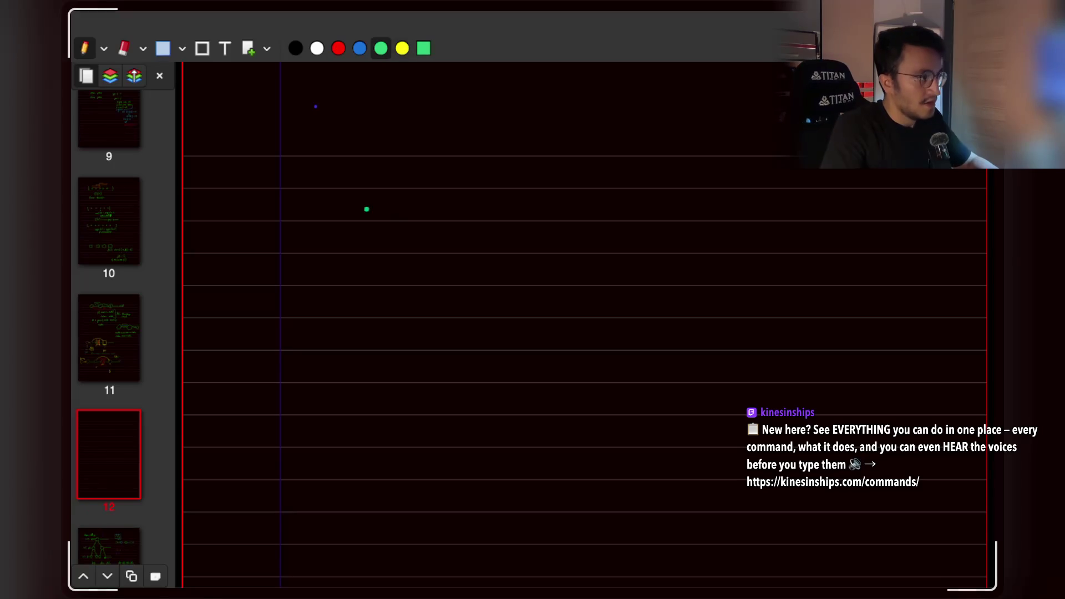
scroll(398, 224, up, 3)
mouse_move(441, 236)
mouse_down()
mouse_move(423, 249)
mouse_move(419, 299)
mouse_up()
mouse_move(459, 238)
mouse_down()
mouse_move(454, 259)
mouse_move(469, 256)
mouse_up()
drag(474, 242, 473, 261)
click(486, 252)
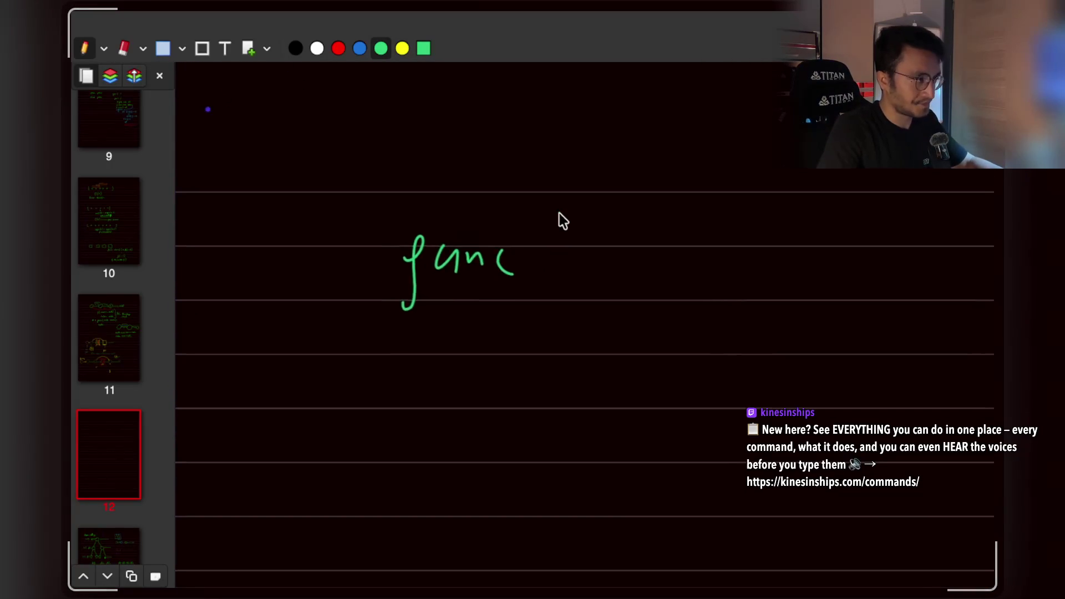
Draw linked node circles above 'func', with upper-right, lower and bottom nodes.
scroll(559, 213, up, 3)
drag(332, 200, 339, 200)
mouse_move(439, 174)
mouse_down()
mouse_move(494, 167)
mouse_move(458, 165)
mouse_up()
mouse_move(374, 223)
mouse_down()
mouse_move(452, 235)
mouse_move(481, 219)
mouse_move(465, 219)
mouse_up()
drag(357, 244, 356, 300)
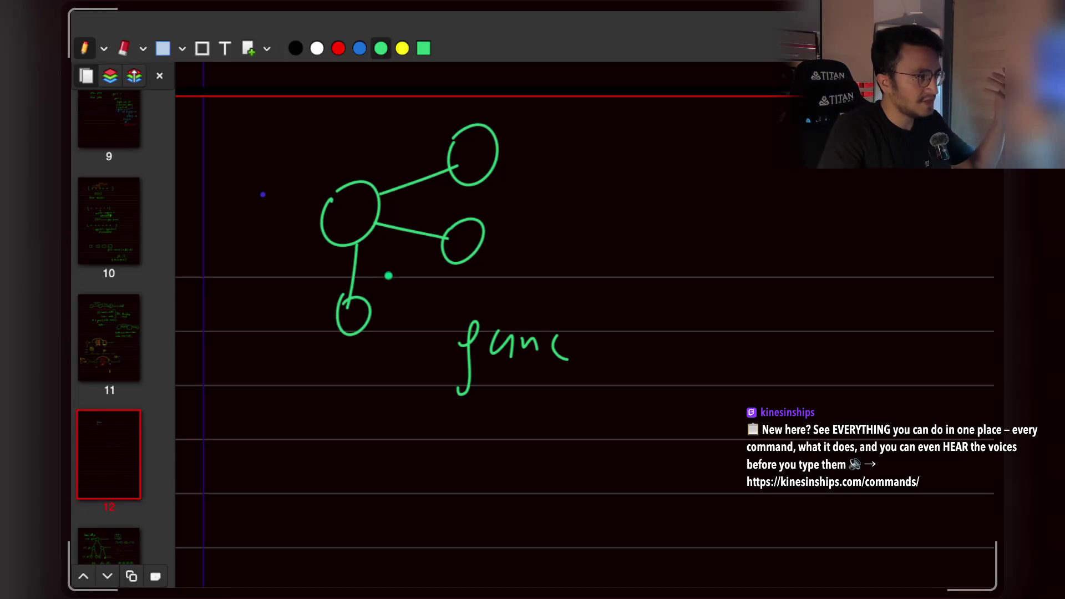
Undo a stray scribble and give the upper-right node three short branching edges.
mouse_move(492, 158)
mouse_down()
mouse_move(548, 134)
mouse_move(543, 183)
mouse_up()
mouse_move(510, 140)
mouse_down()
mouse_move(527, 102)
mouse_move(502, 119)
mouse_move(546, 130)
mouse_move(531, 101)
mouse_move(554, 152)
mouse_move(597, 151)
mouse_move(683, 181)
mouse_move(748, 145)
mouse_move(638, 222)
mouse_move(704, 234)
mouse_move(793, 206)
mouse_move(764, 195)
mouse_move(760, 216)
mouse_move(781, 208)
mouse_up()
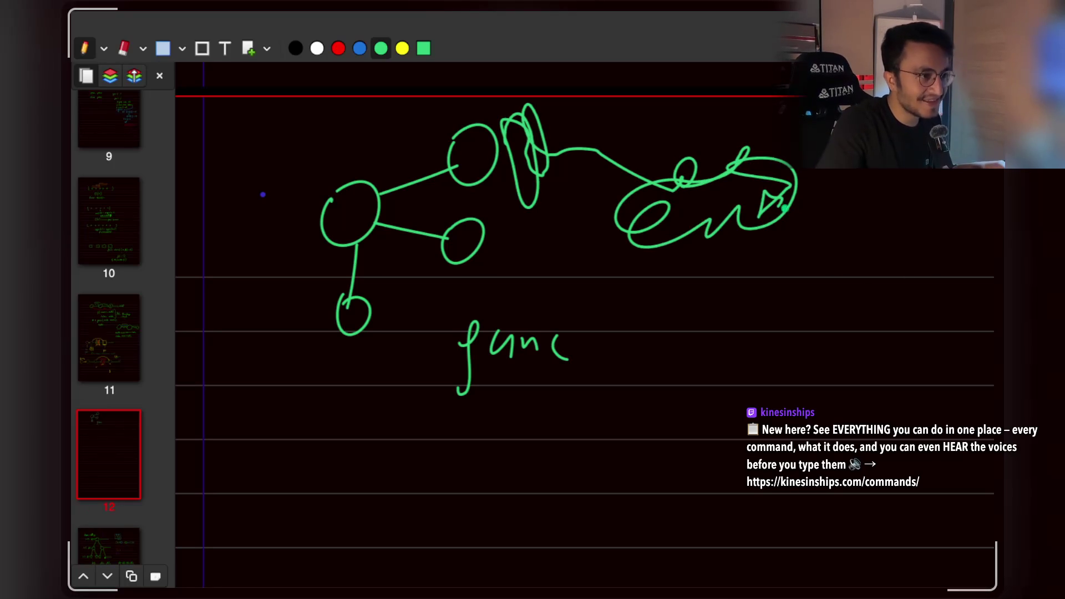
key(ctrl+z)
drag(499, 153, 542, 129)
drag(491, 172, 552, 165)
drag(492, 134, 511, 108)
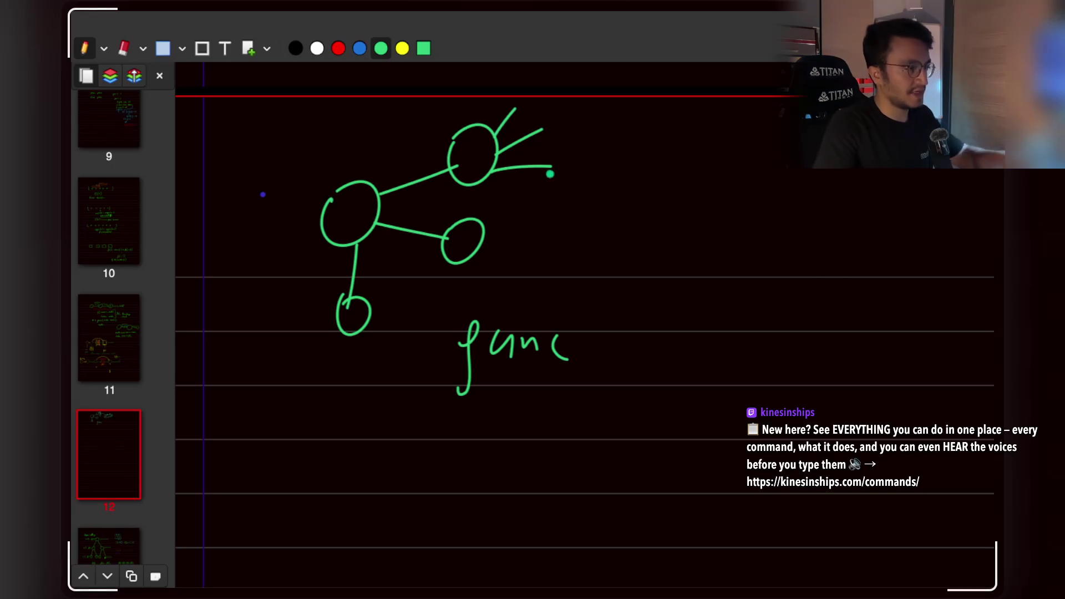
scroll(597, 285, down, 1)
click(163, 48)
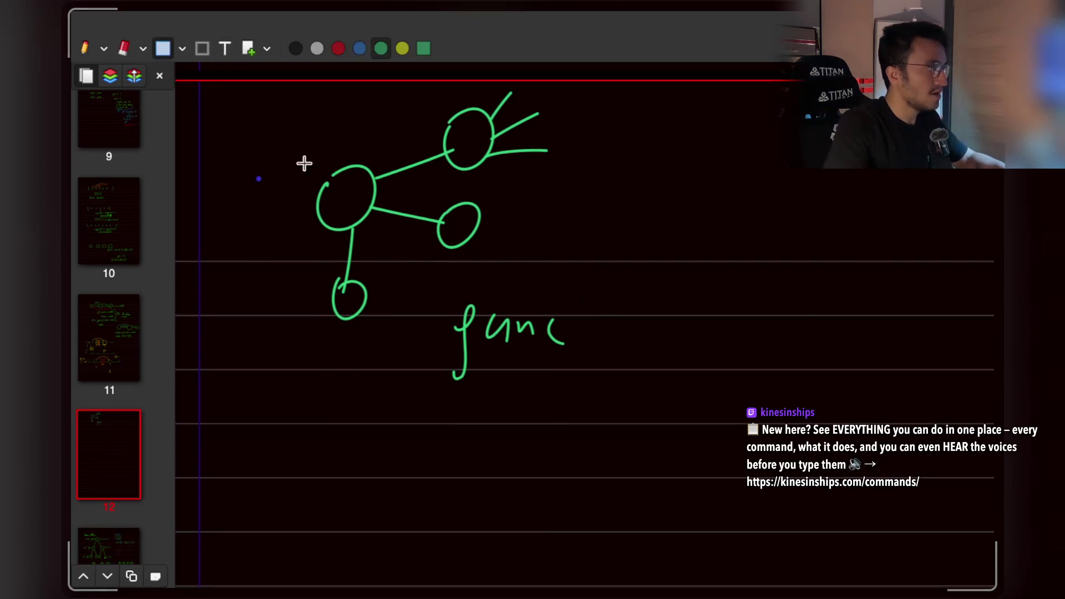
Move 'func' lower with the select tool and add a green opening parenthesis.
drag(427, 285, 590, 405)
drag(544, 344, 561, 449)
click(625, 379)
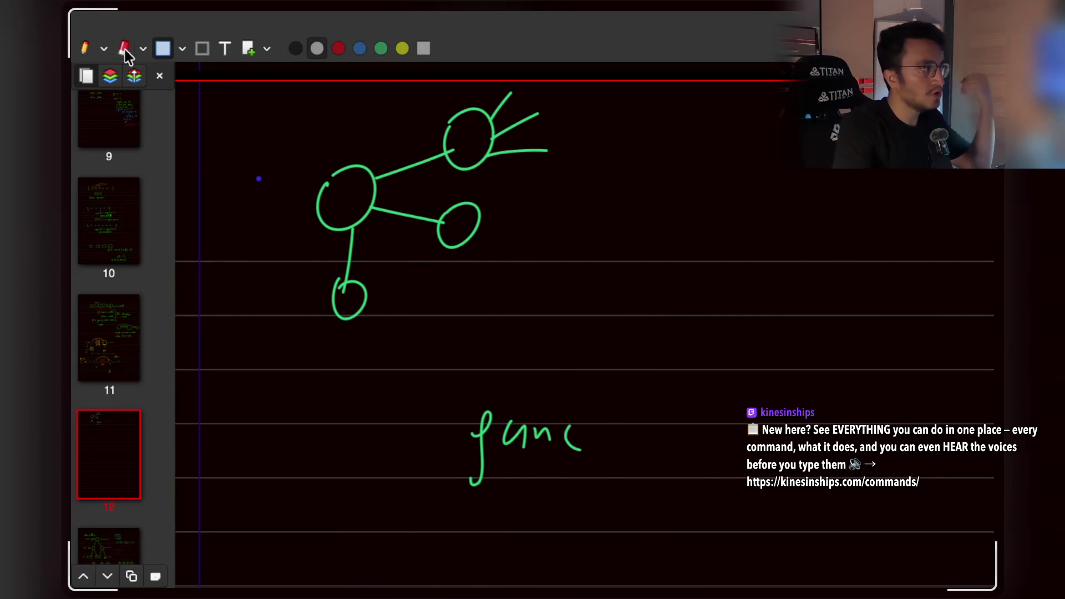
click(85, 48)
drag(619, 388, 622, 484)
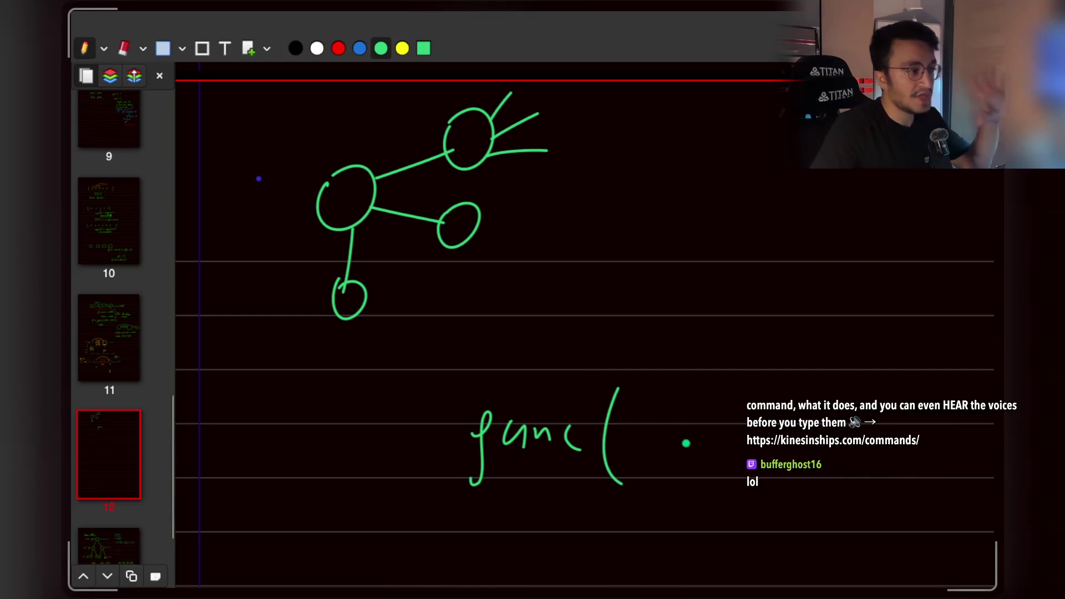
Write 'neighbour' in yellow after 'func(' and close the parenthesis in green.
scroll(652, 412, right, 3)
scroll(652, 412, down, 2)
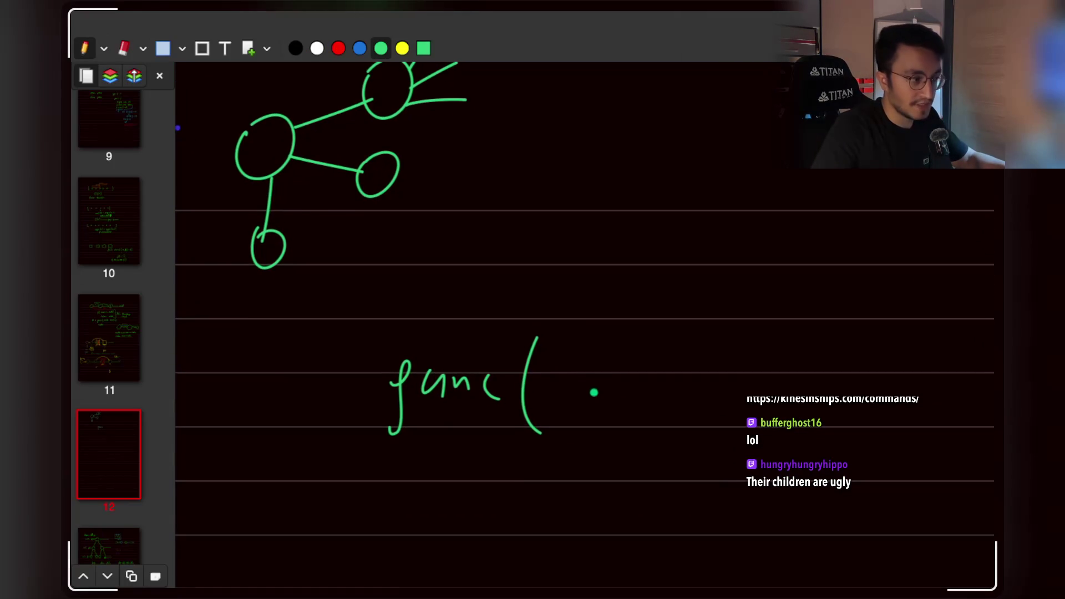
mouse_move(595, 403)
mouse_down()
mouse_move(649, 402)
mouse_move(664, 375)
mouse_up()
drag(685, 383, 669, 411)
key(ctrl+z)
key(ctrl+z)
key(ctrl+z)
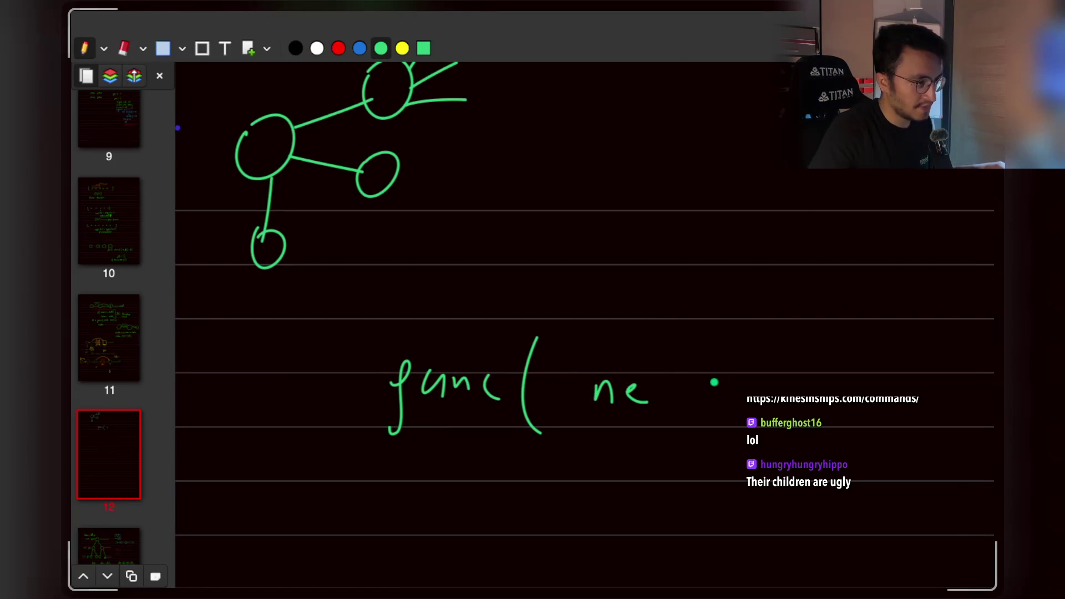
click(402, 48)
mouse_move(566, 398)
mouse_down()
mouse_move(567, 383)
mouse_move(581, 398)
mouse_up()
click(598, 383)
click(600, 395)
drag(643, 382, 631, 417)
drag(660, 356, 660, 388)
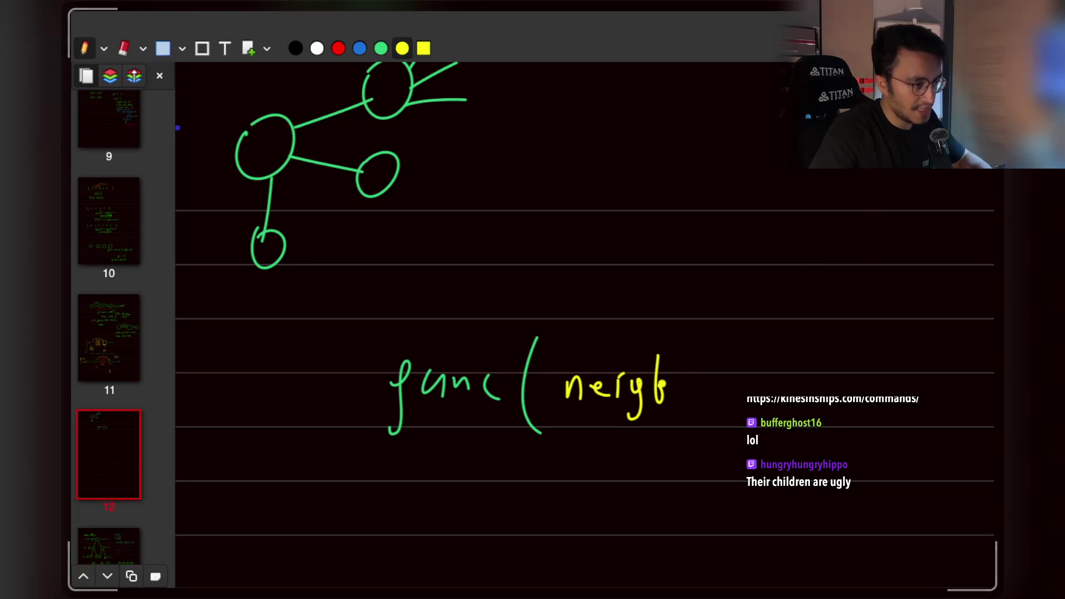
click(381, 49)
drag(752, 332, 758, 413)
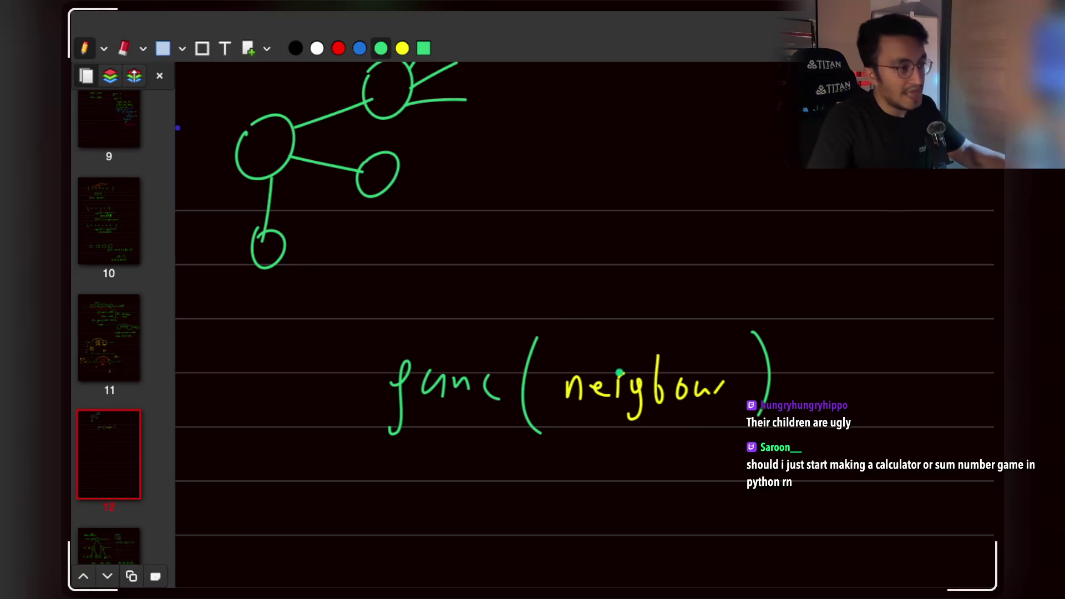
Circle the upper-right and left nodes in yellow and mark the upper one X.
scroll(582, 366, left, 2)
scroll(582, 366, down, 1)
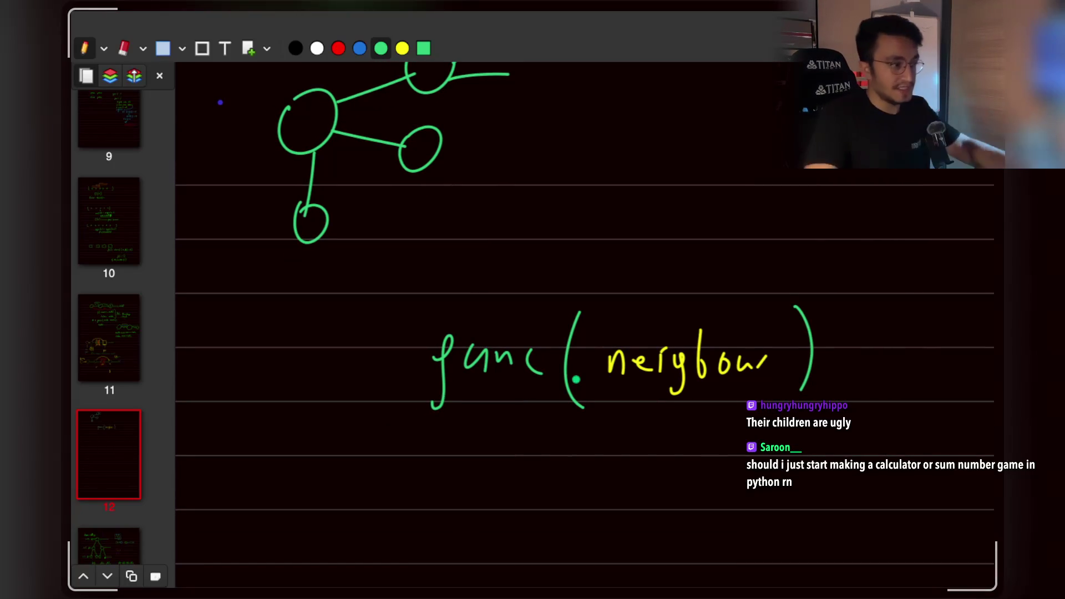
scroll(549, 310, up, 5)
key(y)
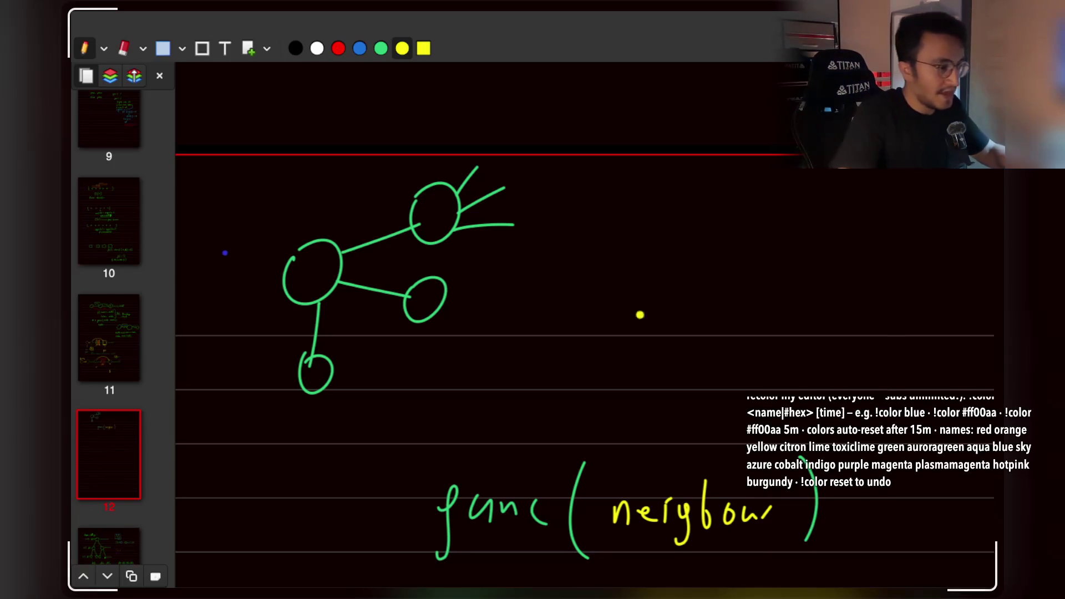
scroll(634, 306, right, 2)
drag(383, 224, 424, 197)
scroll(411, 228, up, 2)
scroll(411, 228, left, 1)
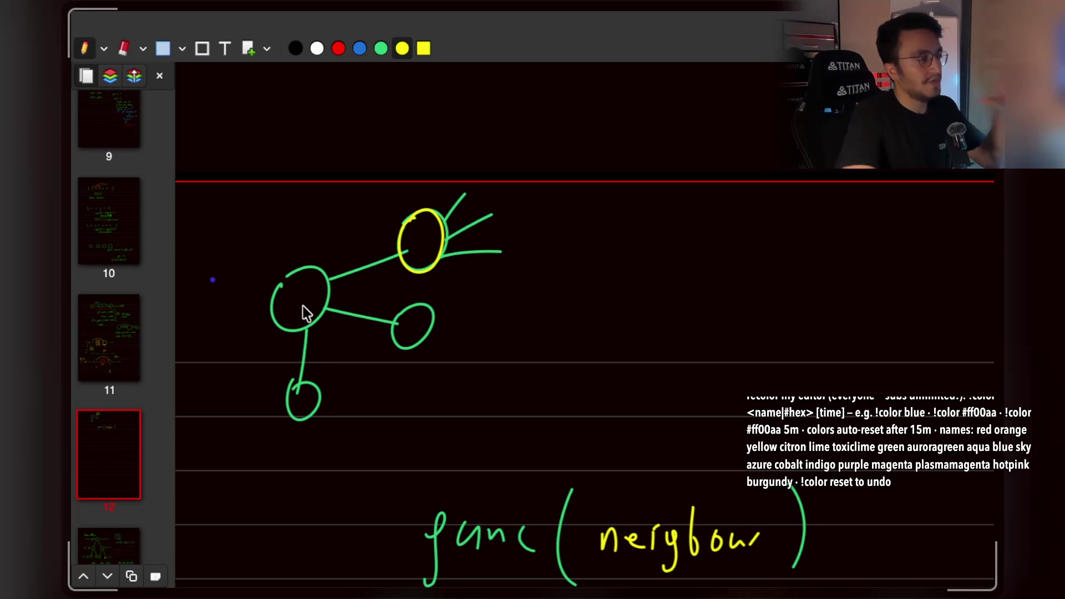
drag(290, 275, 299, 261)
scroll(300, 262, up, 5)
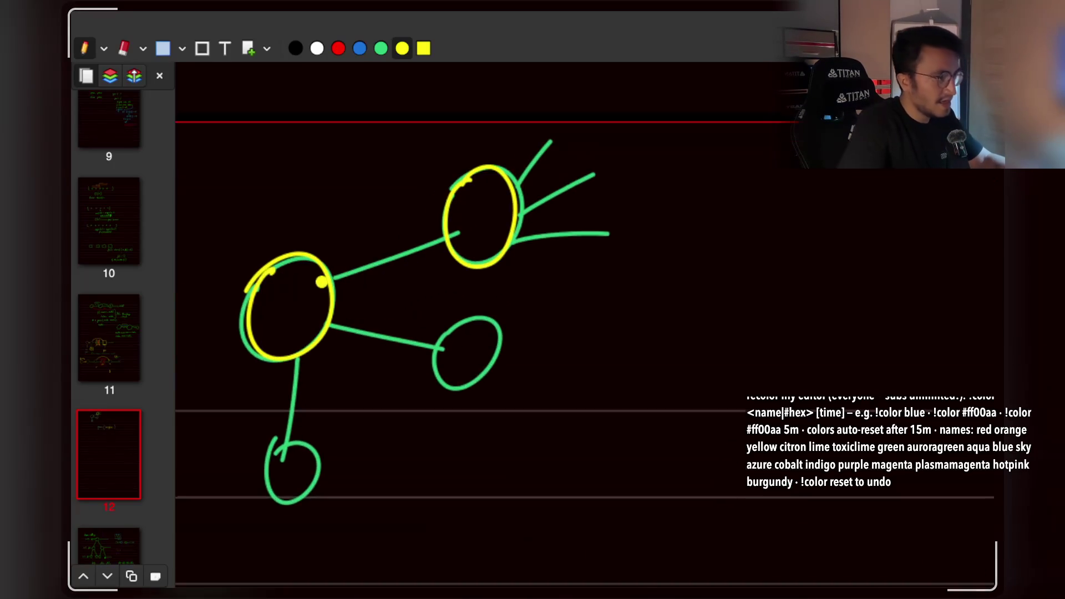
drag(436, 216, 417, 198)
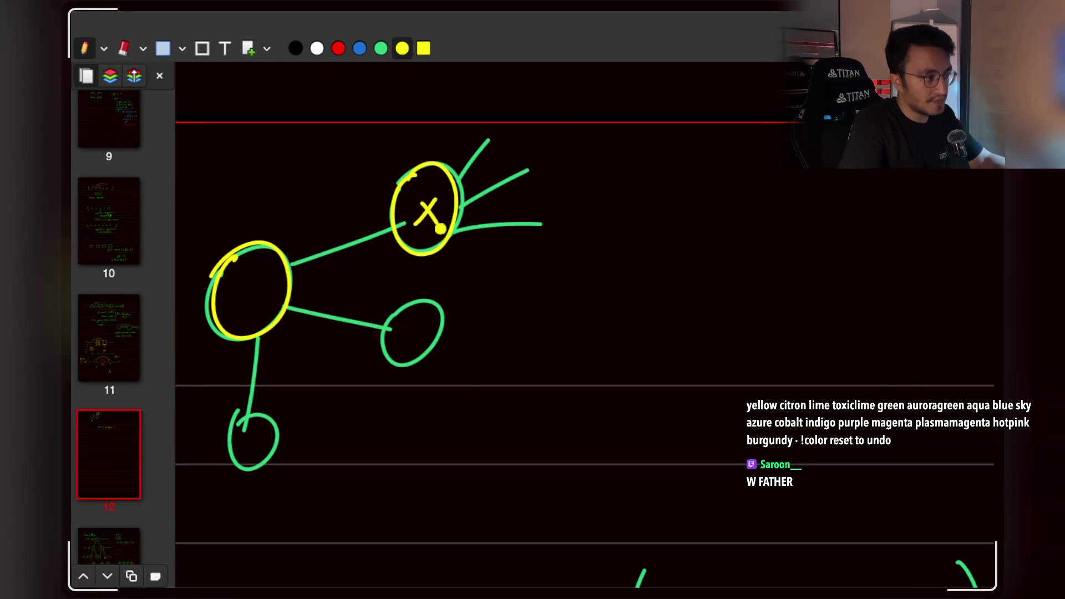
scroll(609, 388, down, 5)
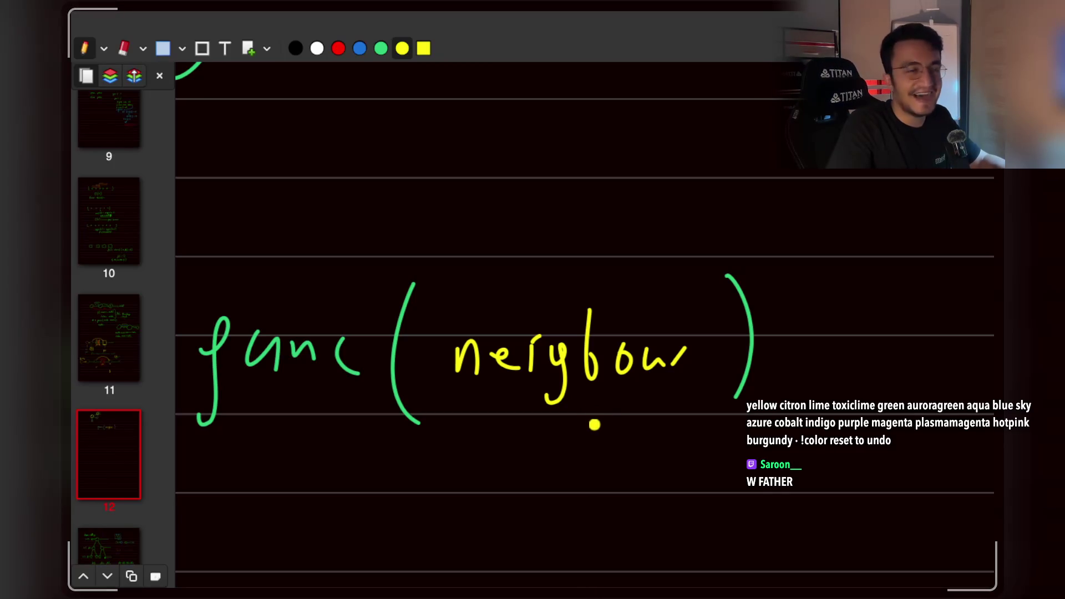
scroll(594, 424, up, 5)
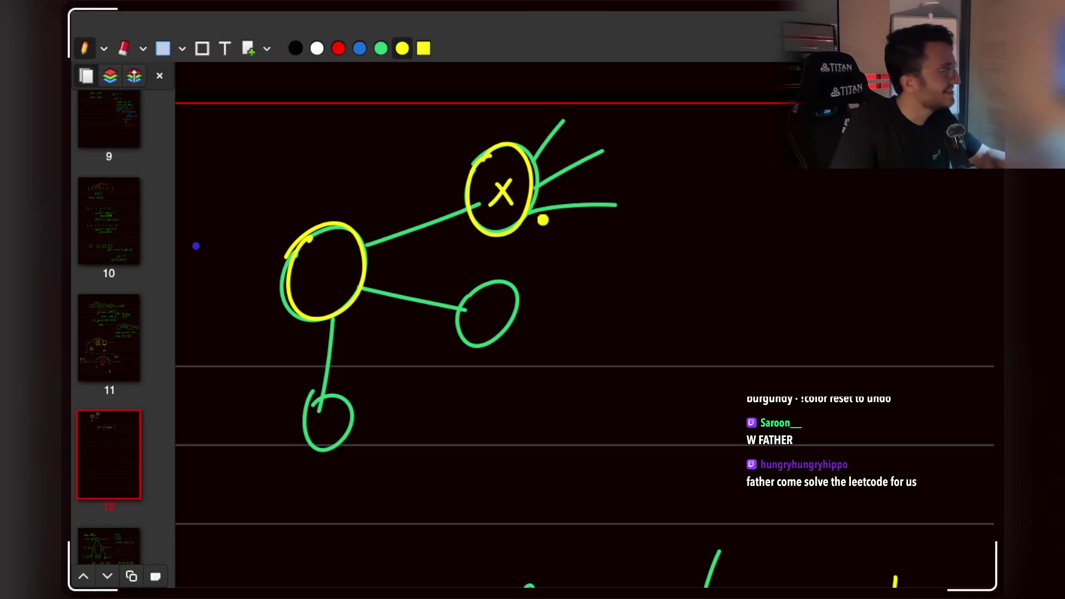
scroll(558, 296, down, 1)
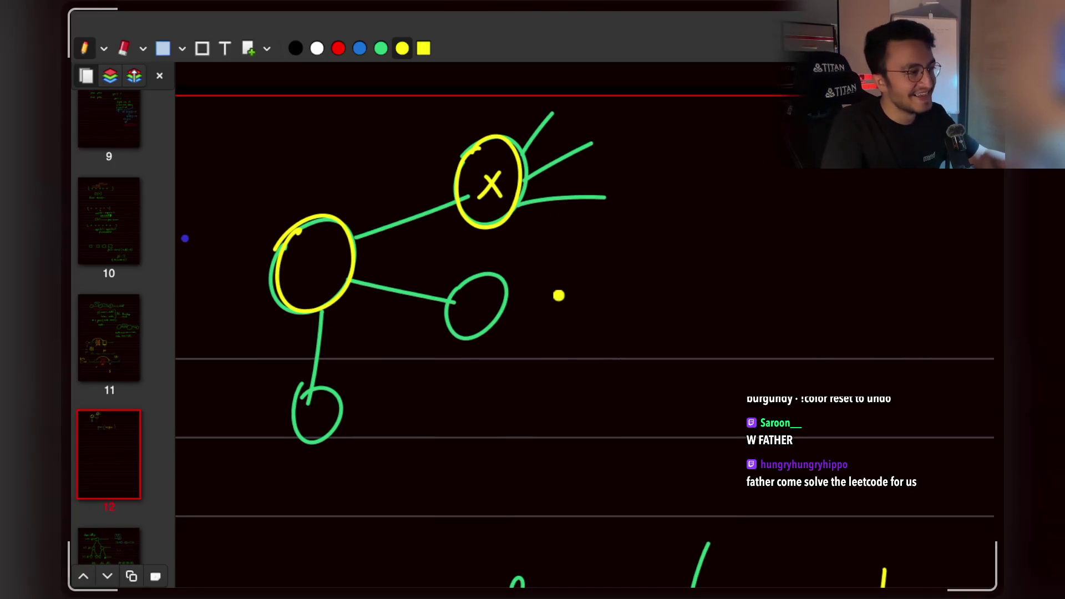
scroll(559, 295, down, 5)
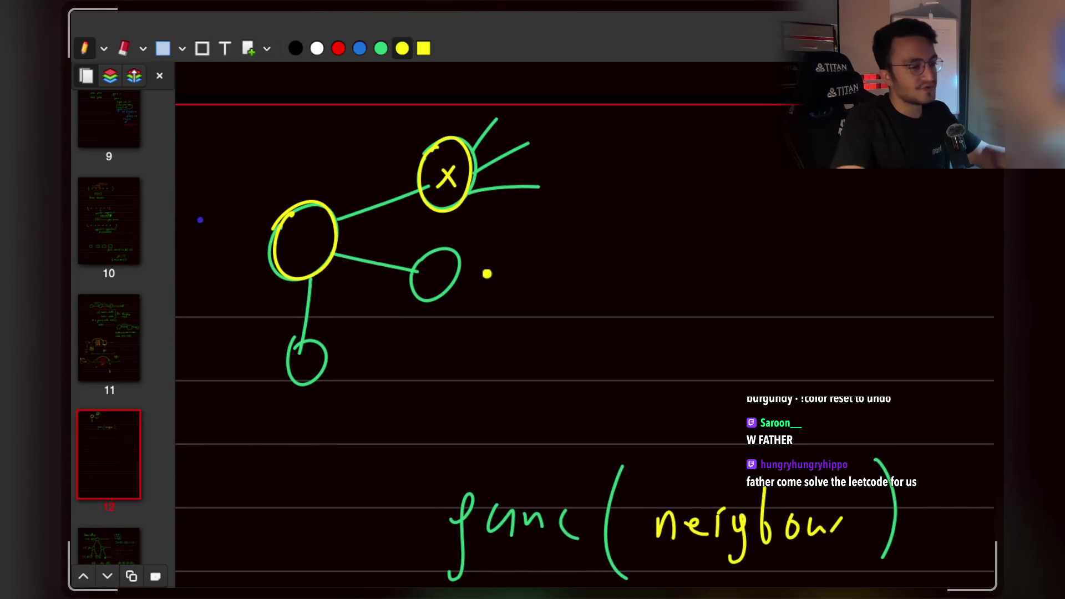
scroll(487, 274, down, 5)
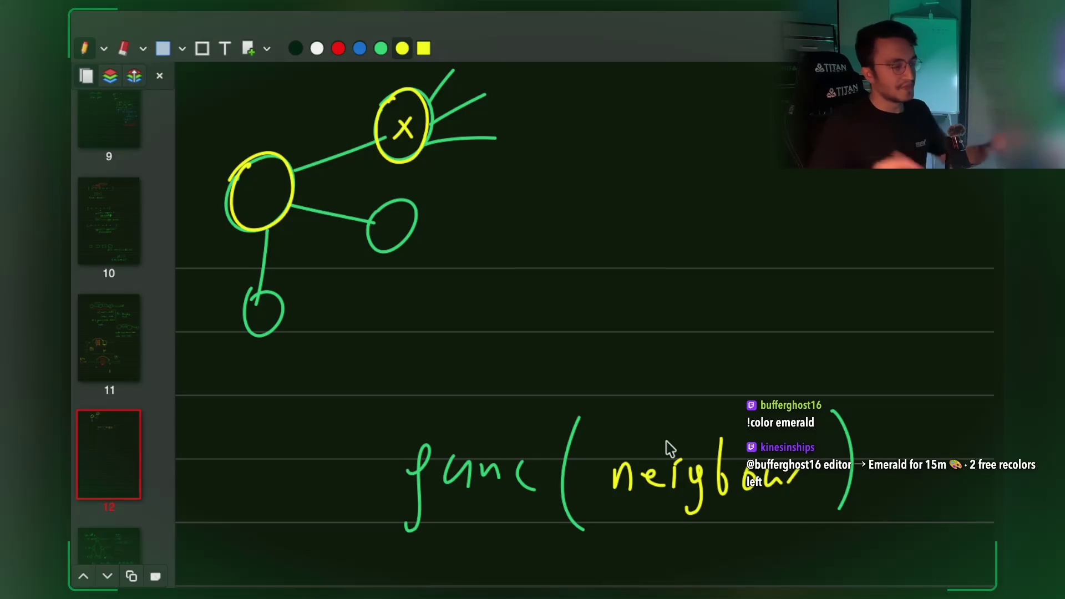
Draw a yellow arrow curving back over 'func(neighbour)'.
scroll(578, 385, down, 2)
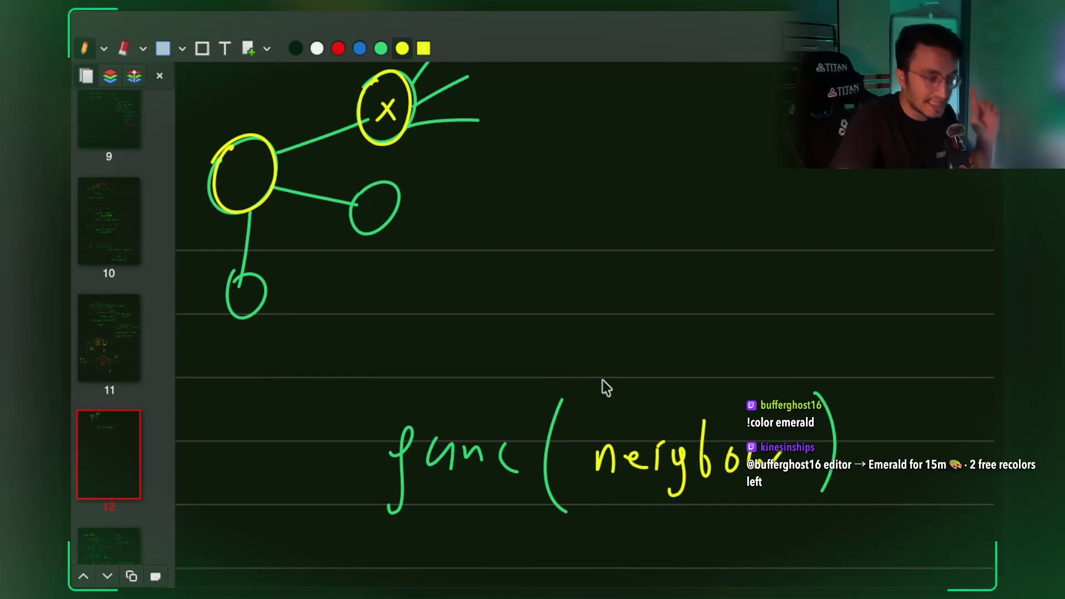
mouse_move(617, 395)
mouse_down()
mouse_move(607, 366)
mouse_move(427, 317)
mouse_move(297, 393)
mouse_move(316, 399)
mouse_up()
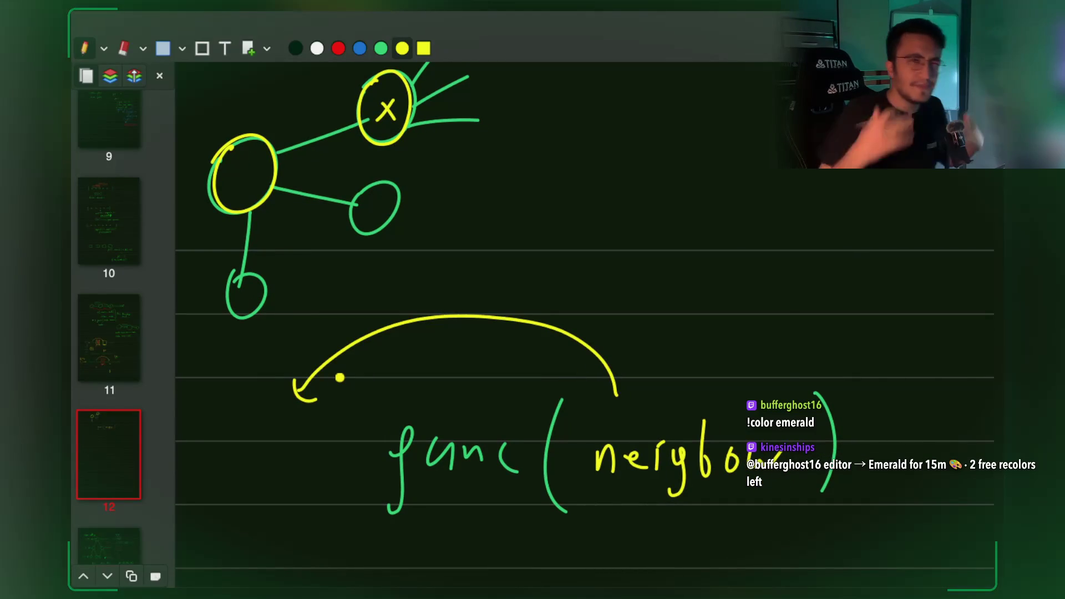
scroll(339, 377, down, 5)
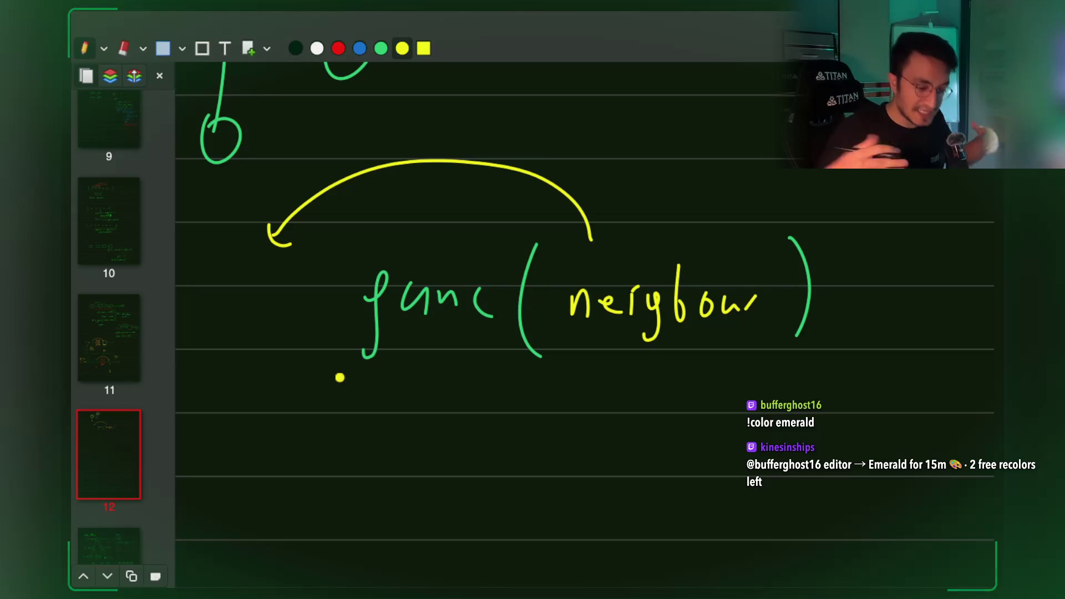
scroll(651, 404, down, 5)
scroll(604, 391, up, 1)
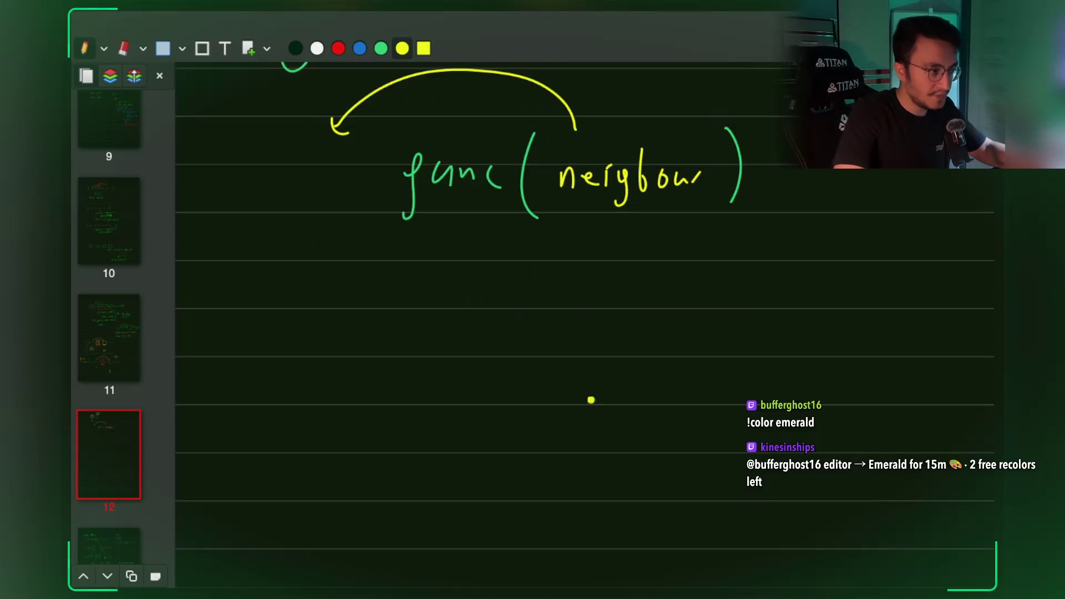
scroll(604, 391, down, 2)
Sketch yellow boxes linked by curved arrows below, undoing the third box's outline.
drag(372, 391, 368, 501)
mouse_move(365, 397)
mouse_down()
mouse_move(447, 466)
mouse_move(366, 486)
mouse_up()
scroll(492, 385, up, 2)
drag(404, 413, 478, 387)
mouse_move(497, 347)
mouse_down()
mouse_move(557, 446)
mouse_move(564, 351)
mouse_up()
mouse_move(497, 344)
mouse_down()
mouse_move(551, 347)
mouse_move(605, 293)
mouse_move(618, 311)
mouse_up()
mouse_move(659, 279)
mouse_down()
mouse_move(660, 380)
mouse_move(662, 357)
mouse_up()
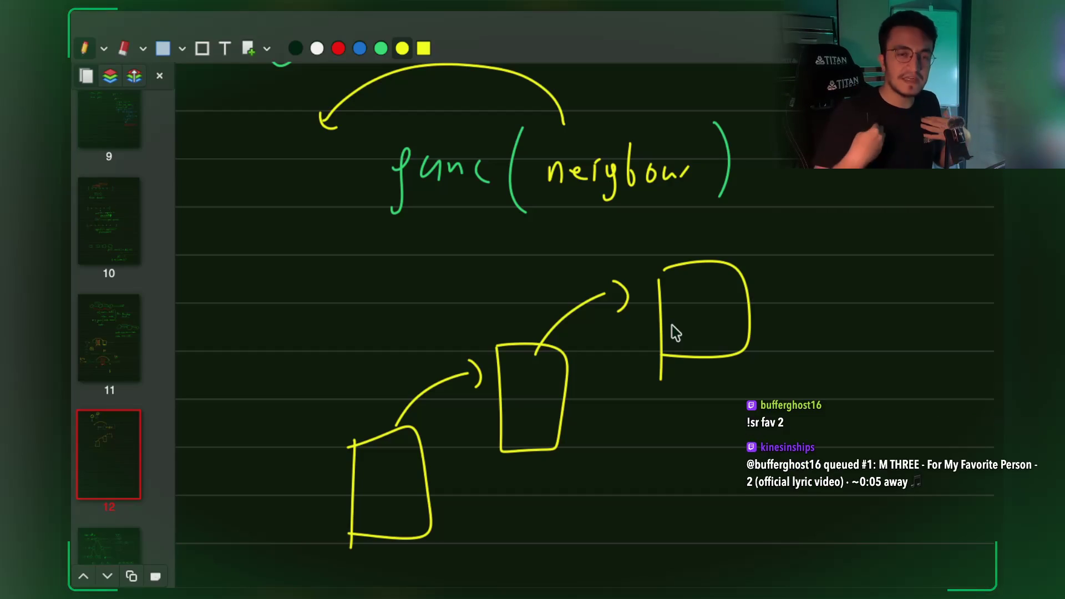
key(ctrl+z)
key(ctrl+z)
key(ctrl+z)
key(ctrl+z)
key(ctrl+z)
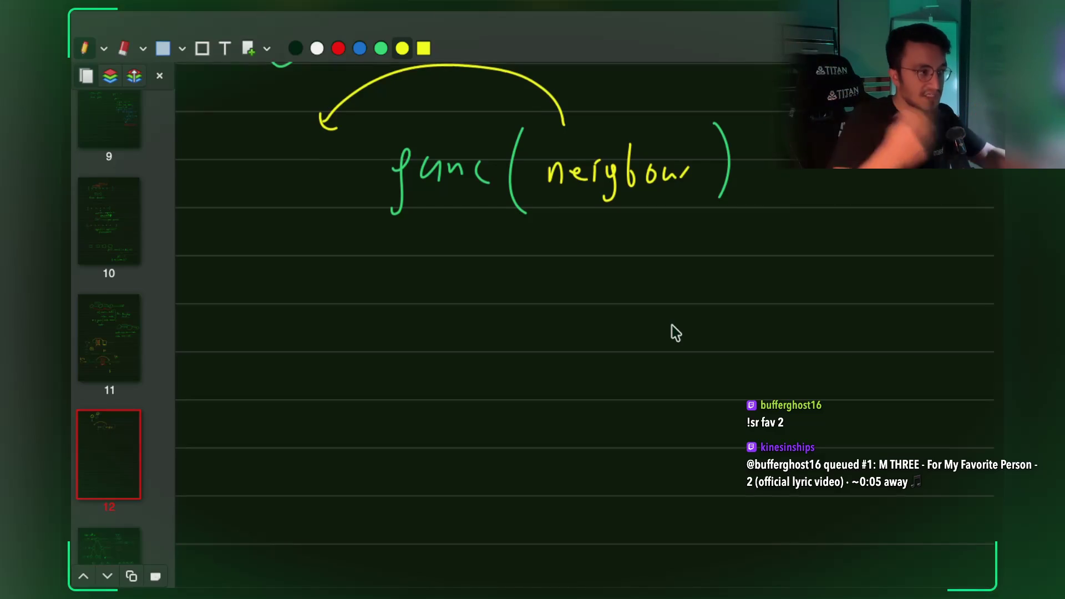
Draw a yellow rectangle around the X node and its three branching edges.
scroll(671, 325, up, 5)
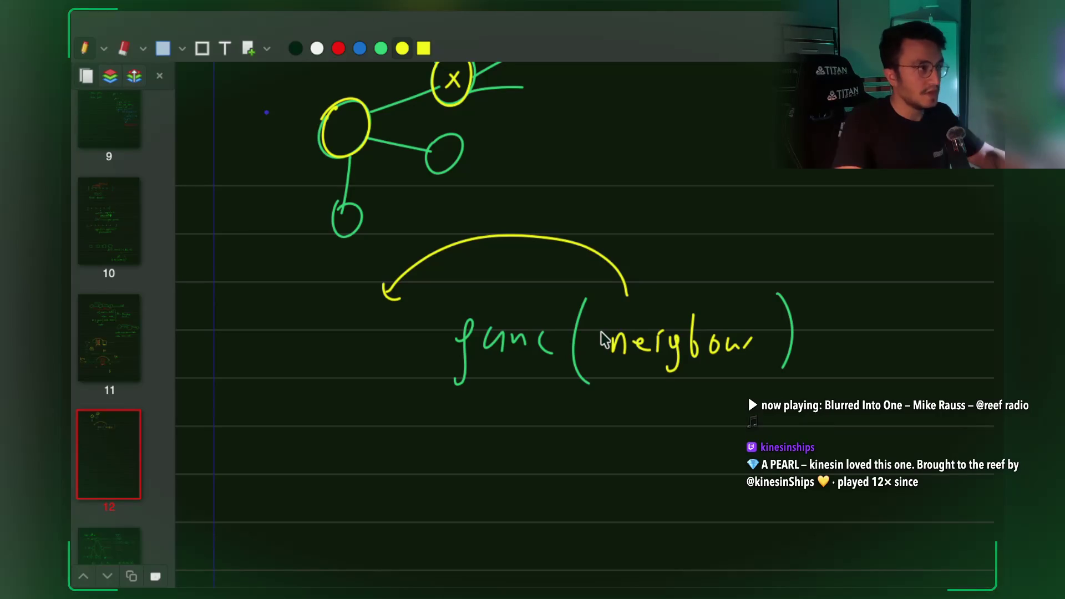
scroll(603, 338, up, 5)
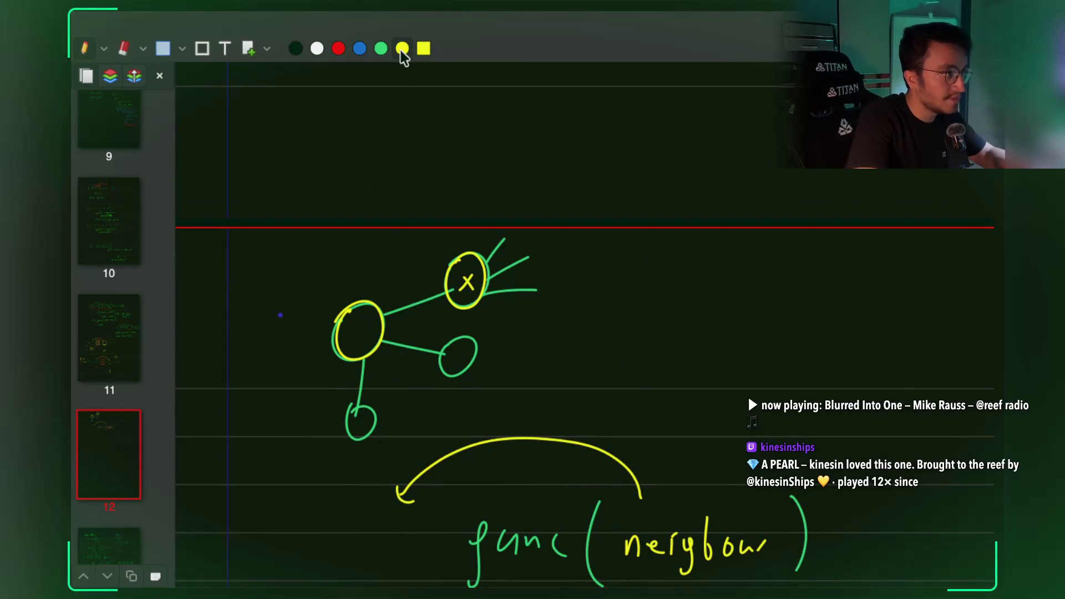
drag(492, 331, 654, 330)
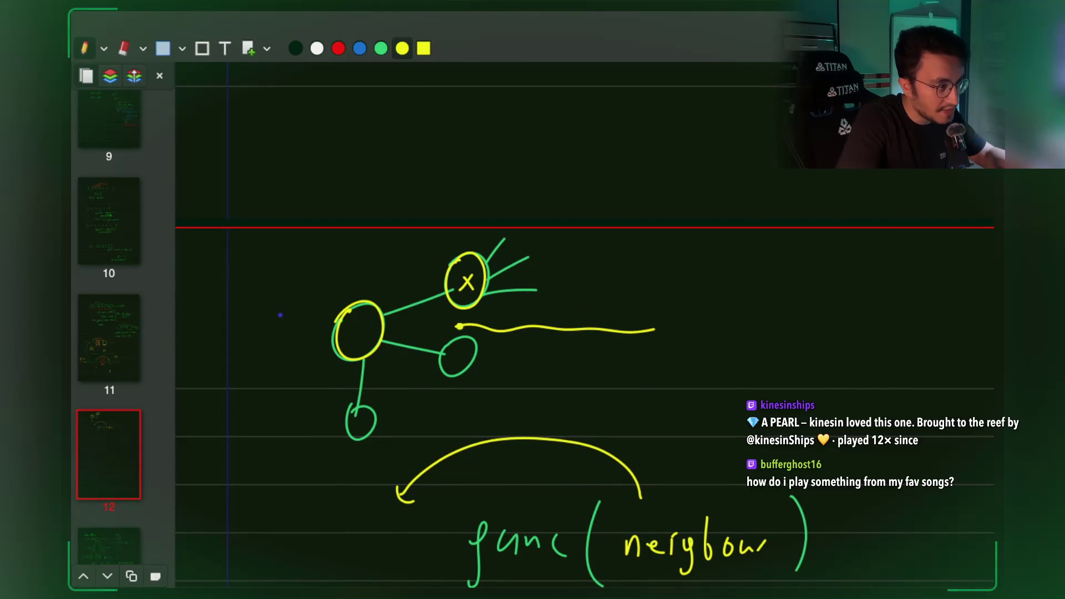
mouse_move(455, 248)
mouse_down()
mouse_move(573, 241)
mouse_move(642, 310)
mouse_move(638, 328)
mouse_up()
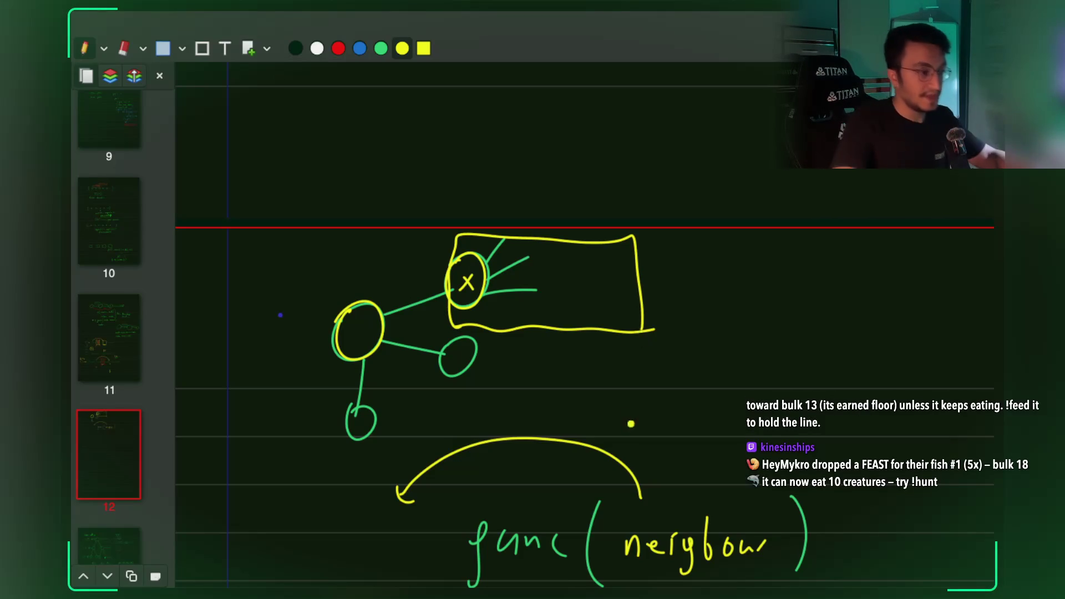
scroll(630, 416, down, 4)
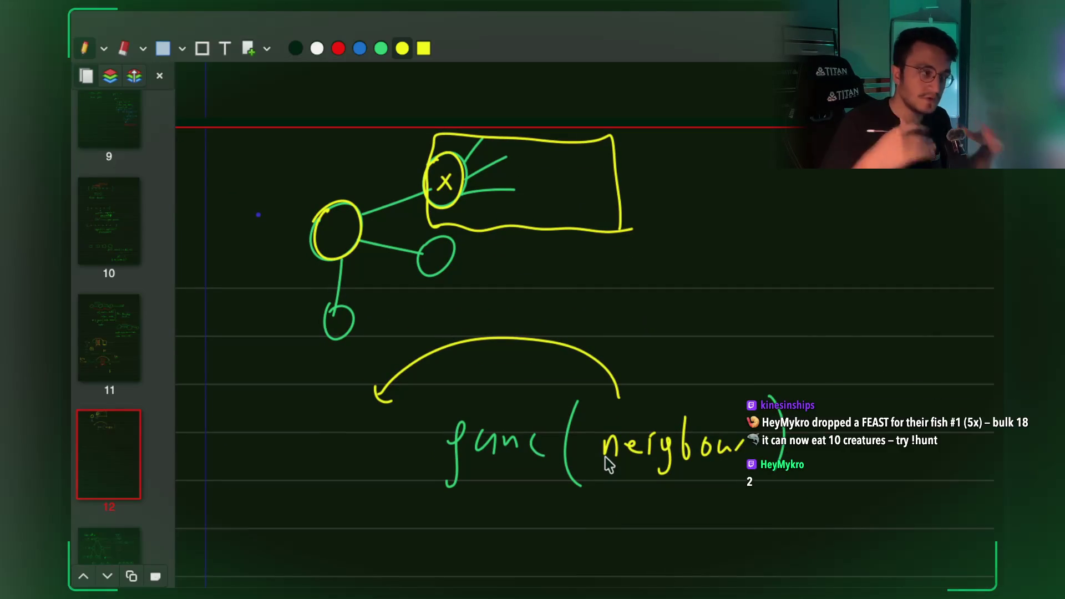
scroll(488, 198, up, 3)
scroll(488, 198, up, 2)
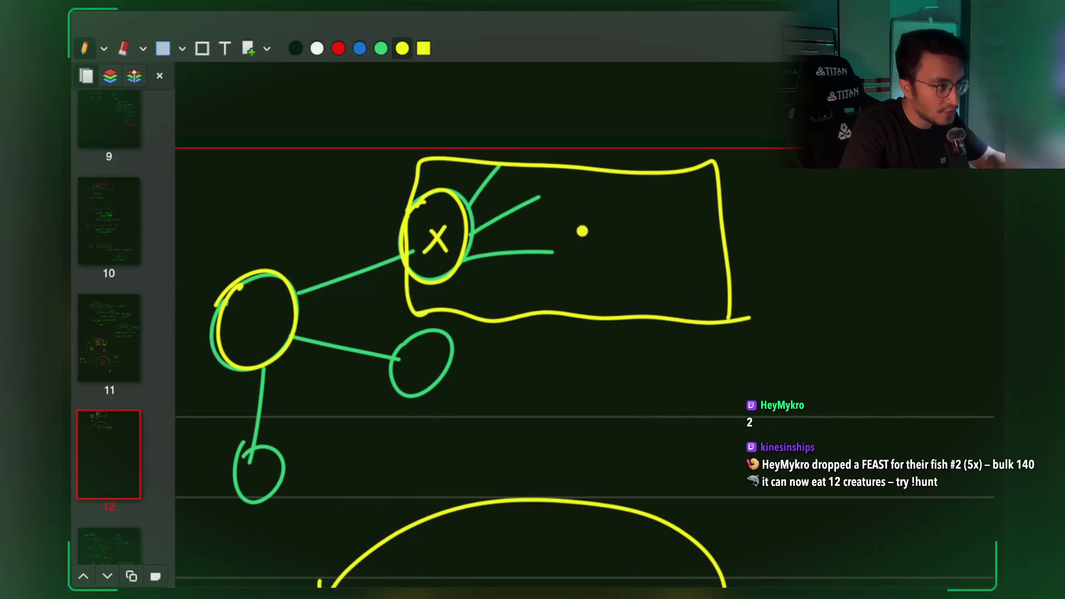
key(5)
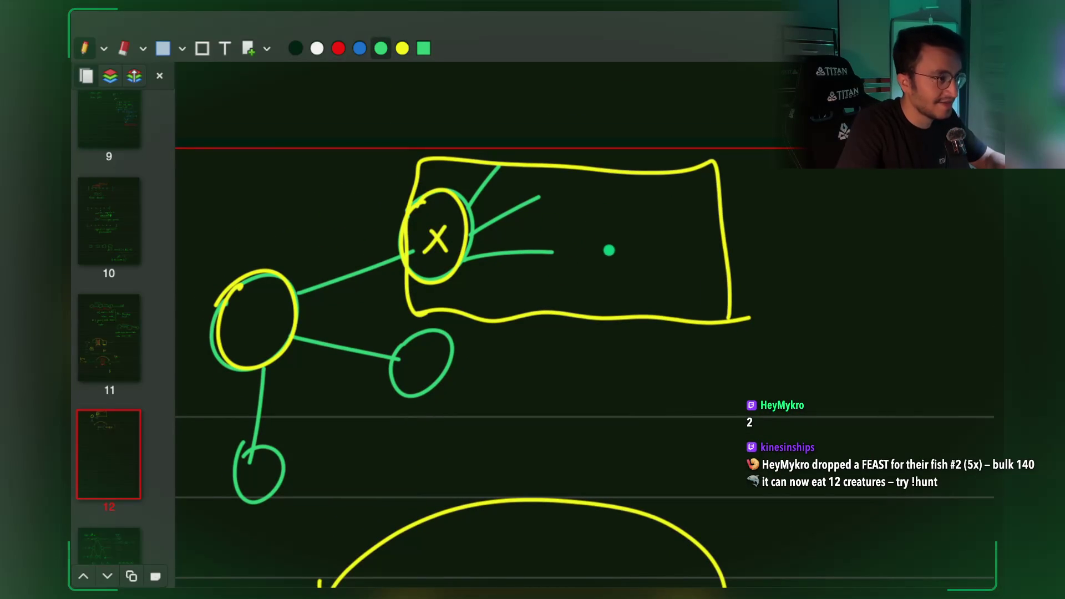
Handwrite 'FULL COPY' in red beside the yellow-boxed X node.
click(338, 49)
drag(590, 221, 590, 262)
drag(629, 216, 655, 259)
mouse_move(671, 211)
mouse_down()
mouse_move(697, 256)
mouse_move(735, 258)
mouse_up()
drag(802, 206, 803, 253)
click(818, 253)
mouse_move(825, 216)
mouse_down()
mouse_move(820, 239)
mouse_move(830, 214)
mouse_up()
drag(855, 214, 853, 256)
mouse_move(857, 208)
mouse_down()
mouse_move(860, 223)
mouse_move(900, 227)
mouse_up()
drag(913, 207, 907, 253)
click(890, 262)
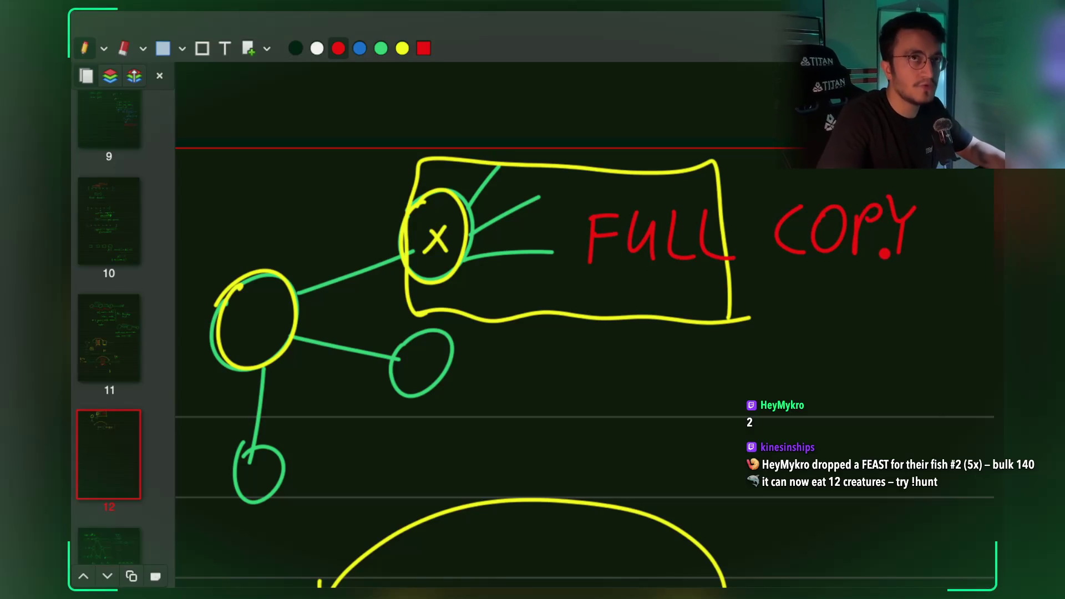
Return the pen colour to green and scroll across page 12.
key(5)
key(3)
scroll(565, 237, down, 2)
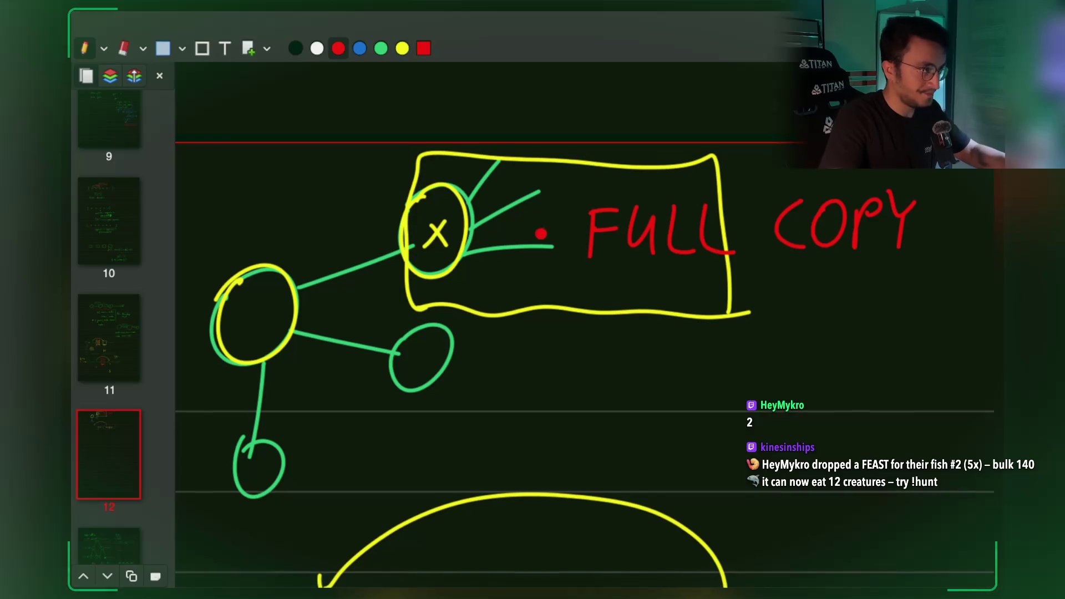
key(5)
scroll(625, 260, down, 5)
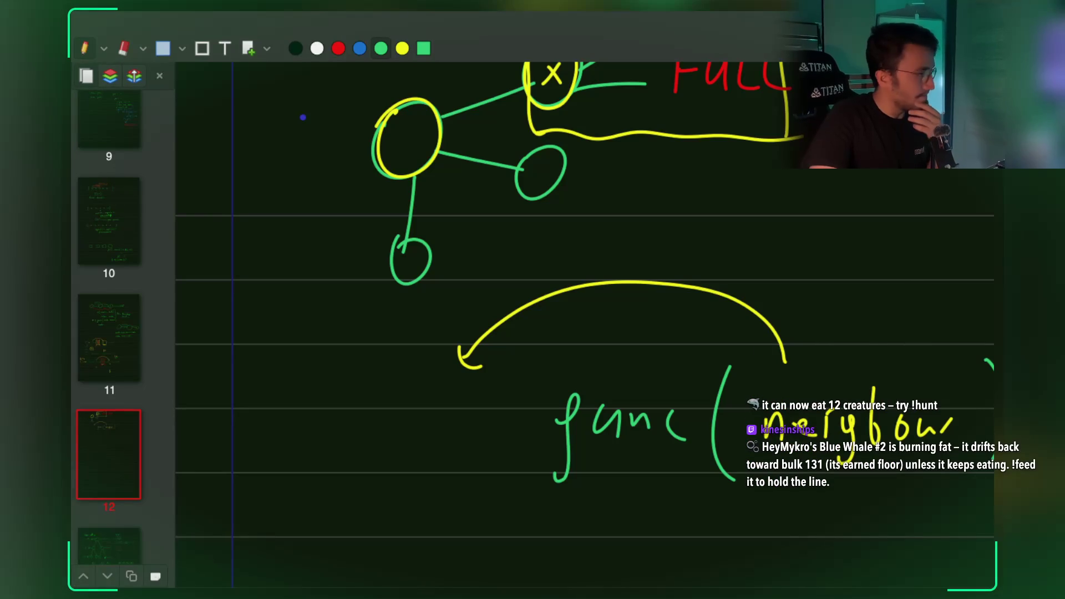
scroll(527, 355, right, 4)
scroll(527, 355, right, 1)
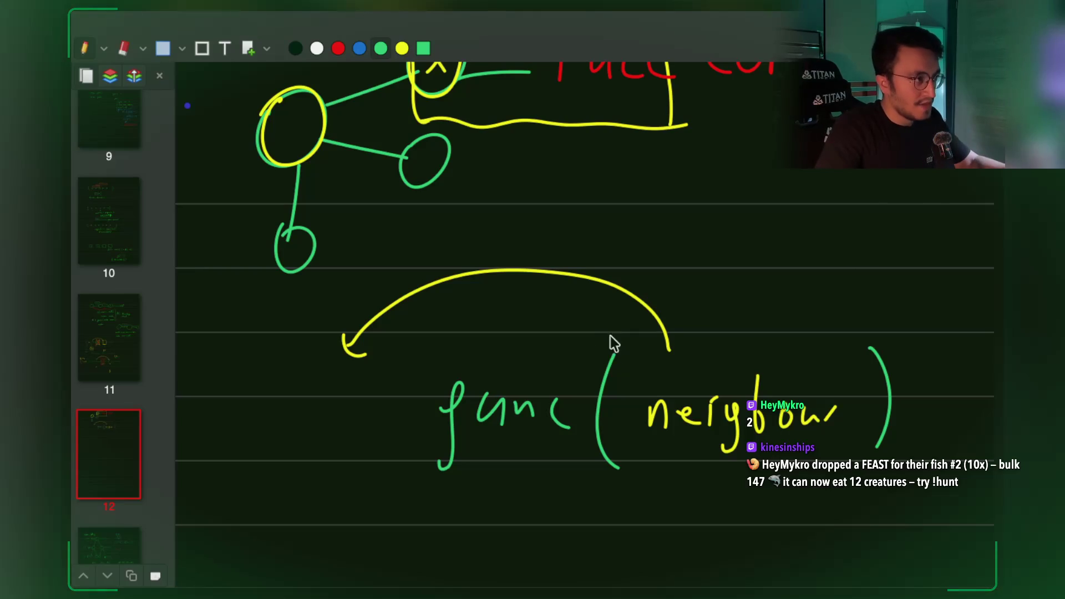
scroll(611, 340, left, 3)
scroll(695, 360, up, 2)
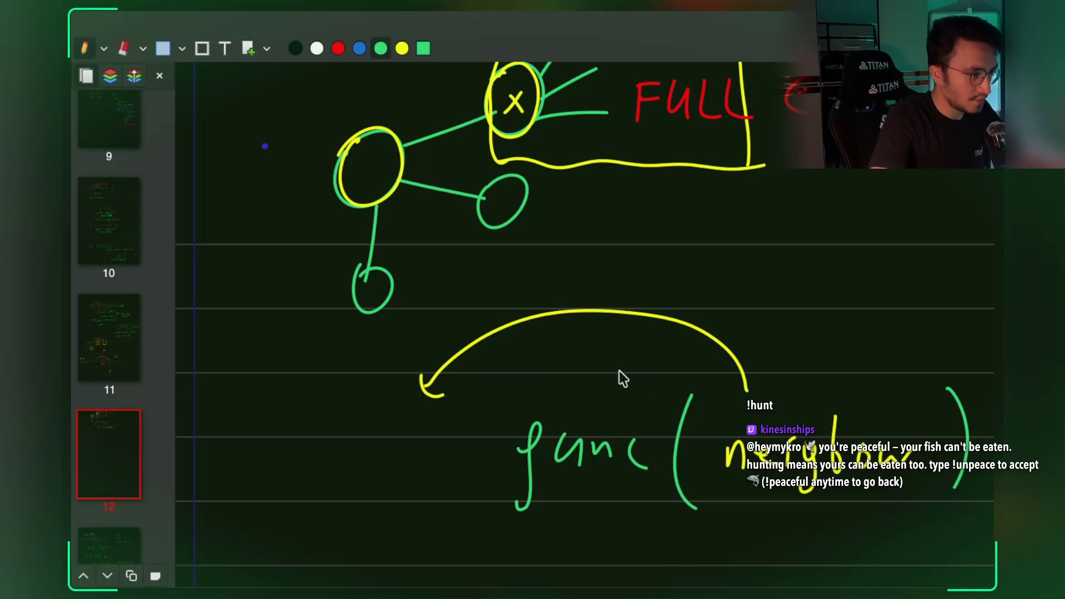
scroll(617, 371, down, 3)
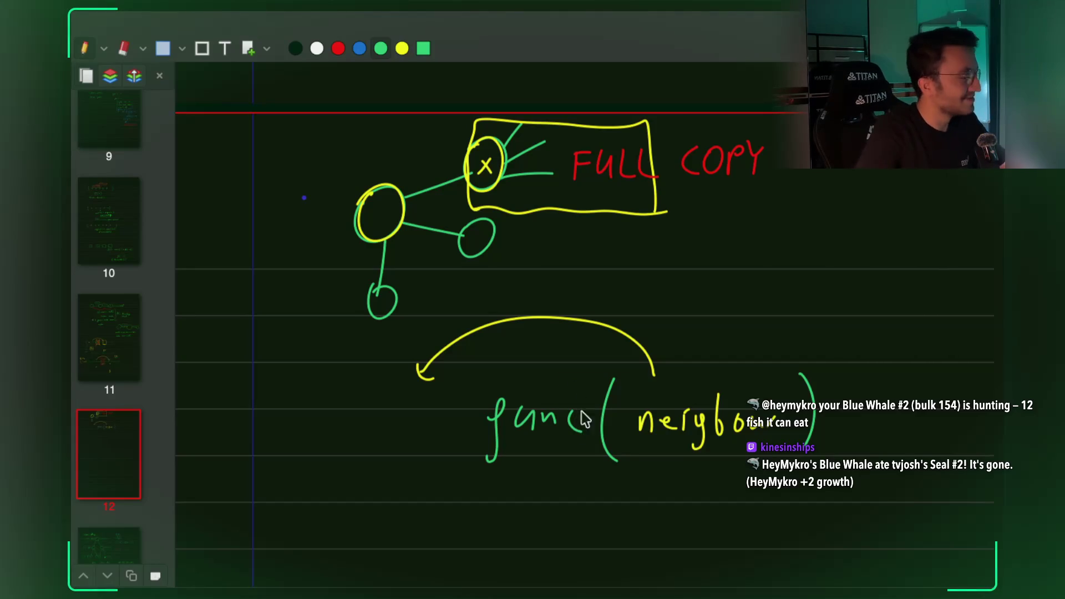
scroll(563, 388, down, 2)
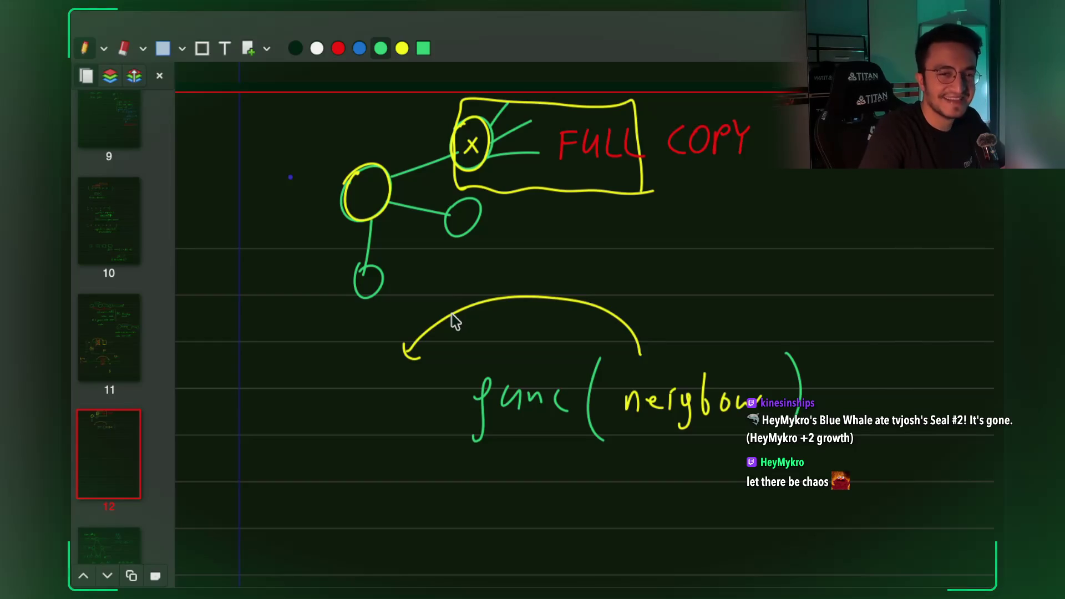
scroll(561, 352, down, 2)
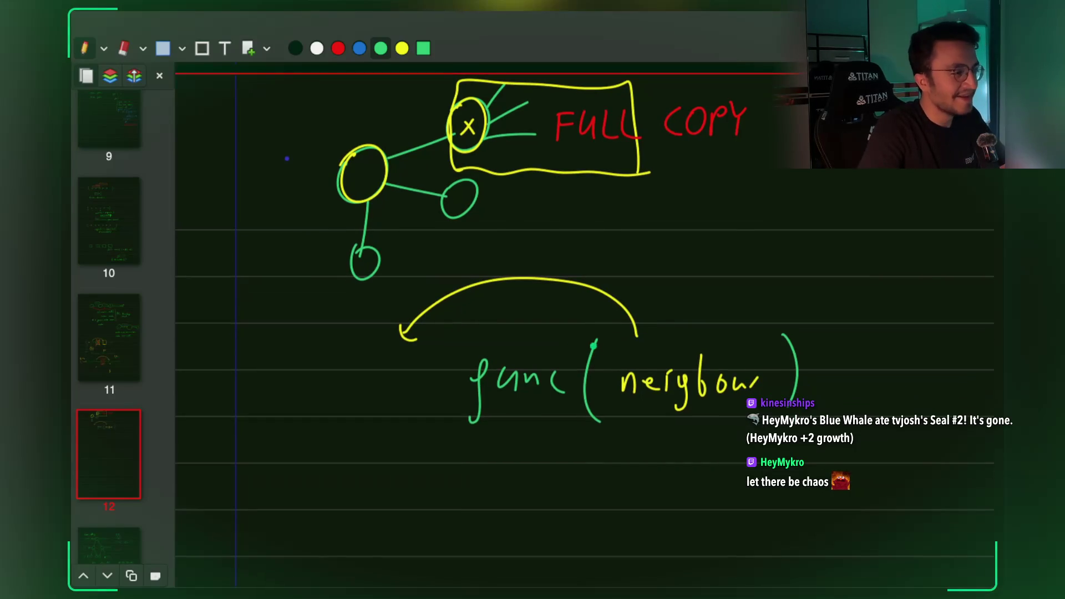
scroll(591, 336, up, 6)
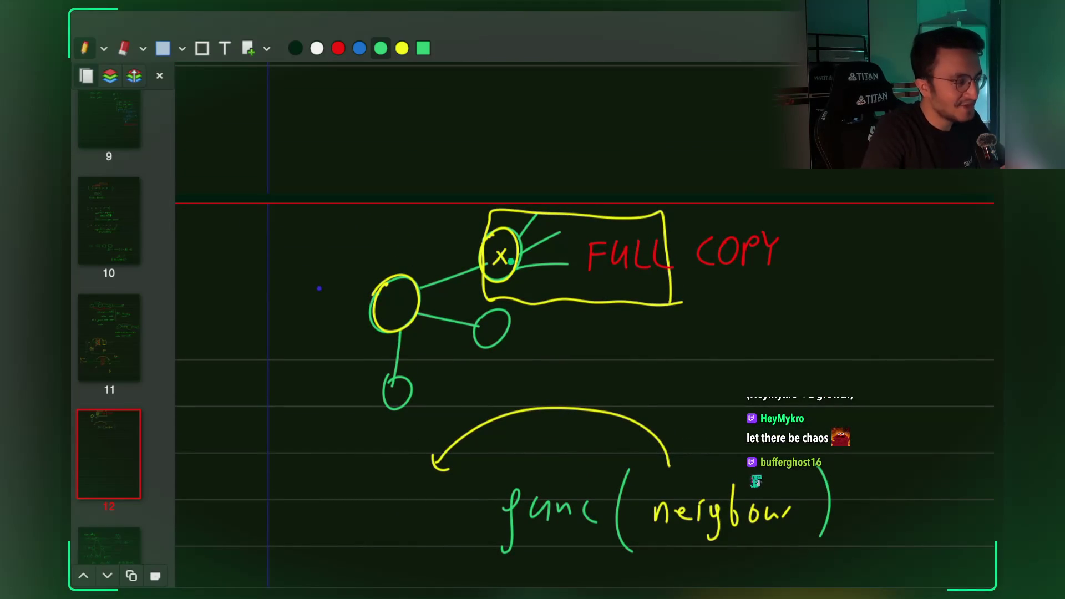
scroll(514, 255, down, 6)
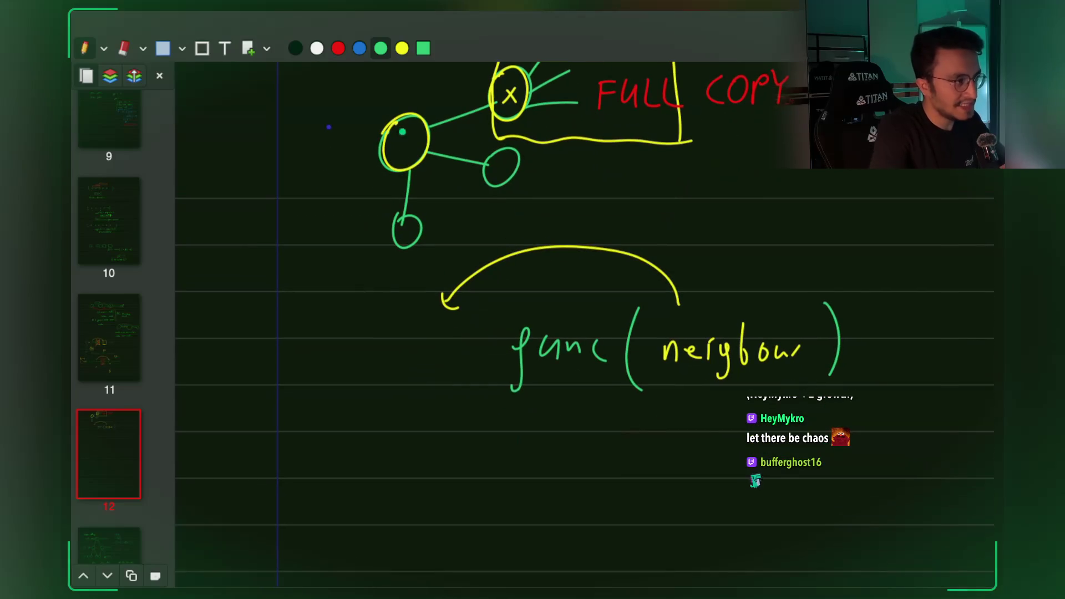
scroll(466, 274, up, 5)
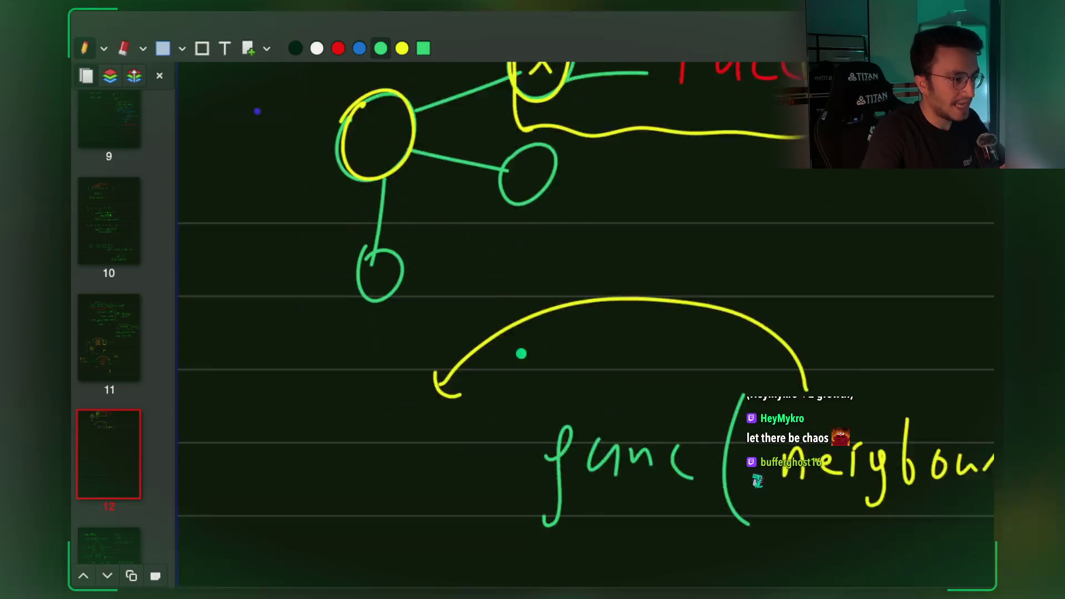
scroll(505, 313, down, 9)
Handwrite the green loop header 'for(n: neighbours)' below func(neighbour).
drag(402, 429, 404, 472)
click(447, 446)
mouse_move(440, 424)
mouse_down()
mouse_move(441, 436)
mouse_move(459, 430)
mouse_up()
drag(464, 432, 478, 427)
scroll(561, 406, down, 1)
drag(511, 350, 511, 428)
mouse_move(542, 411)
mouse_down()
mouse_move(561, 386)
mouse_move(566, 410)
mouse_up()
click(578, 395)
drag(579, 405, 579, 413)
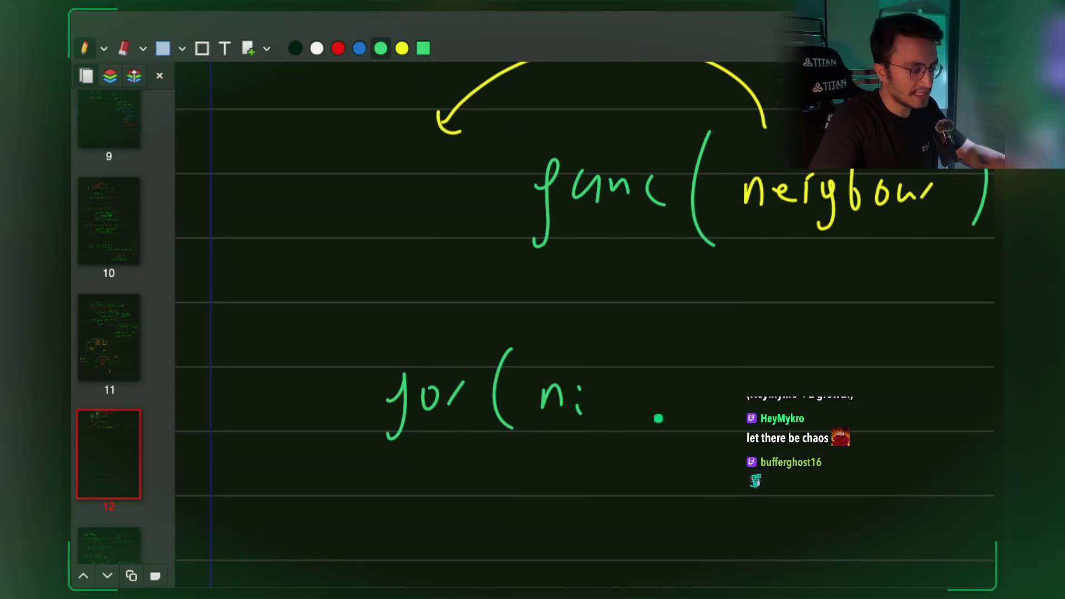
scroll(633, 422, down, 2)
scroll(632, 422, right, 2)
mouse_move(551, 322)
mouse_down()
mouse_move(574, 345)
mouse_move(628, 327)
mouse_move(645, 355)
mouse_up()
drag(672, 286, 686, 336)
drag(705, 286, 715, 321)
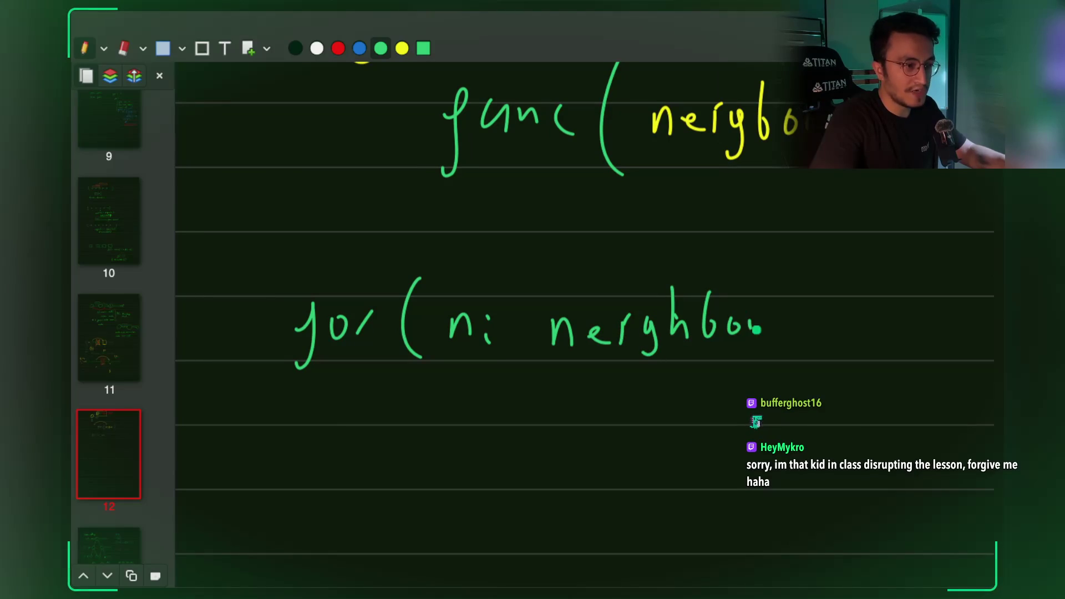
drag(842, 271, 848, 310)
Write 'A = func(n);' in green beneath the for loop header.
scroll(723, 352, up, 8)
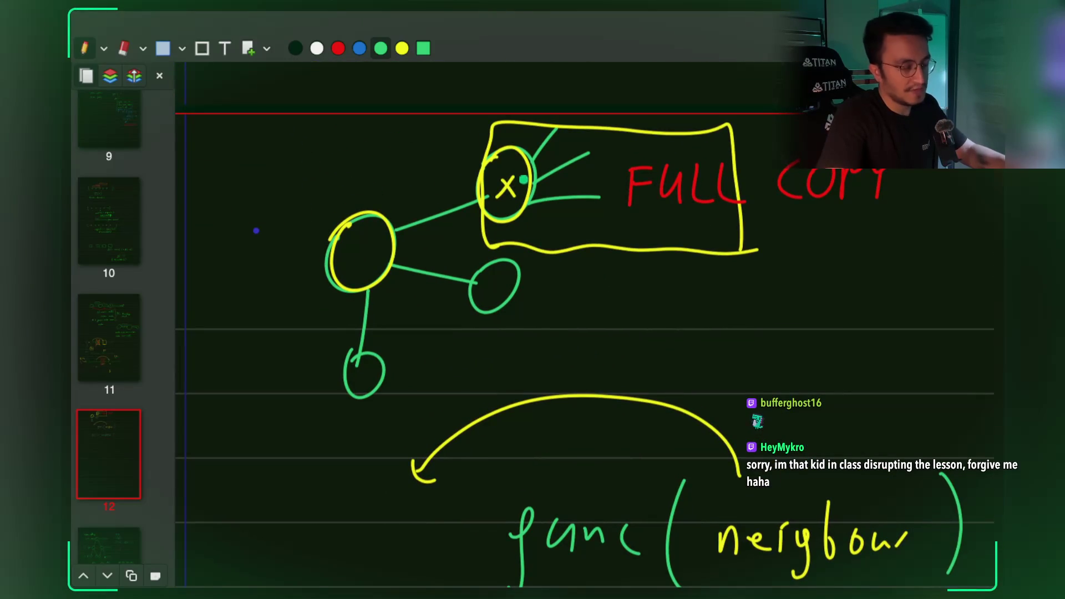
scroll(554, 227, down, 8)
mouse_move(527, 428)
mouse_down()
mouse_move(531, 418)
mouse_move(545, 446)
mouse_up()
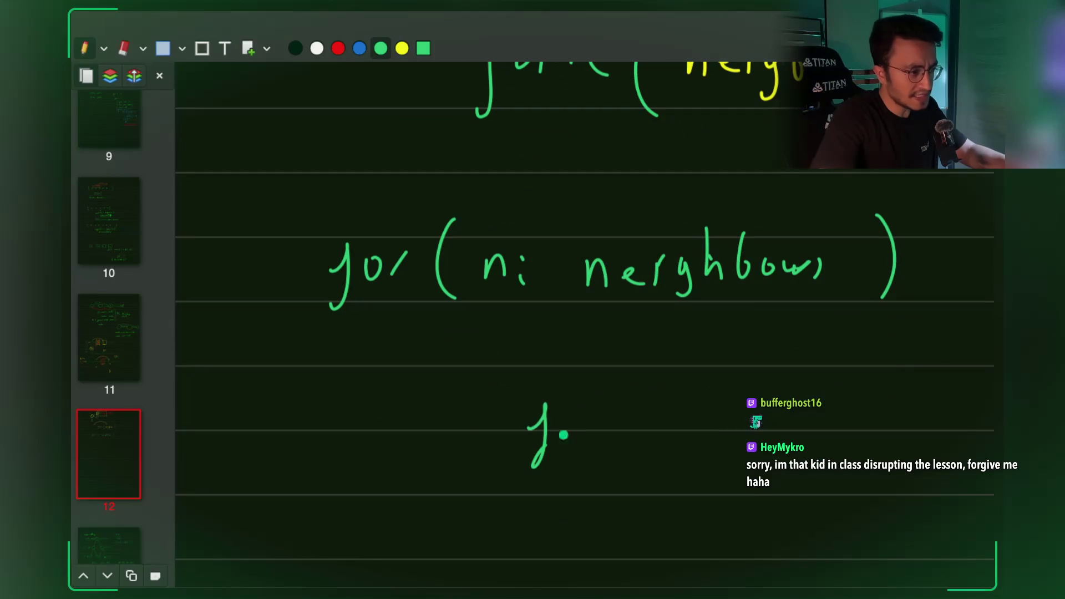
drag(644, 410, 667, 435)
drag(708, 369, 717, 441)
drag(774, 405, 782, 430)
drag(810, 366, 810, 445)
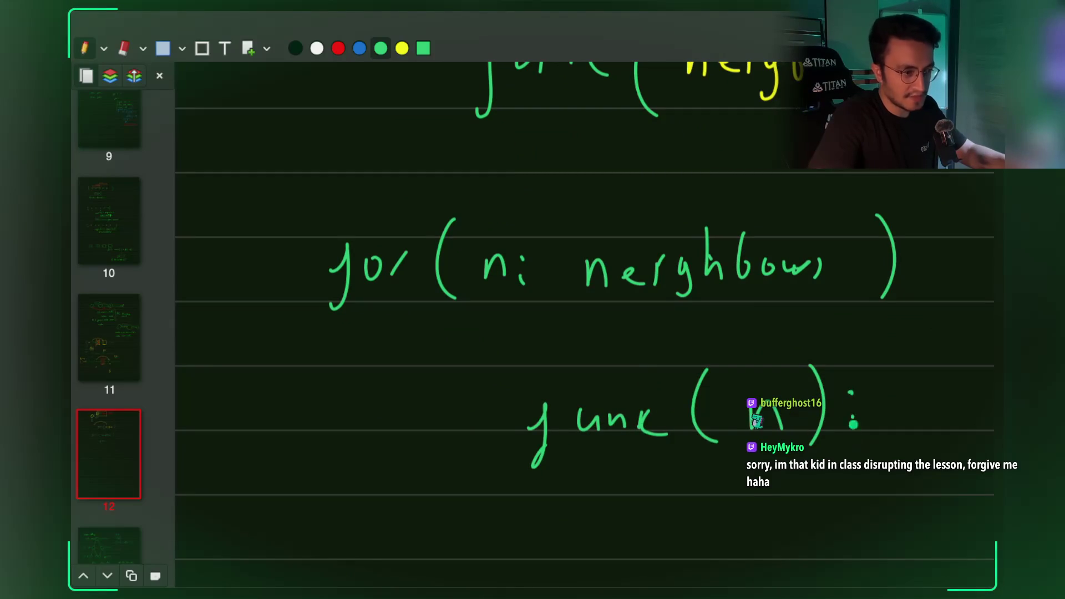
drag(851, 412, 847, 446)
scroll(610, 388, up, 1)
scroll(611, 388, left, 2)
mouse_move(457, 488)
mouse_down()
mouse_move(473, 428)
mouse_move(491, 480)
mouse_up()
drag(463, 469, 482, 468)
Write 'fully copied' in red beneath the A = func(n); line.
click(338, 49)
scroll(463, 376, down, 2)
scroll(463, 376, left, 1)
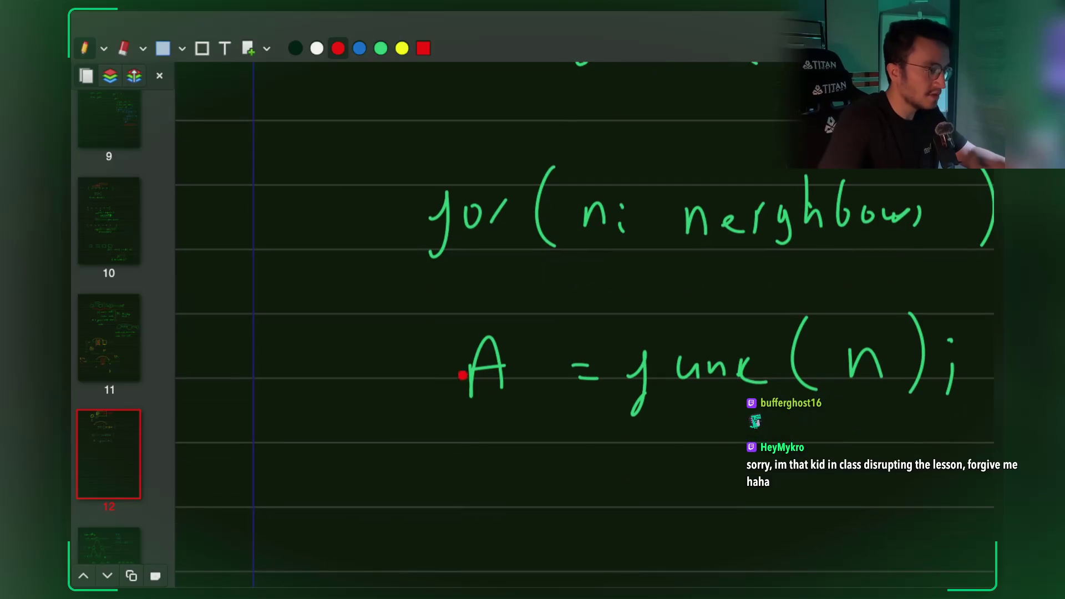
drag(404, 424, 398, 476)
scroll(421, 440, up, 3)
mouse_move(410, 387)
mouse_down()
mouse_move(430, 407)
mouse_move(468, 360)
mouse_move(494, 392)
mouse_move(485, 420)
mouse_up()
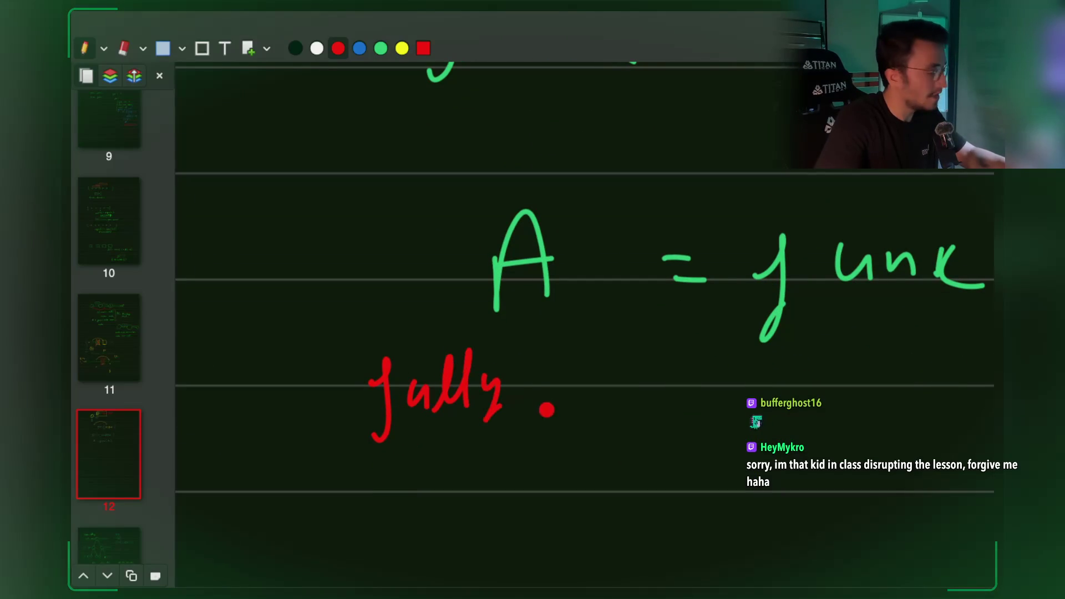
mouse_move(450, 452)
mouse_down()
mouse_move(473, 473)
mouse_move(502, 440)
mouse_move(546, 458)
mouse_move(534, 474)
mouse_up()
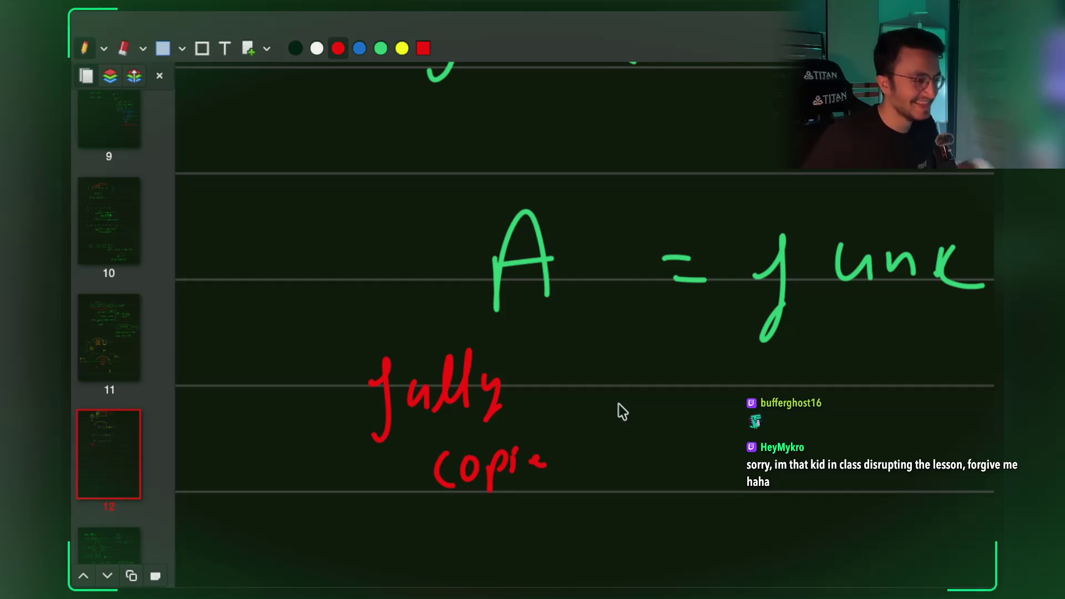
mouse_move(542, 464)
mouse_down()
mouse_move(563, 453)
mouse_move(580, 461)
mouse_up()
Scroll back up to the graph sketch.
scroll(580, 461, up, 3)
scroll(580, 460, up, 10)
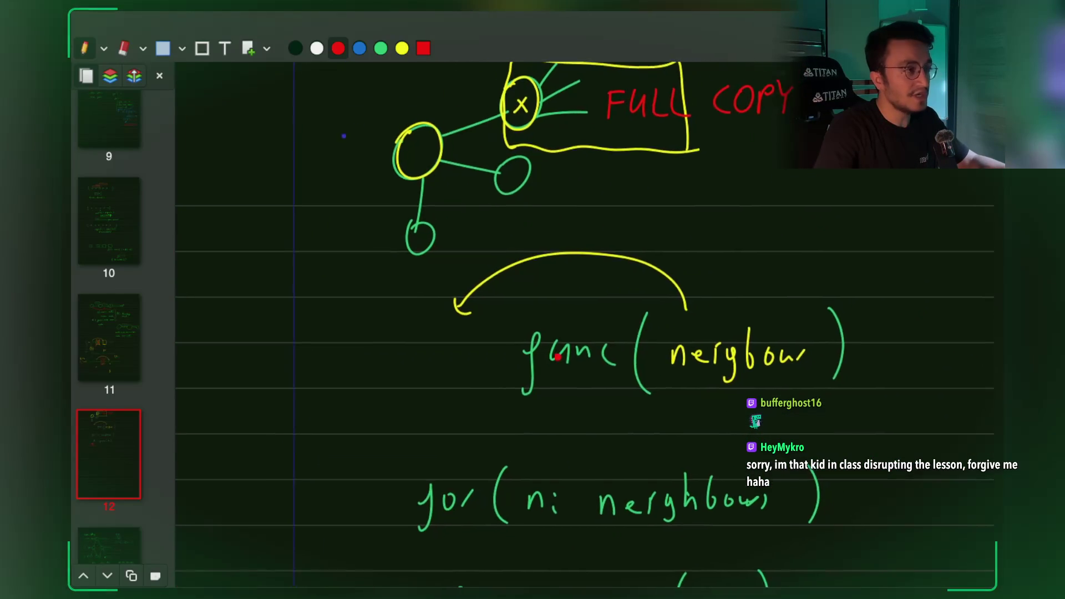
scroll(558, 357, up, 2)
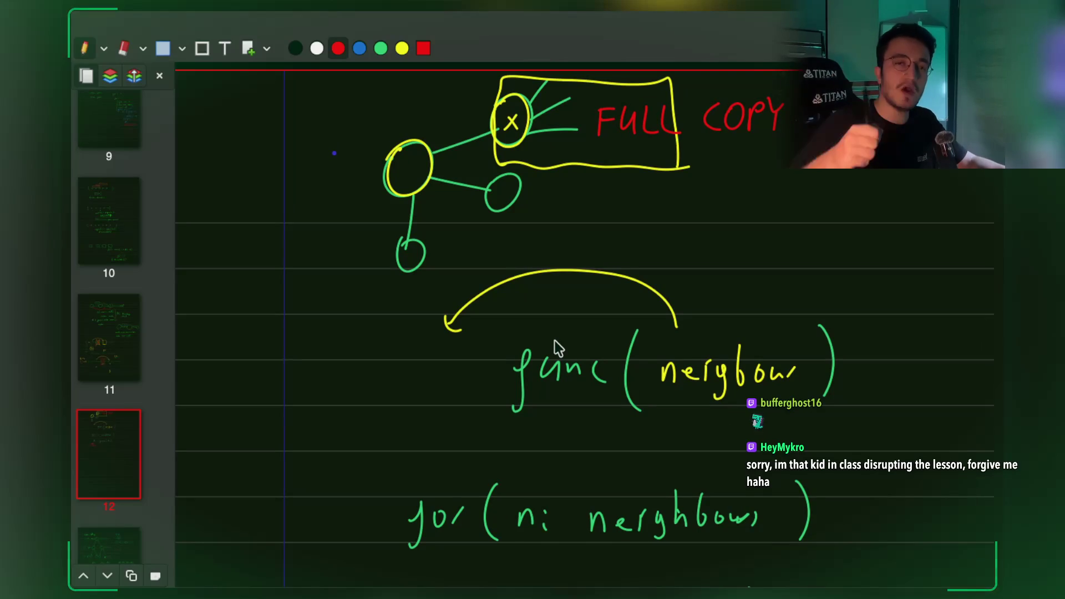
scroll(555, 340, up, 2)
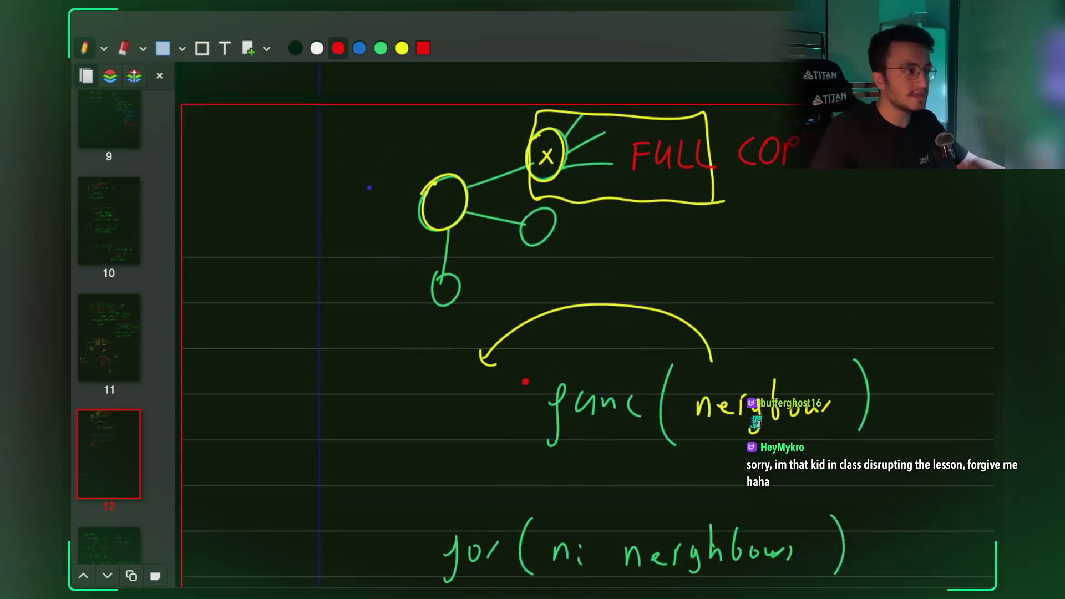
scroll(554, 340, up, 2)
scroll(475, 274, up, 5)
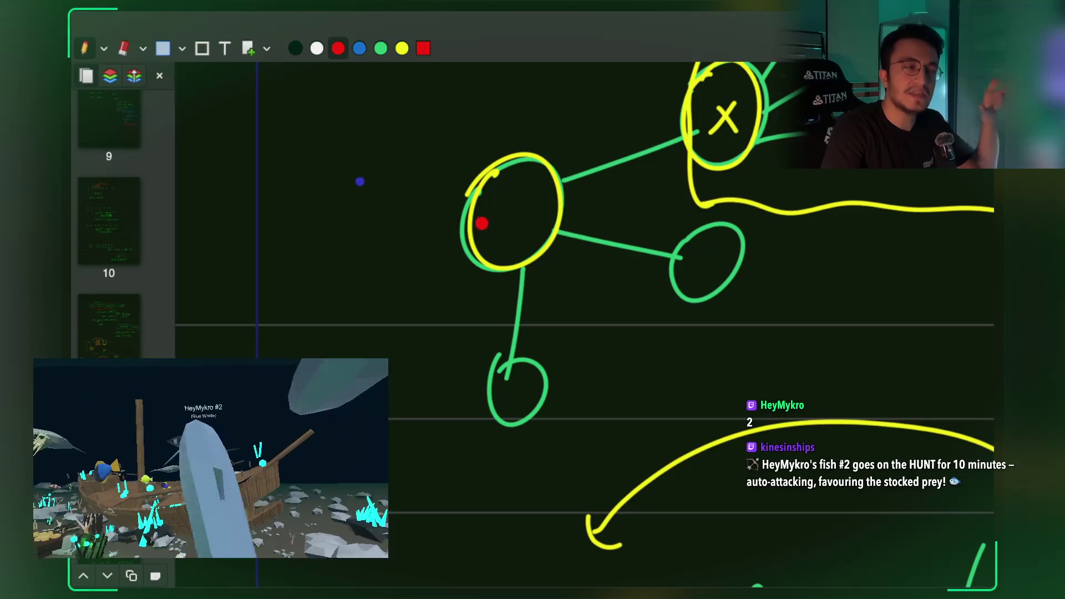
Draw a red dashed copy circle beside the graph, and label it and the start node 1.
mouse_move(299, 314)
mouse_down()
mouse_move(288, 340)
mouse_move(302, 388)
mouse_move(372, 389)
mouse_move(387, 308)
mouse_move(335, 285)
mouse_move(294, 312)
mouse_up()
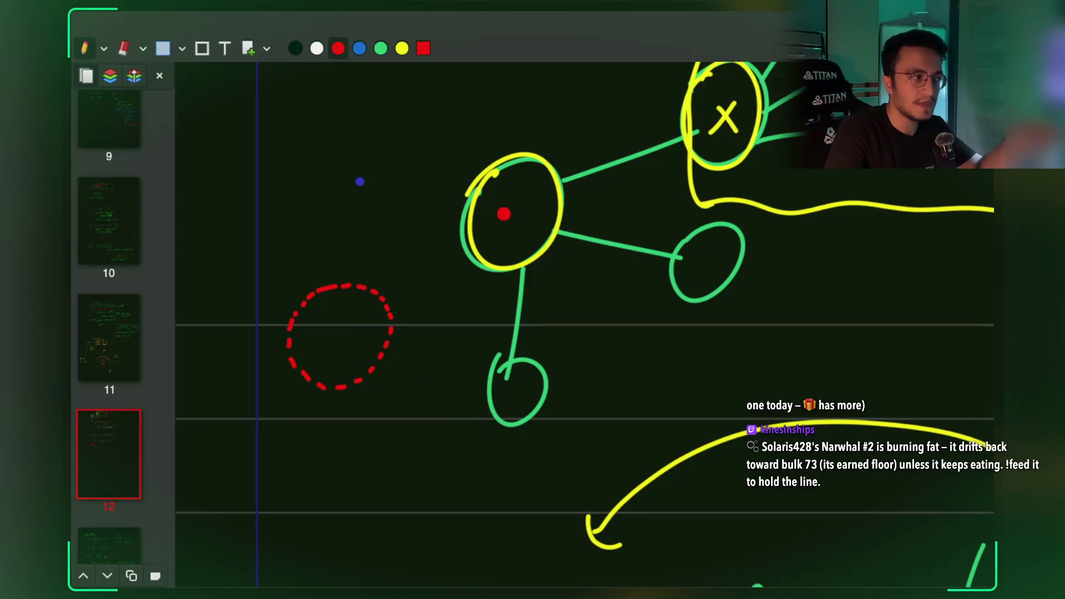
mouse_move(501, 213)
mouse_down()
mouse_move(509, 201)
mouse_move(514, 241)
mouse_up()
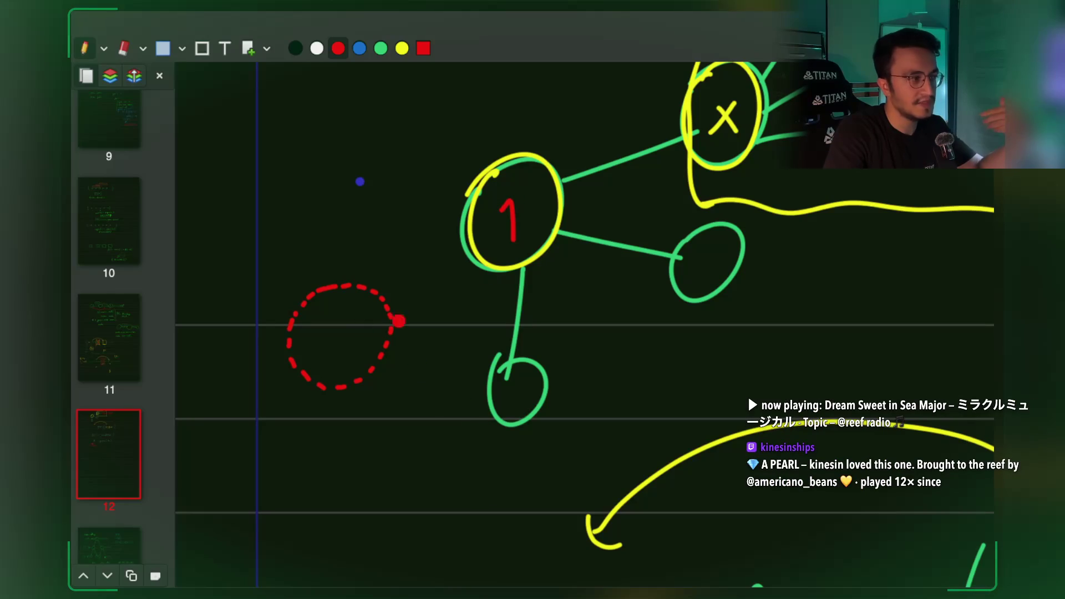
drag(322, 327, 338, 353)
Add dashed red edges and a dashed child node leading from the copy circle.
drag(319, 394, 328, 471)
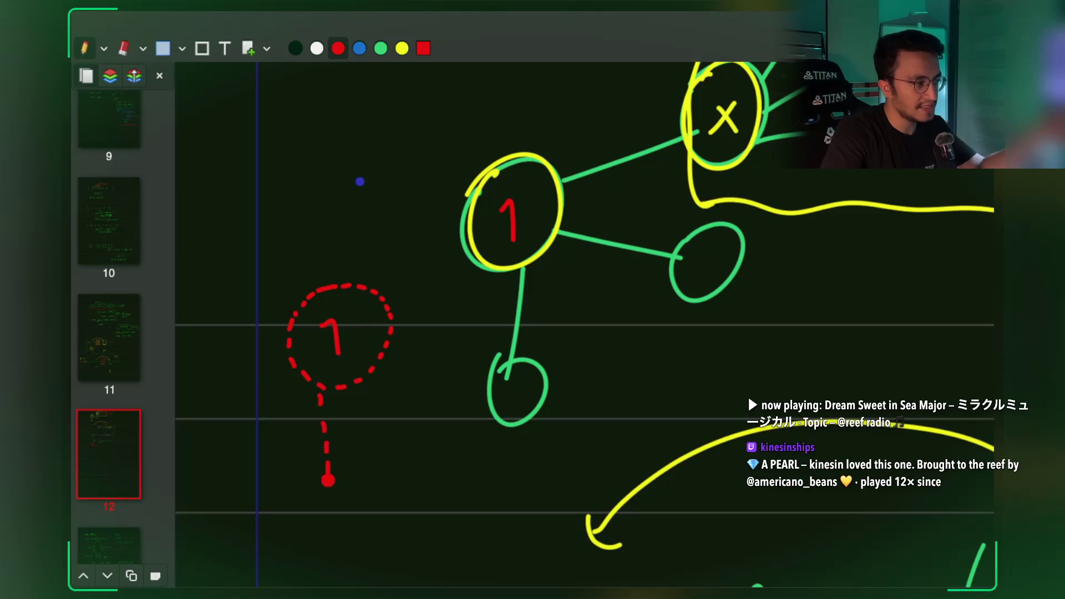
mouse_move(315, 551)
mouse_down()
mouse_move(373, 542)
mouse_move(349, 497)
mouse_up()
mouse_move(368, 381)
mouse_down()
mouse_move(403, 437)
mouse_move(453, 449)
mouse_move(411, 415)
mouse_up()
mouse_move(300, 307)
mouse_down()
mouse_move(296, 373)
mouse_move(364, 377)
mouse_move(370, 294)
mouse_move(299, 301)
mouse_up()
mouse_move(405, 322)
mouse_down()
mouse_move(452, 308)
mouse_move(487, 318)
mouse_move(466, 292)
mouse_move(488, 347)
mouse_up()
scroll(749, 425, down, 5)
scroll(749, 425, right, 2)
Switch back to green and finish writing 'copy =' in the func pseudocode.
scroll(748, 424, right, 3)
scroll(749, 424, down, 10)
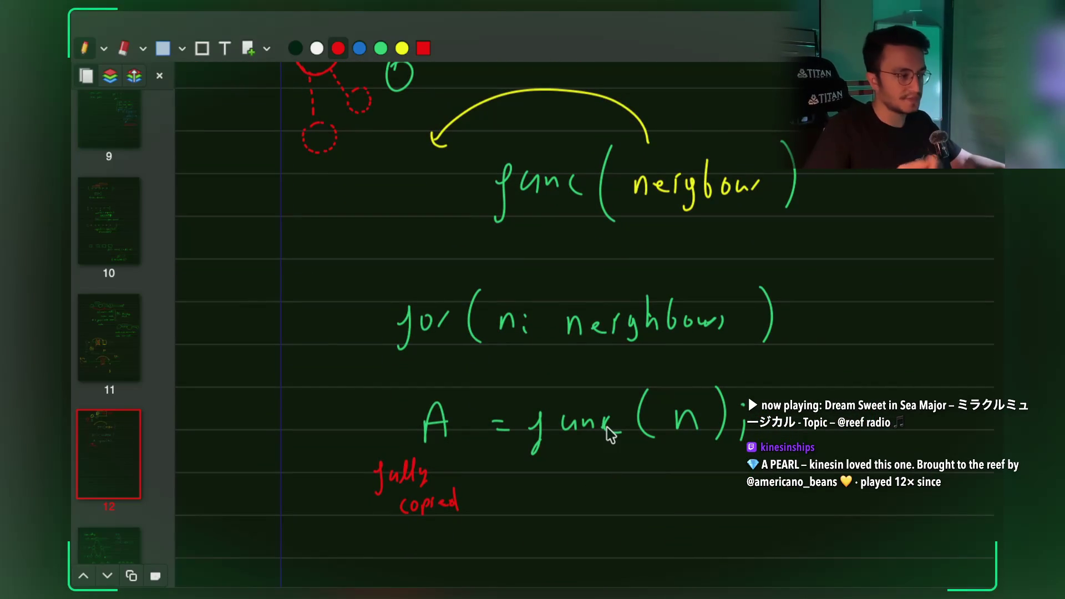
scroll(610, 434, down, 3)
click(381, 48)
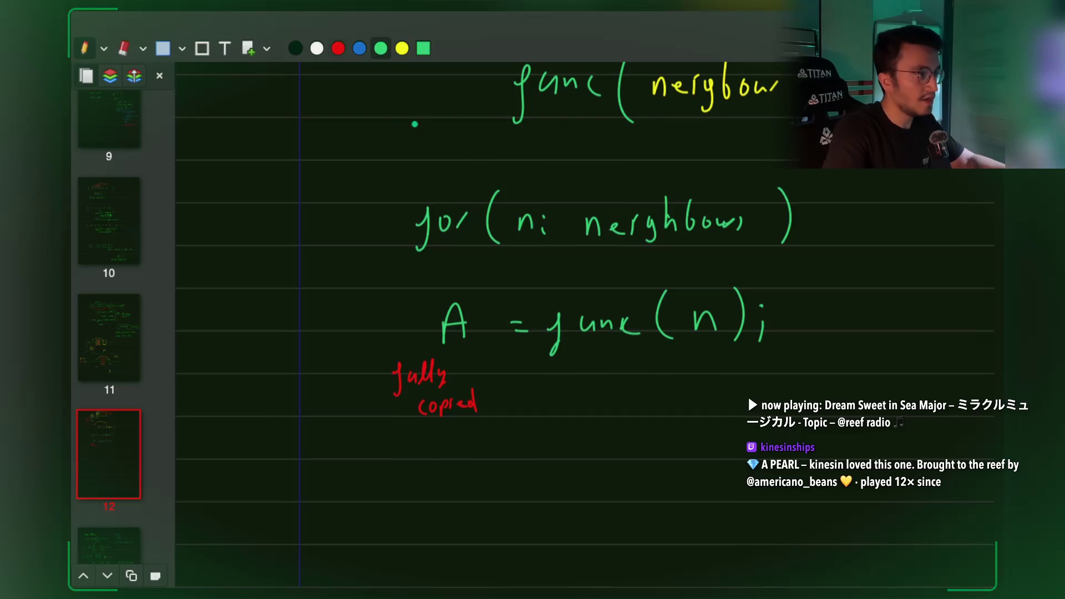
scroll(392, 102, up, 6)
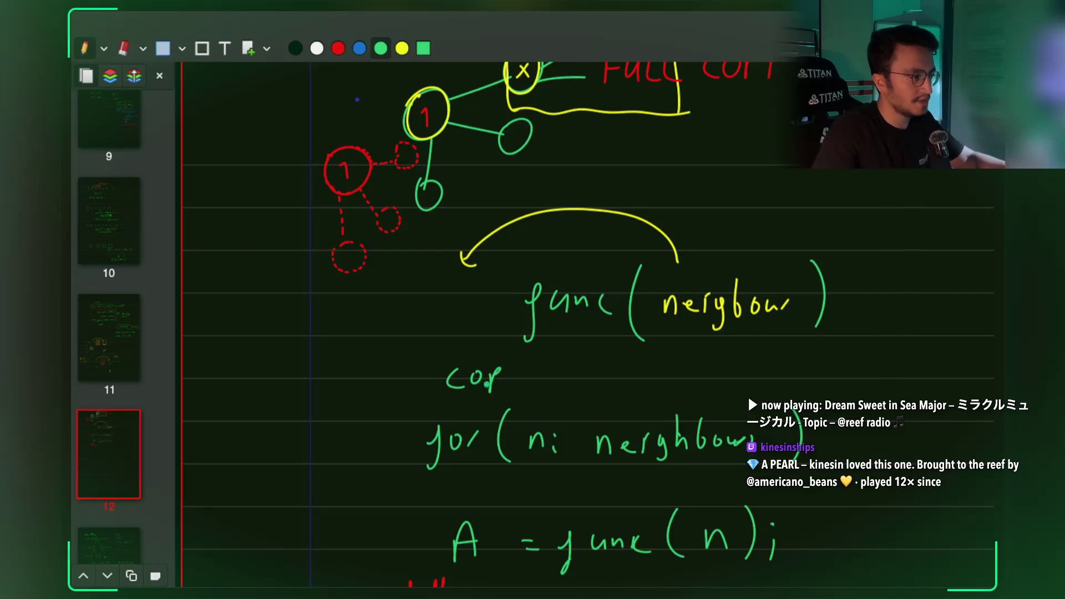
scroll(528, 392, up, 3)
drag(505, 355, 514, 383)
mouse_move(524, 353)
mouse_down()
mouse_move(520, 403)
mouse_move(567, 357)
mouse_up()
mouse_move(550, 371)
mouse_down()
mouse_move(579, 371)
mouse_move(552, 366)
mouse_move(628, 344)
mouse_move(672, 299)
mouse_move(693, 327)
mouse_up()
Write 'new Node(n);' after the equals sign.
scroll(577, 369, right, 3)
click(590, 348)
click(595, 363)
scroll(611, 355, right, 2)
drag(712, 333, 730, 340)
drag(737, 333, 753, 332)
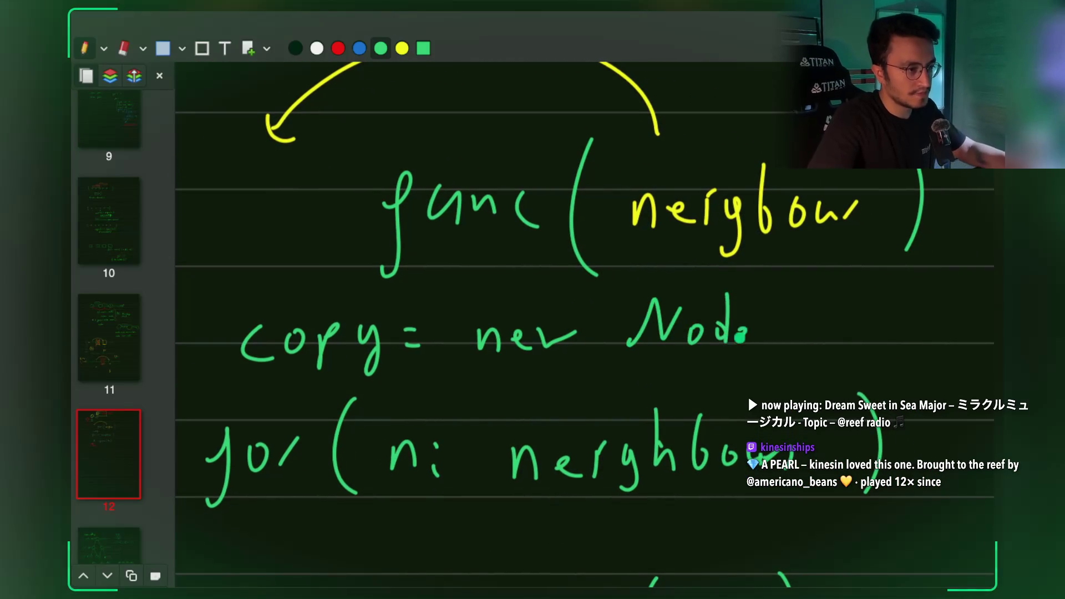
scroll(744, 327, right, 2)
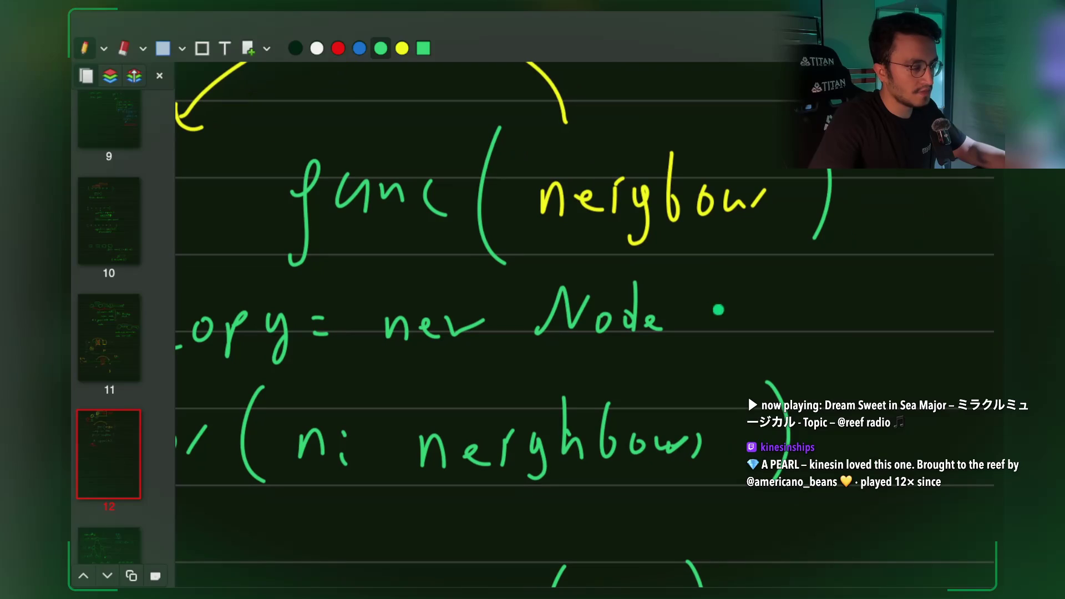
drag(701, 281, 704, 337)
drag(747, 306, 768, 324)
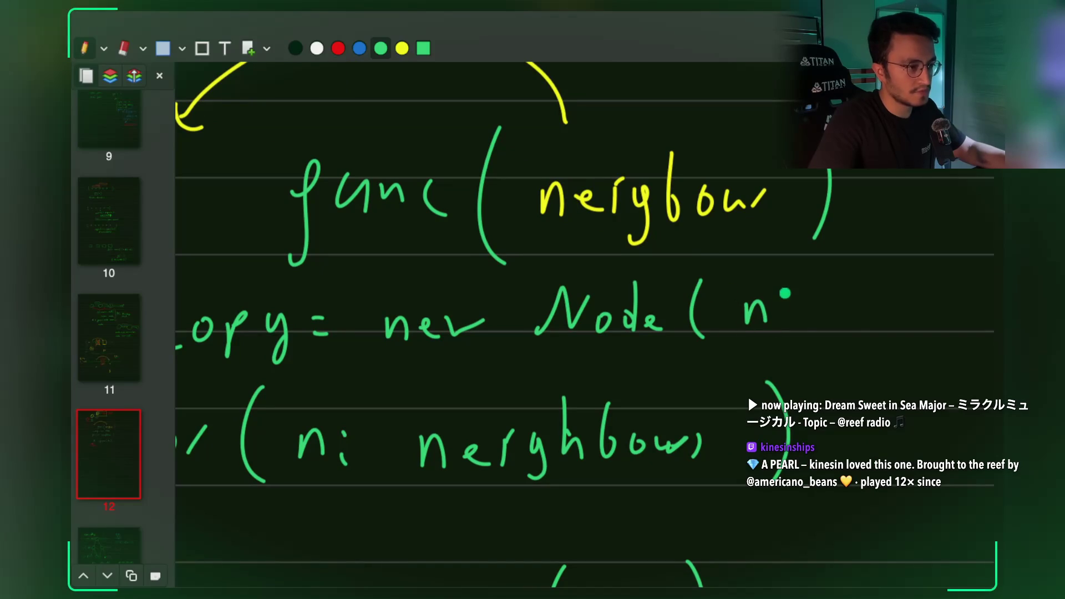
mouse_move(788, 270)
mouse_down()
mouse_move(795, 340)
mouse_move(832, 334)
mouse_up()
click(832, 296)
Draw a green closing brace below the red 'fully copied' note.
scroll(767, 340, left, 5)
scroll(767, 340, down, 6)
scroll(593, 341, right, 4)
scroll(593, 341, up, 2)
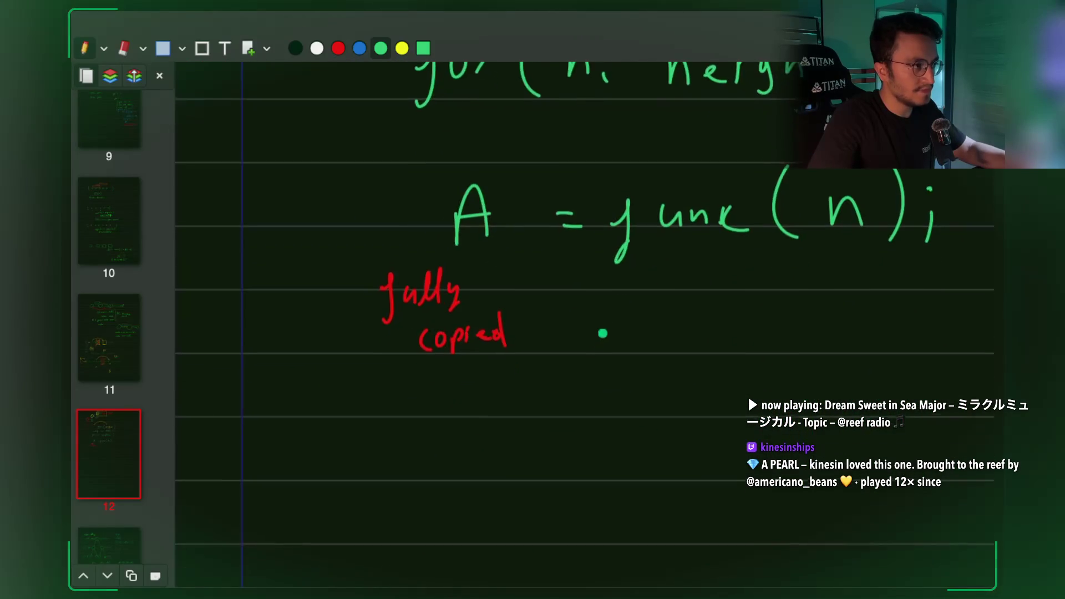
scroll(428, 413, down, 4)
scroll(428, 412, left, 2)
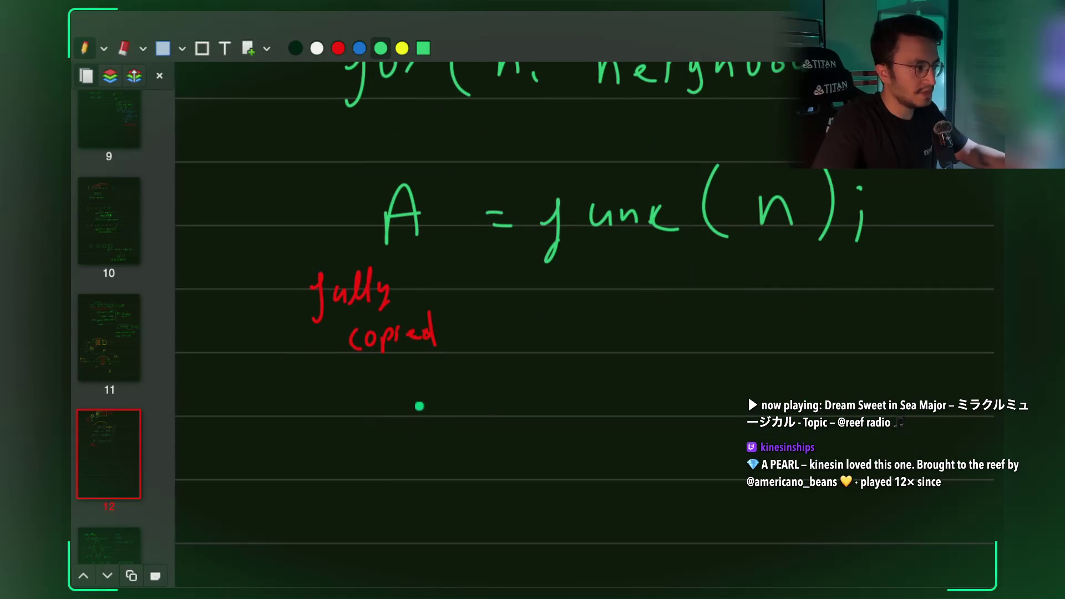
drag(341, 373, 333, 457)
scroll(591, 355, up, 4)
scroll(591, 355, left, 1)
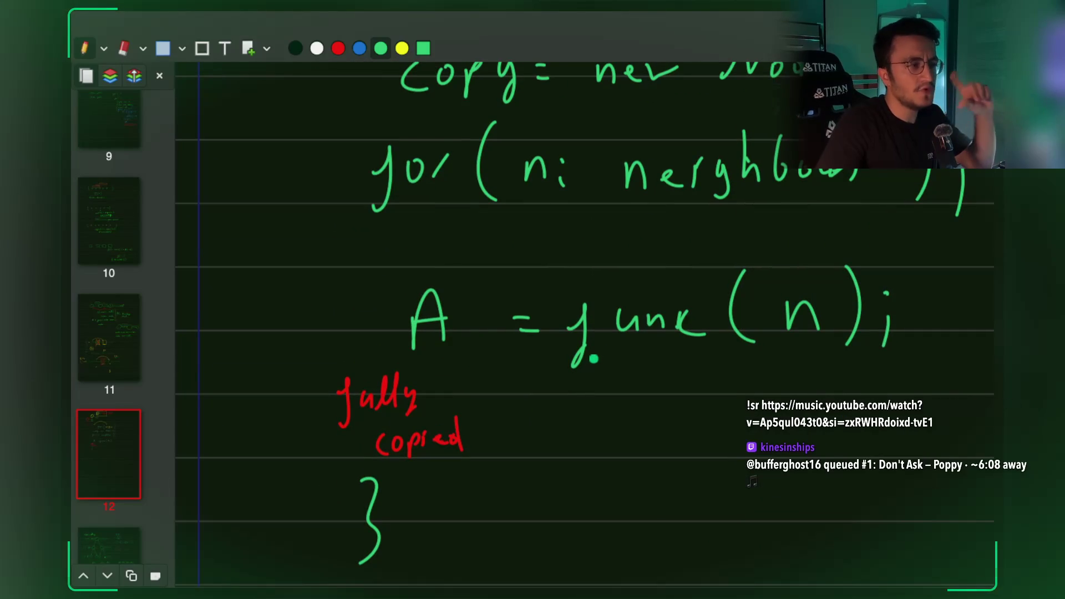
click(162, 48)
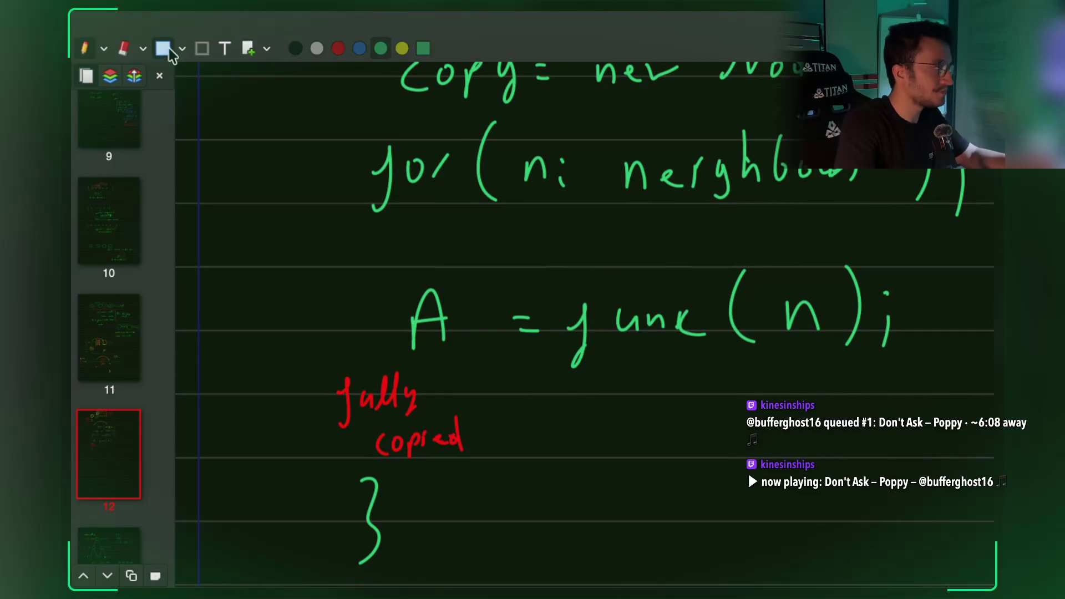
Move the closing brace lower using a rectangle selection.
scroll(302, 464, down, 3)
drag(301, 464, 373, 350)
drag(355, 399, 360, 499)
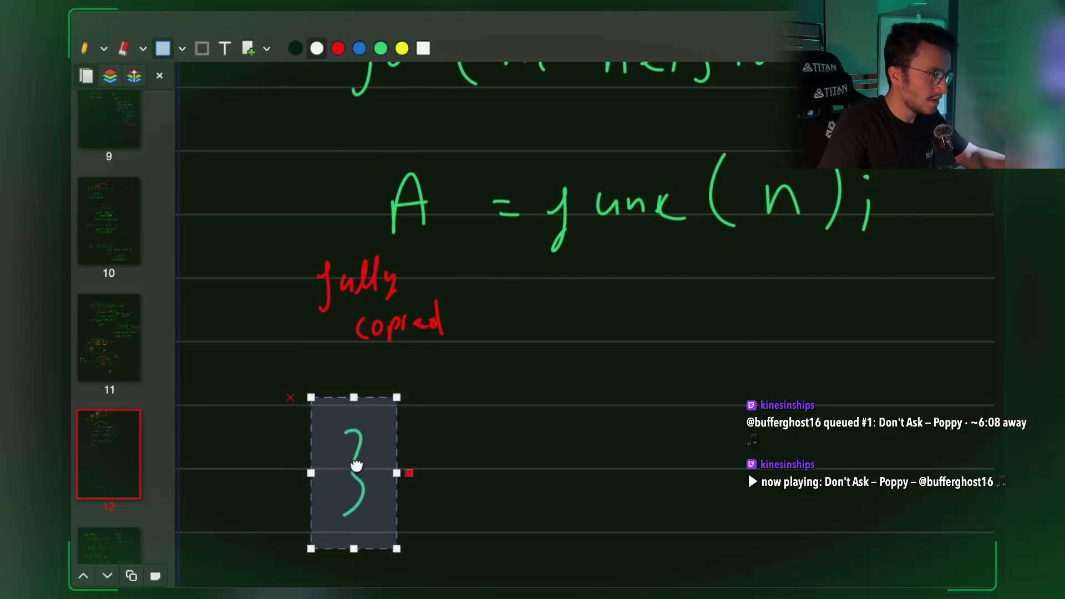
click(445, 398)
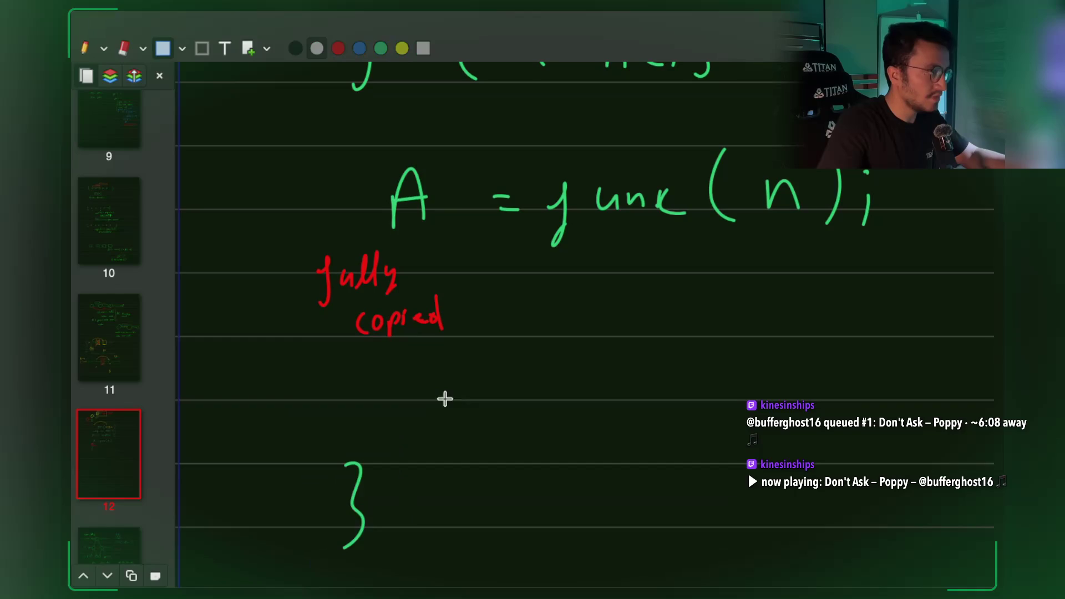
Start a new green line above the brace reading 'copy.neighbours'.
click(87, 49)
scroll(527, 381, down, 1)
scroll(527, 380, up, 6)
scroll(532, 366, down, 4)
scroll(499, 378, down, 2)
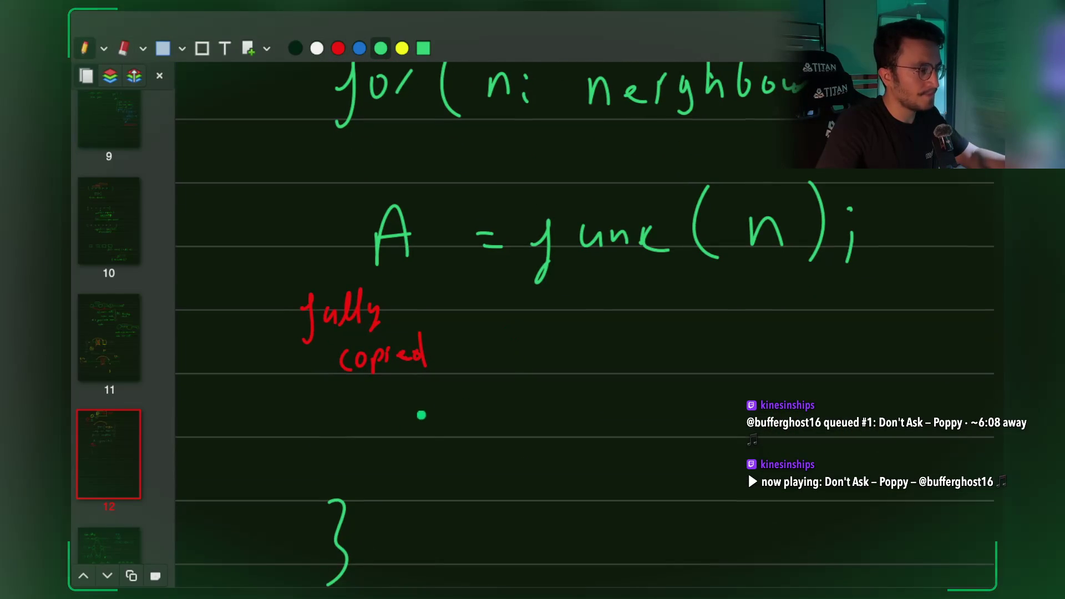
drag(505, 411, 501, 449)
click(525, 429)
mouse_move(543, 413)
mouse_down()
mouse_move(563, 432)
mouse_move(614, 432)
mouse_move(621, 450)
mouse_up()
drag(640, 382, 660, 434)
mouse_move(668, 382)
mouse_down()
mouse_move(671, 432)
mouse_move(721, 413)
mouse_move(735, 429)
mouse_up()
Append '.add' after neighbours.
scroll(748, 392, right, 5)
click(652, 389)
mouse_move(692, 376)
mouse_down()
mouse_move(675, 389)
mouse_move(694, 397)
mouse_up()
drag(713, 383, 703, 395)
mouse_move(715, 349)
mouse_down()
mouse_move(718, 397)
mouse_move(741, 394)
mouse_up()
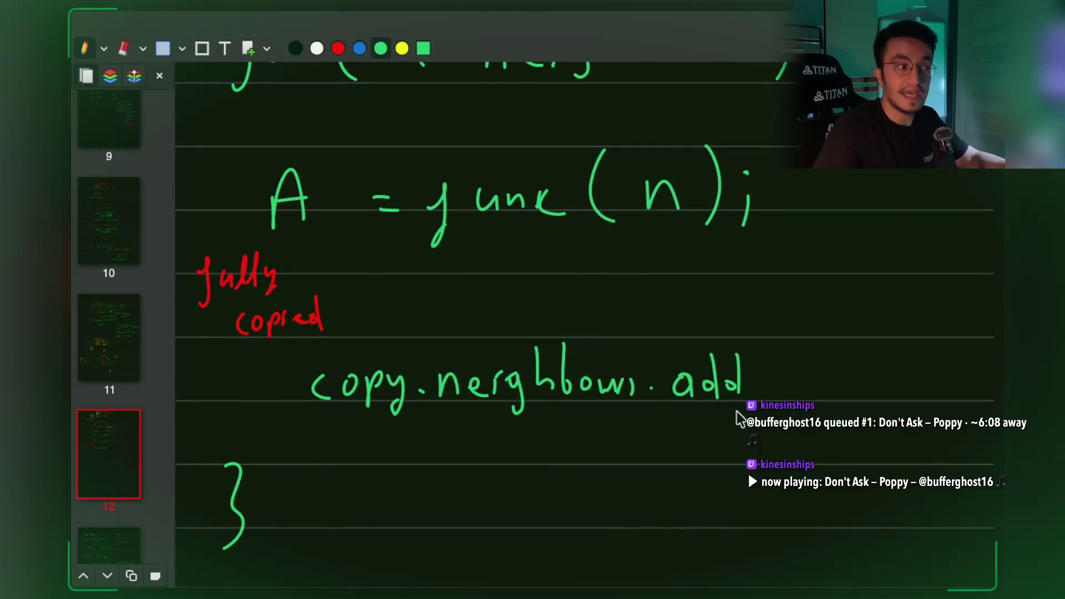
scroll(741, 393, left, 3)
scroll(741, 393, up, 2)
Draw a red box around A and the 'fully copied' note.
click(338, 48)
mouse_move(255, 224)
mouse_down()
mouse_move(272, 367)
mouse_move(377, 394)
mouse_move(417, 317)
mouse_move(416, 206)
mouse_move(299, 193)
mouse_up()
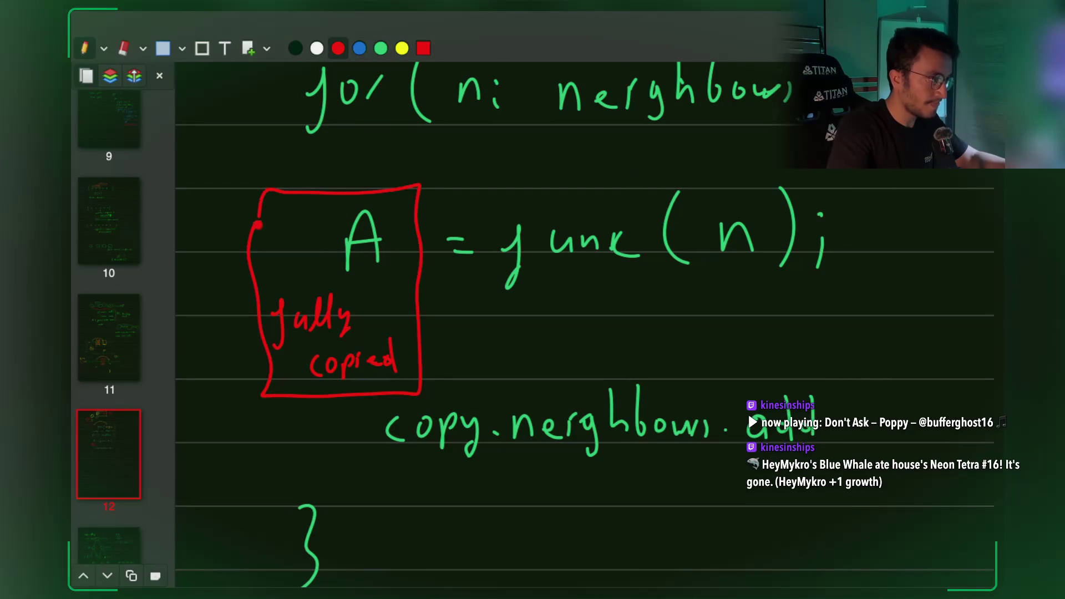
scroll(458, 347, down, 2)
scroll(458, 347, right, 3)
Finish the line in green with '(A);'.
click(381, 49)
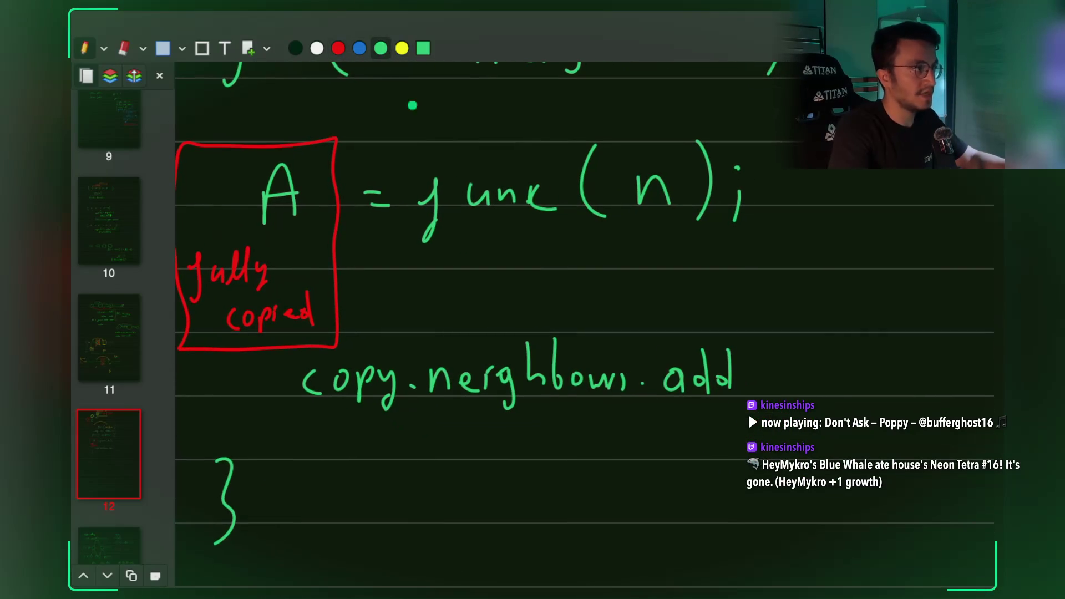
mouse_move(773, 336)
mouse_down()
mouse_move(768, 393)
mouse_move(821, 382)
mouse_move(821, 366)
mouse_up()
mouse_move(831, 329)
mouse_down()
mouse_move(840, 393)
mouse_move(869, 391)
mouse_up()
click(869, 350)
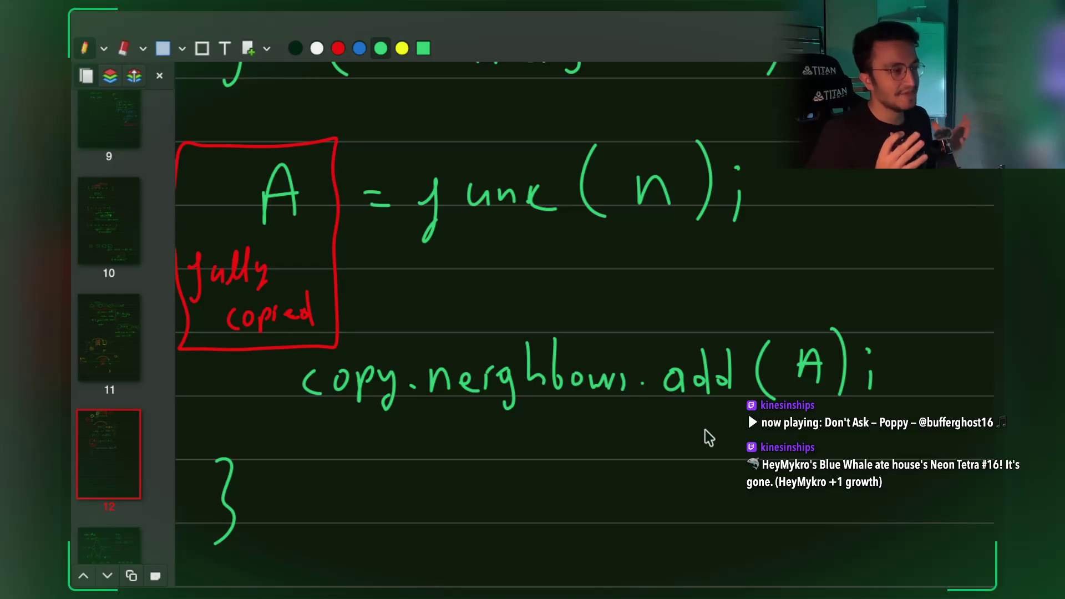
Underline the n in func(n) and draw a green arc from func(n) back to A.
scroll(569, 275, up, 3)
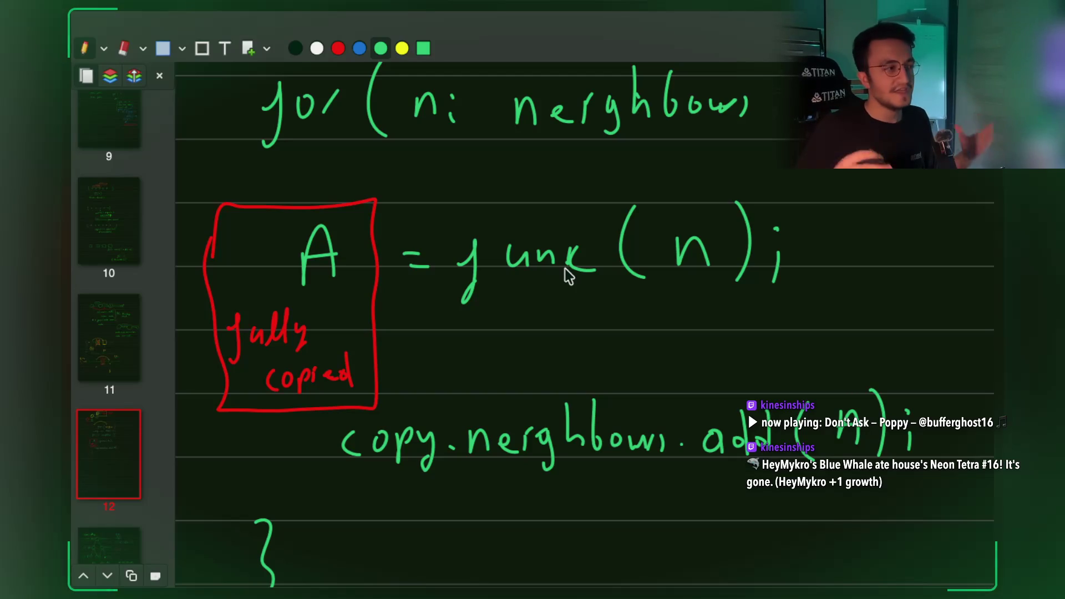
mouse_move(664, 300)
mouse_down()
mouse_move(713, 300)
mouse_move(646, 303)
mouse_up()
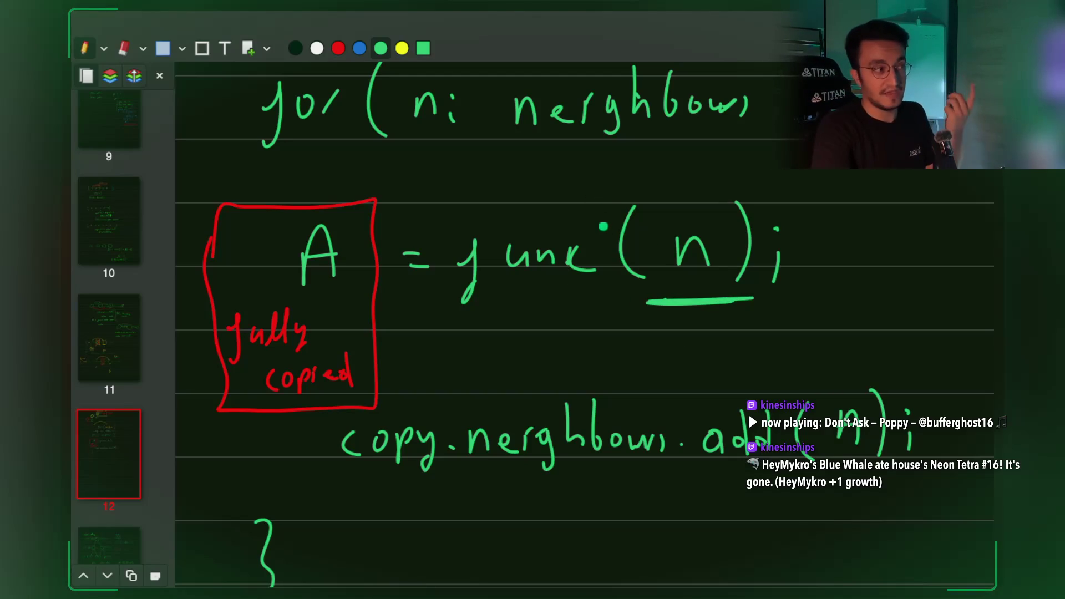
mouse_move(581, 213)
mouse_down()
mouse_move(502, 162)
mouse_move(441, 208)
mouse_up()
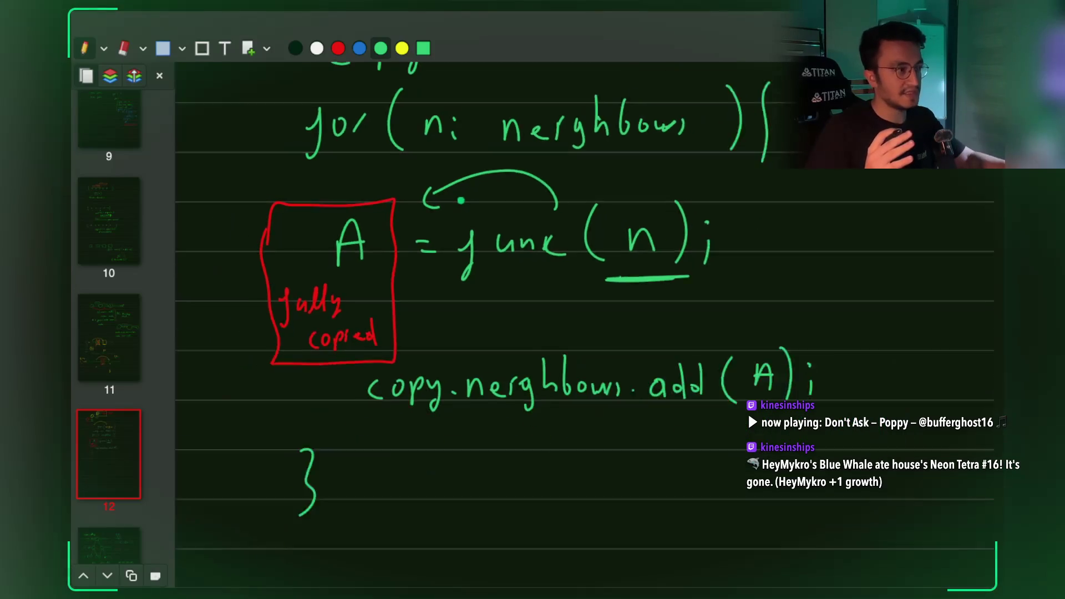
Switch to red and box the (A) in copy.neighbours.add(A);.
scroll(460, 200, up, 10)
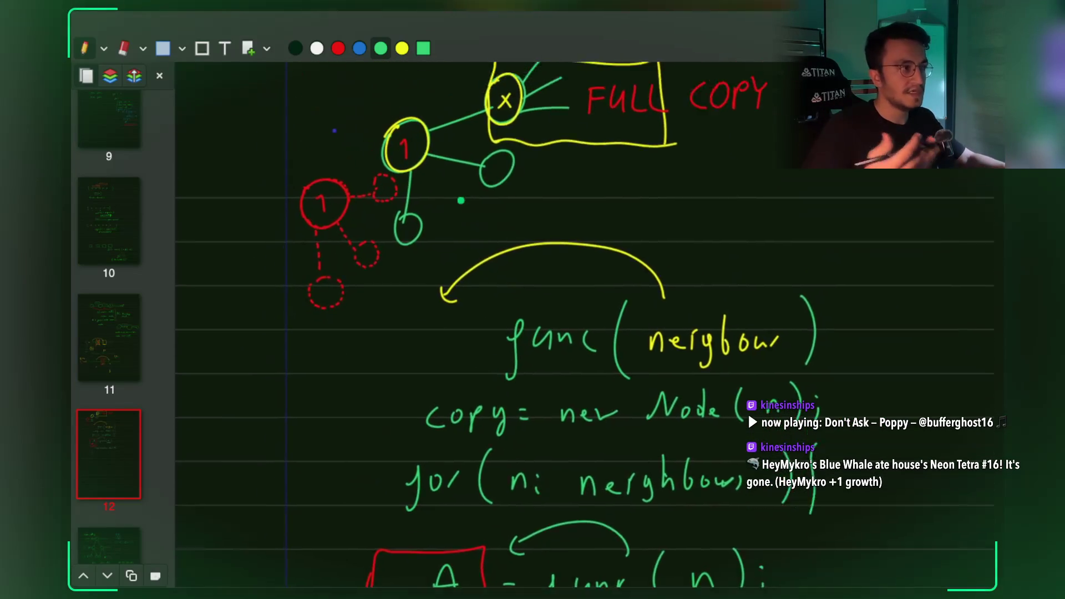
ctrl+scroll(460, 200, up, 5)
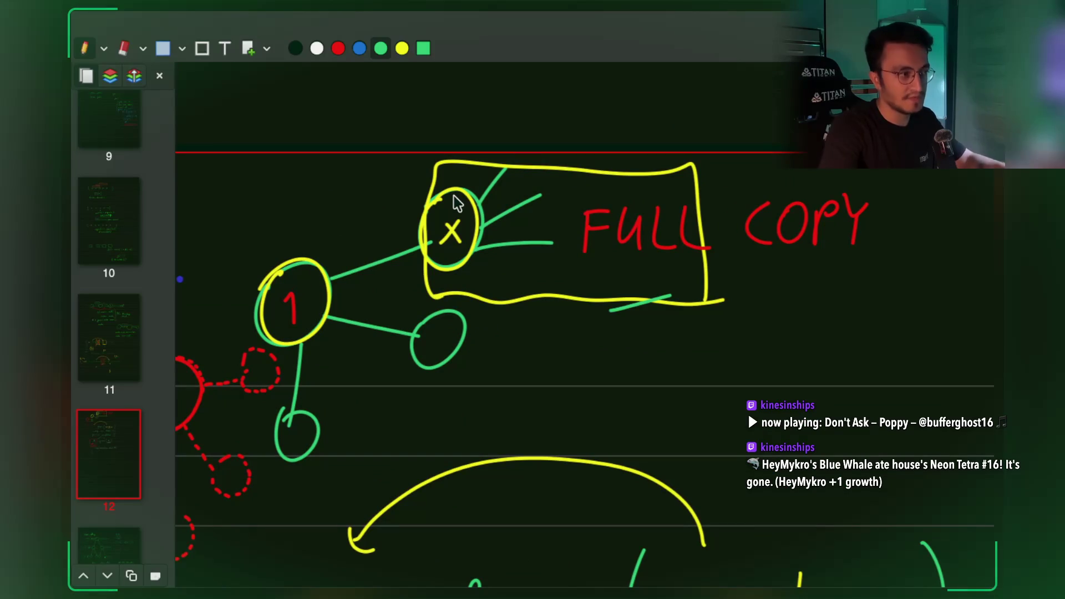
scroll(457, 203, down, 10)
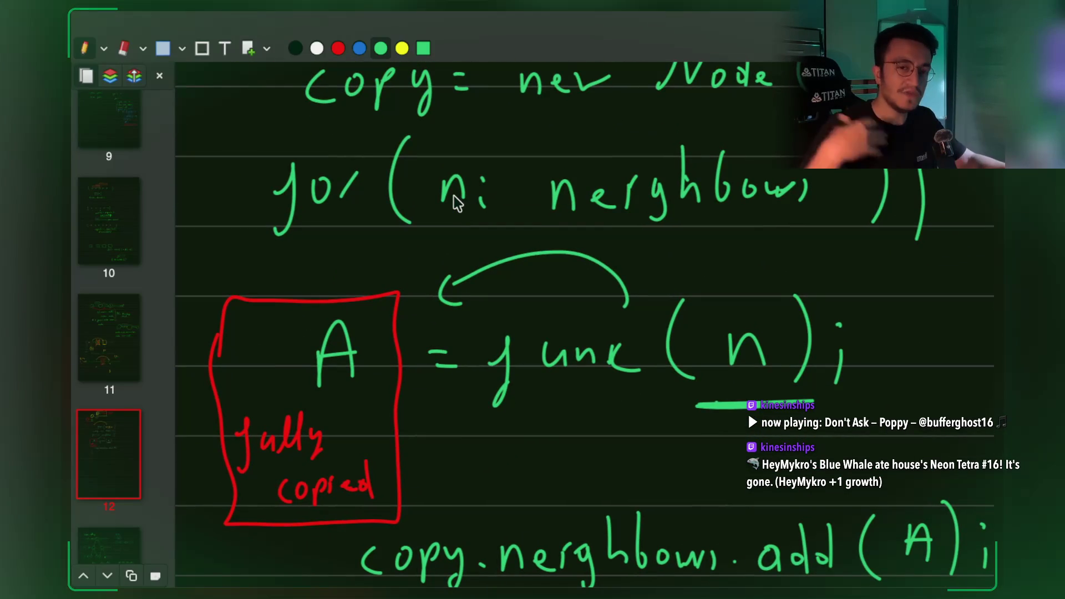
scroll(456, 203, down, 2)
scroll(584, 316, left, 3)
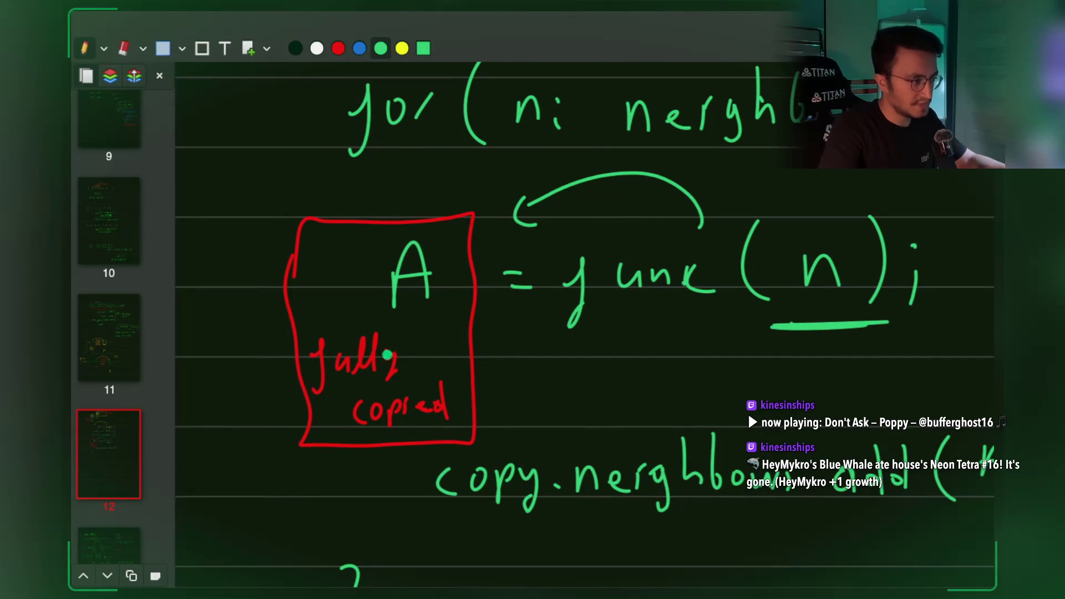
scroll(413, 317, down, 3)
scroll(414, 317, right, 3)
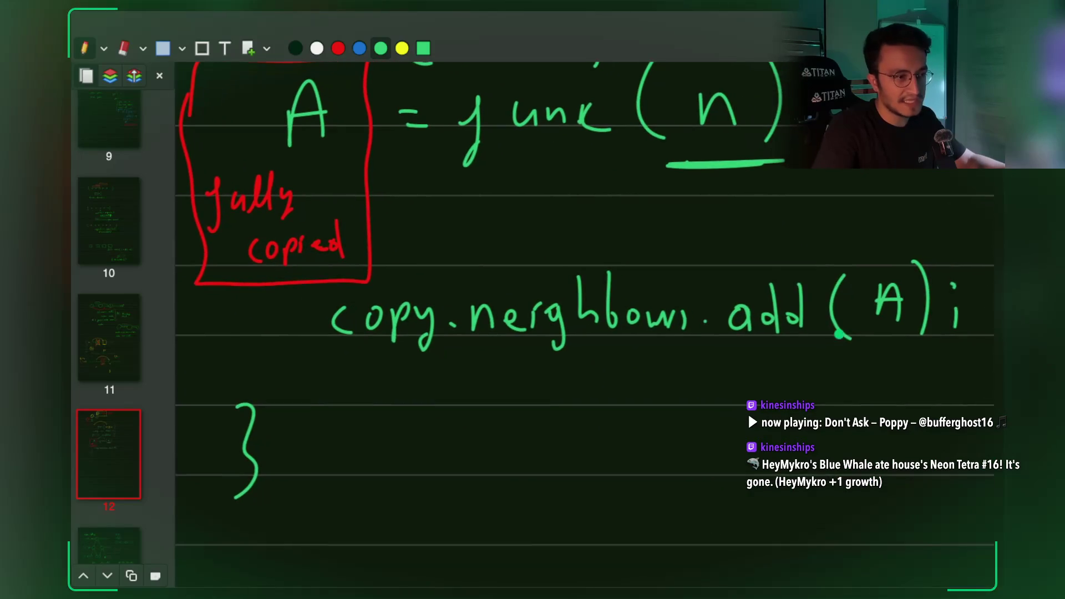
click(338, 48)
mouse_move(821, 257)
mouse_down()
mouse_move(817, 344)
mouse_move(902, 379)
mouse_move(916, 253)
mouse_move(821, 254)
mouse_up()
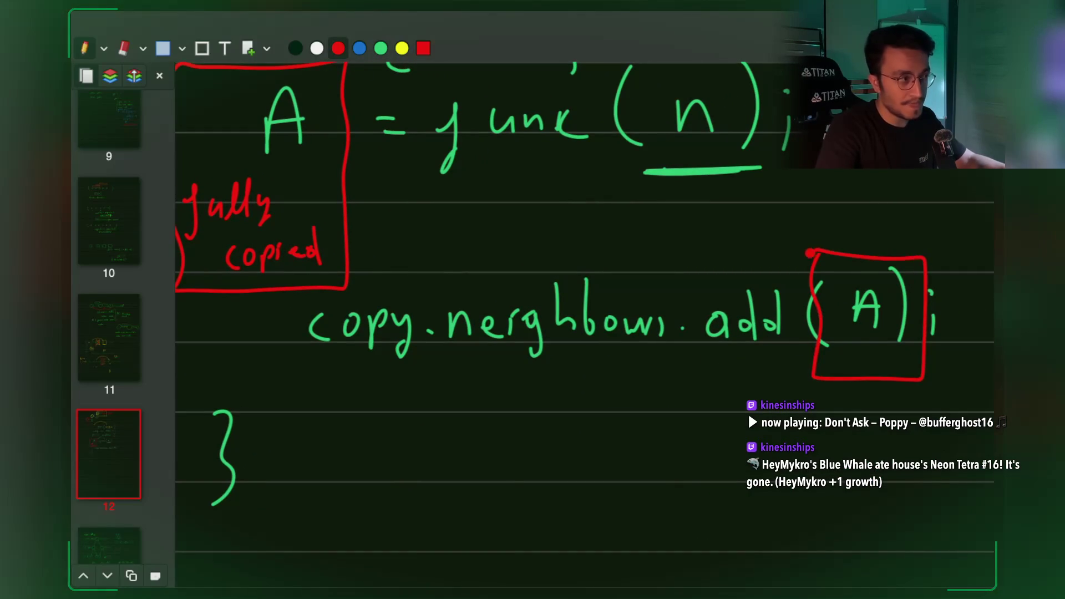
Write a red '(clone)' note under copy = new Node(n);.
scroll(821, 254, up, 5)
scroll(821, 254, left, 2)
scroll(641, 295, up, 5)
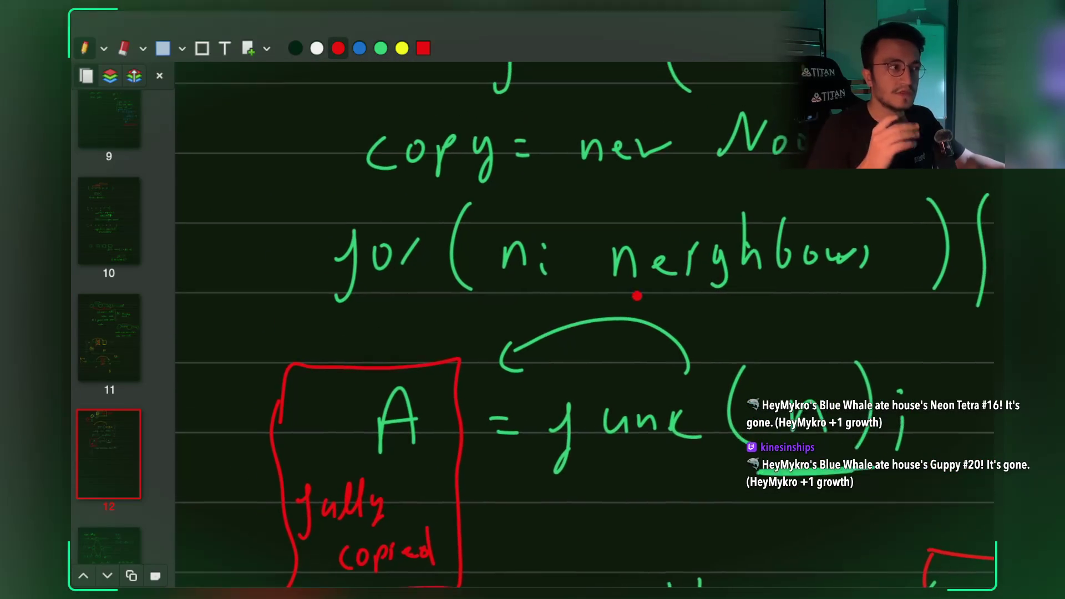
mouse_move(380, 233)
mouse_down()
mouse_move(369, 273)
mouse_move(399, 266)
mouse_up()
mouse_move(415, 227)
mouse_down()
mouse_move(417, 265)
mouse_move(434, 255)
mouse_move(489, 267)
mouse_up()
drag(497, 223, 502, 276)
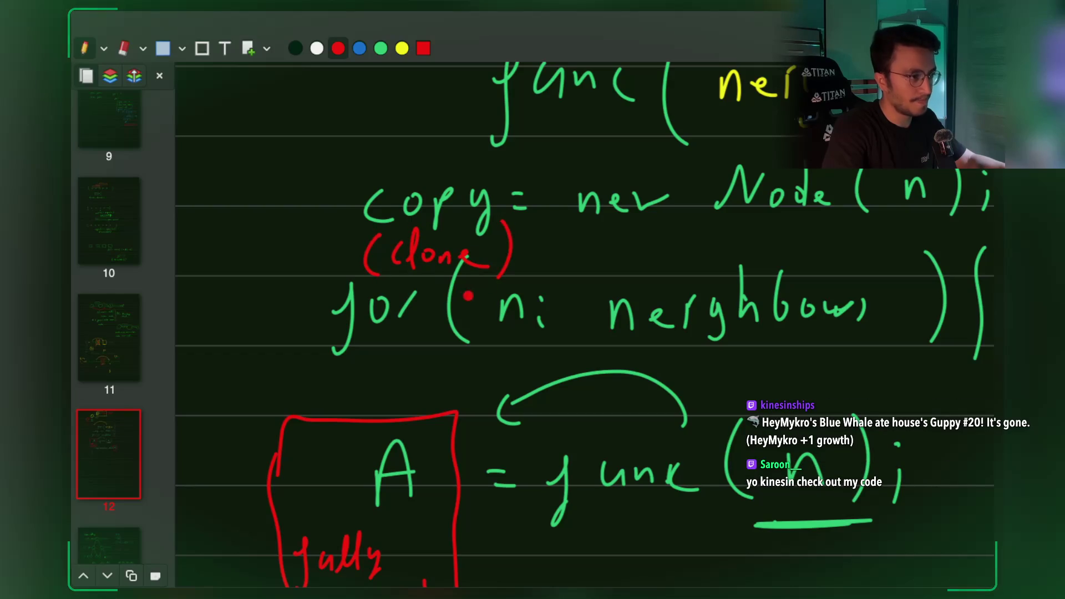
scroll(483, 304, down, 3)
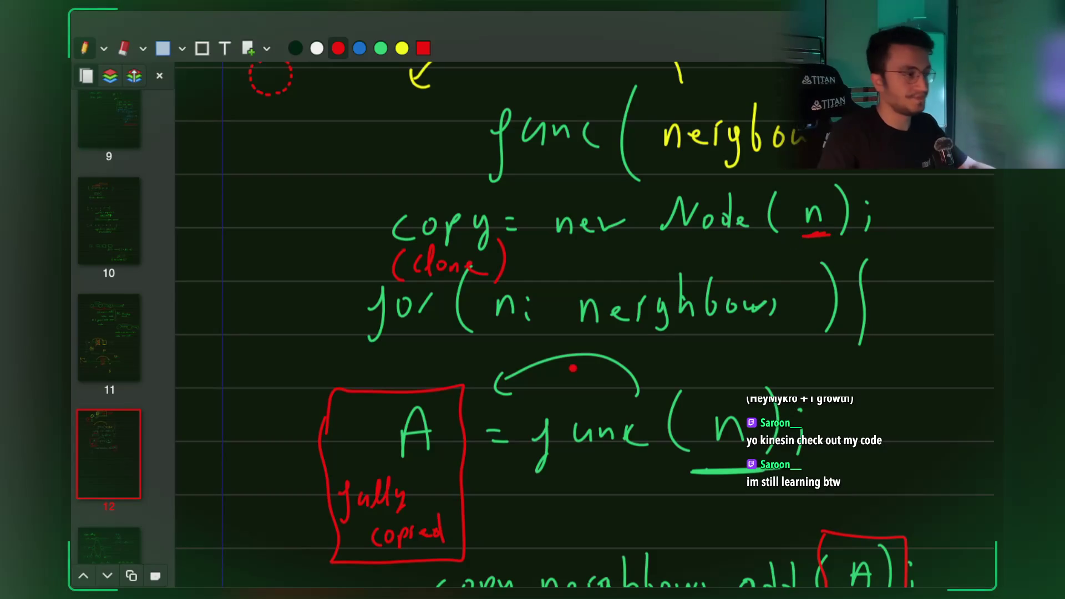
Bring the StreamArena browser window to the front.
key(super+Tab)
click(161, 347)
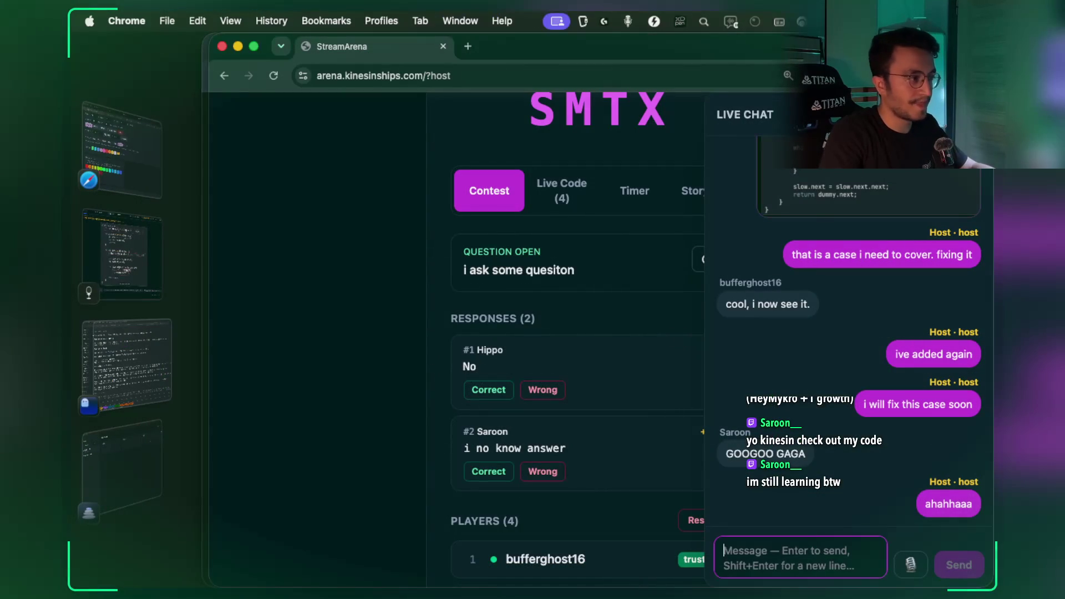
Mark responses #1 and #2 correct, then view the Live Code (4) tab.
key(Escape)
scroll(638, 268, up, 2)
scroll(617, 292, down, 3)
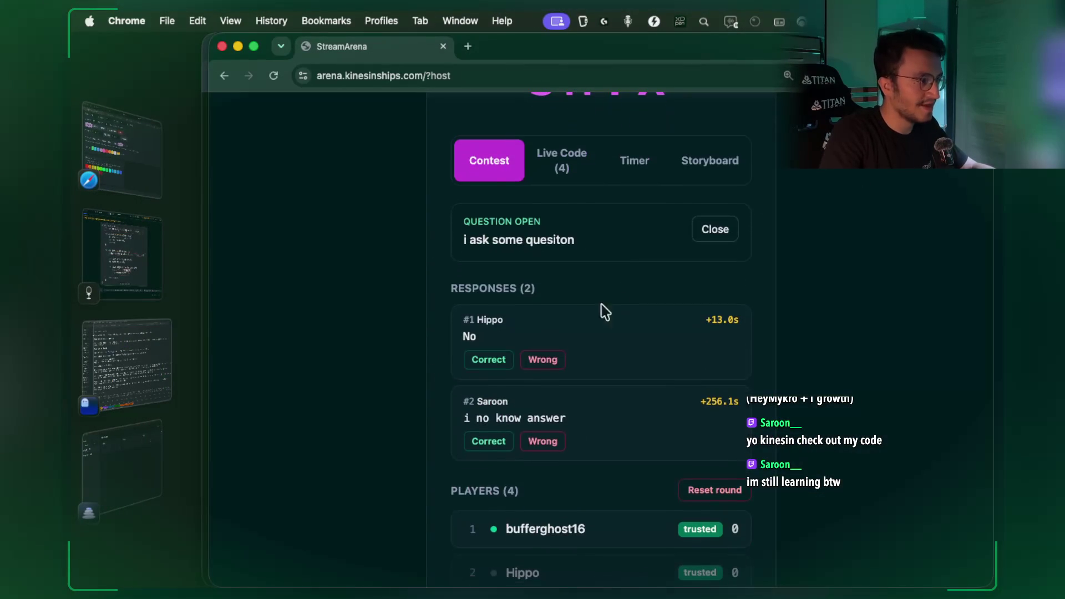
click(491, 361)
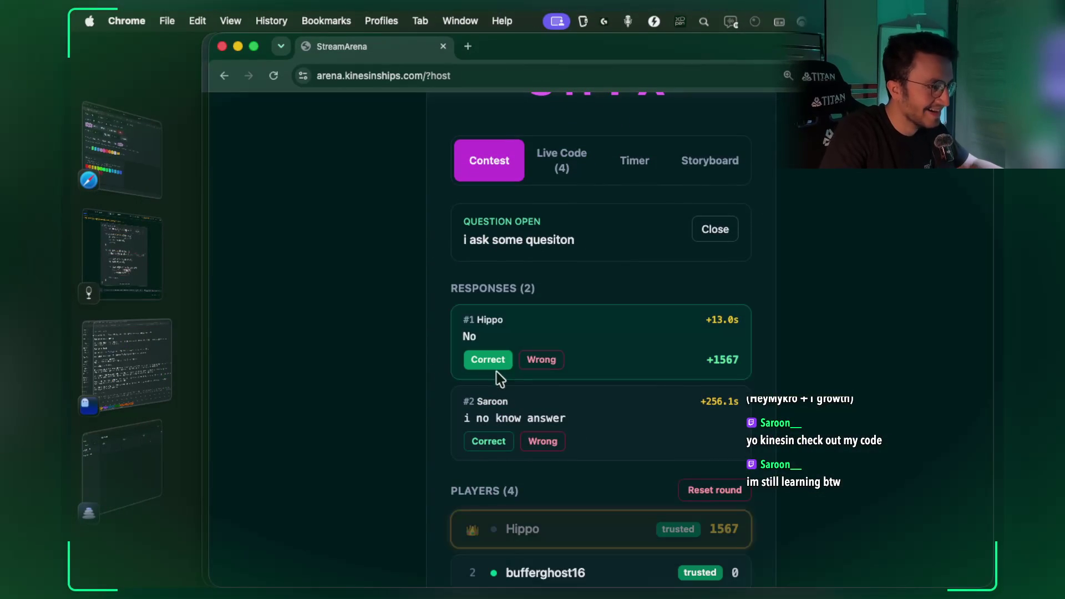
click(491, 442)
scroll(532, 361, up, 3)
click(561, 216)
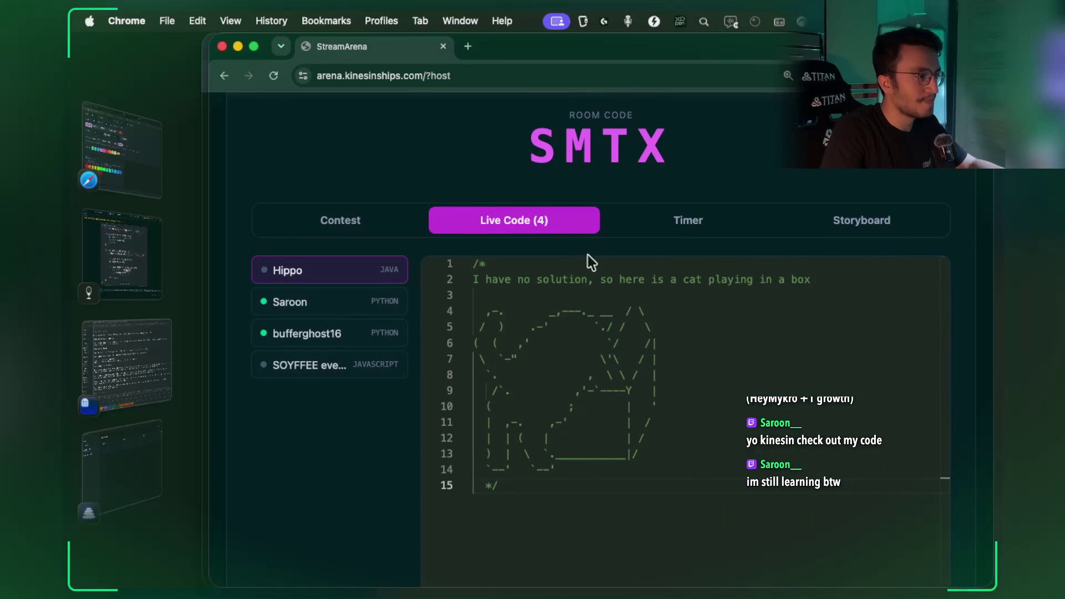
Bring up the second player's Python calculator code and highlight line 3's float(input('First number')) call.
click(341, 309)
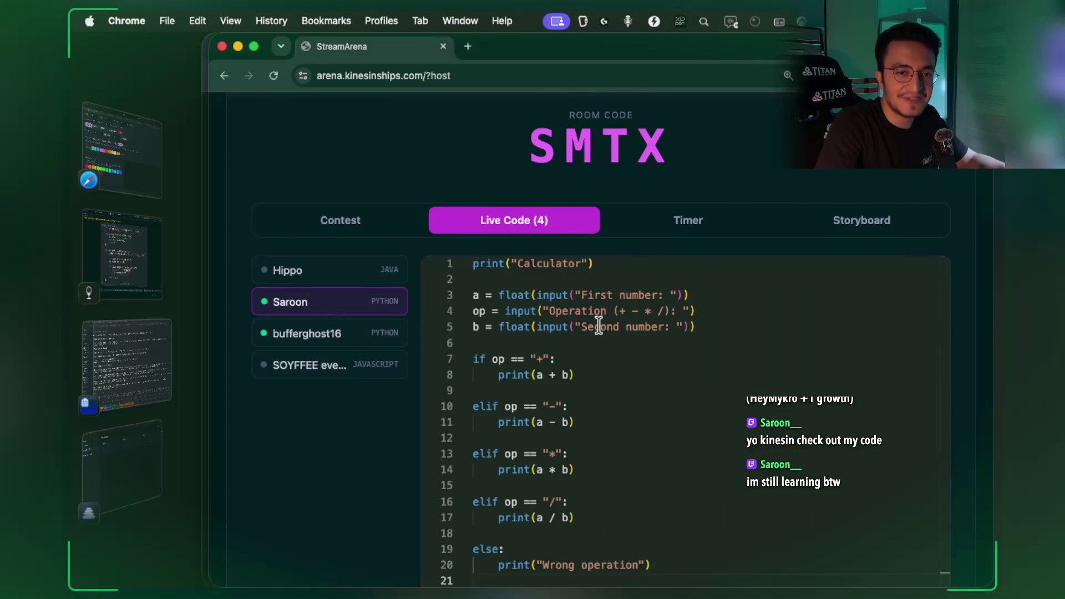
drag(498, 295, 575, 295)
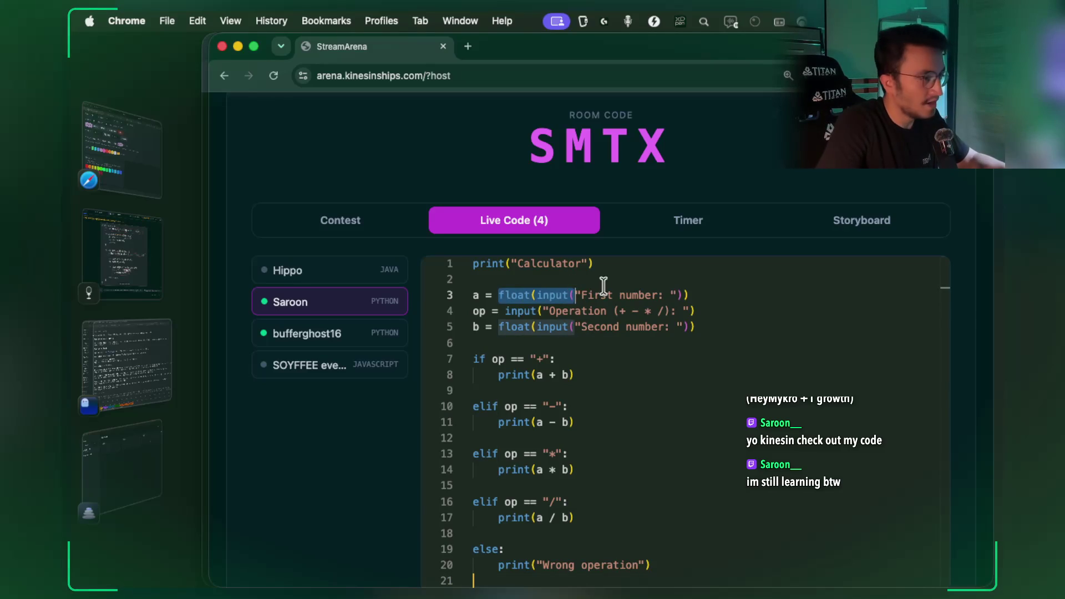
mouse_move(581, 295)
mouse_down()
mouse_move(639, 293)
mouse_move(565, 295)
mouse_up()
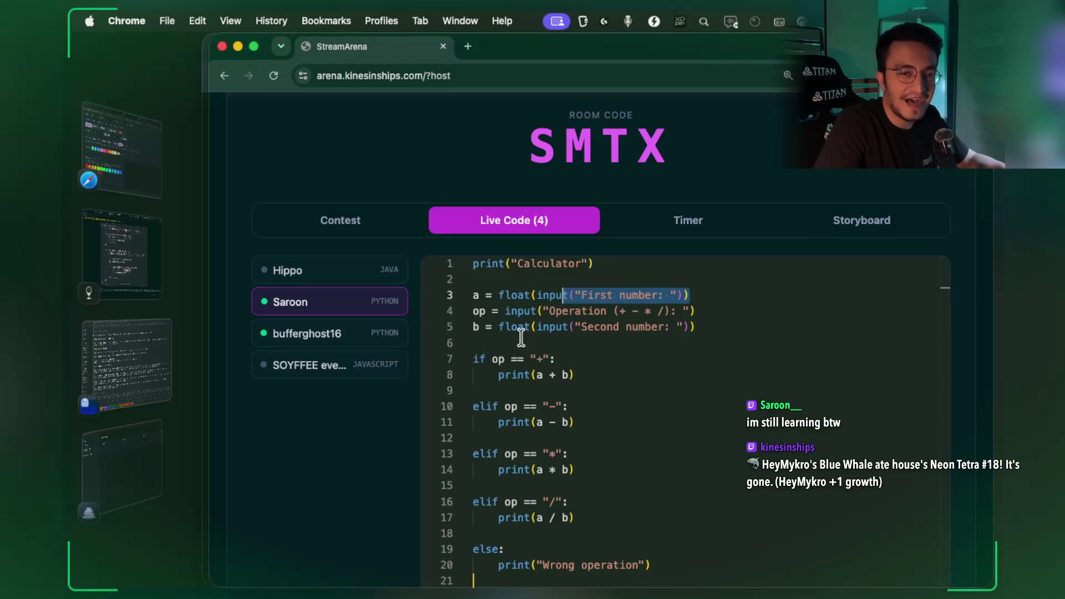
click(668, 311)
drag(693, 294, 498, 292)
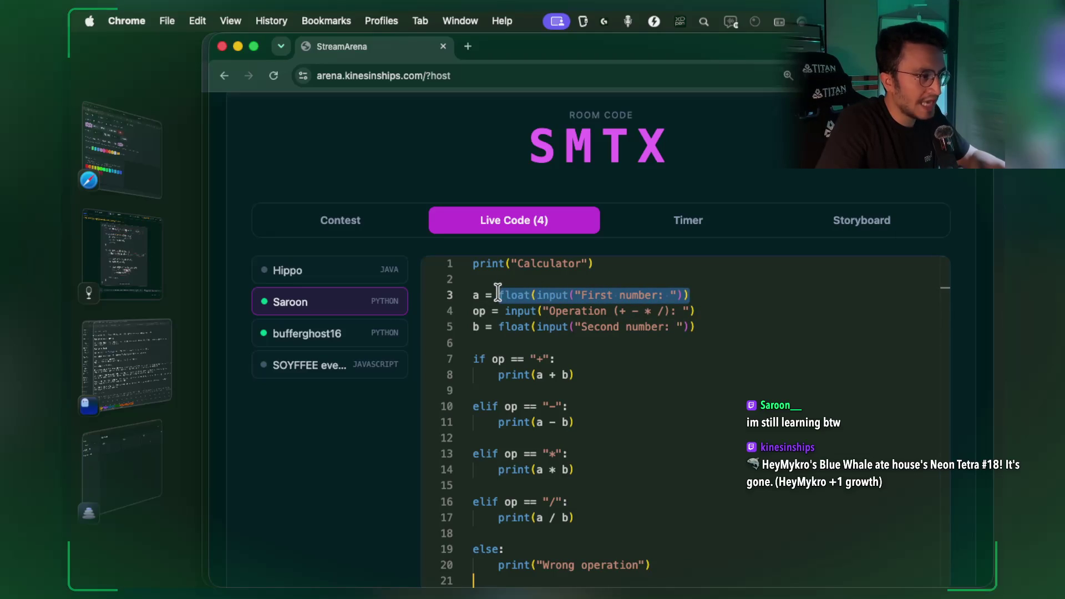
click(512, 294)
Highlight the Operation and Second number prompts, the plus comparison and (a - b) on lines 4–11.
drag(548, 310, 680, 310)
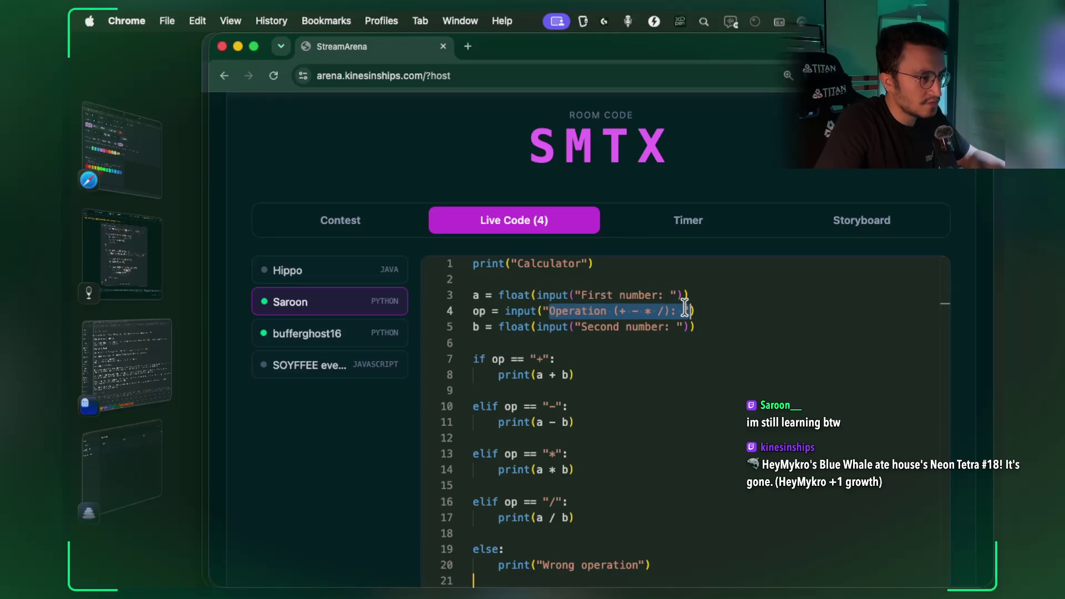
double_click(478, 310)
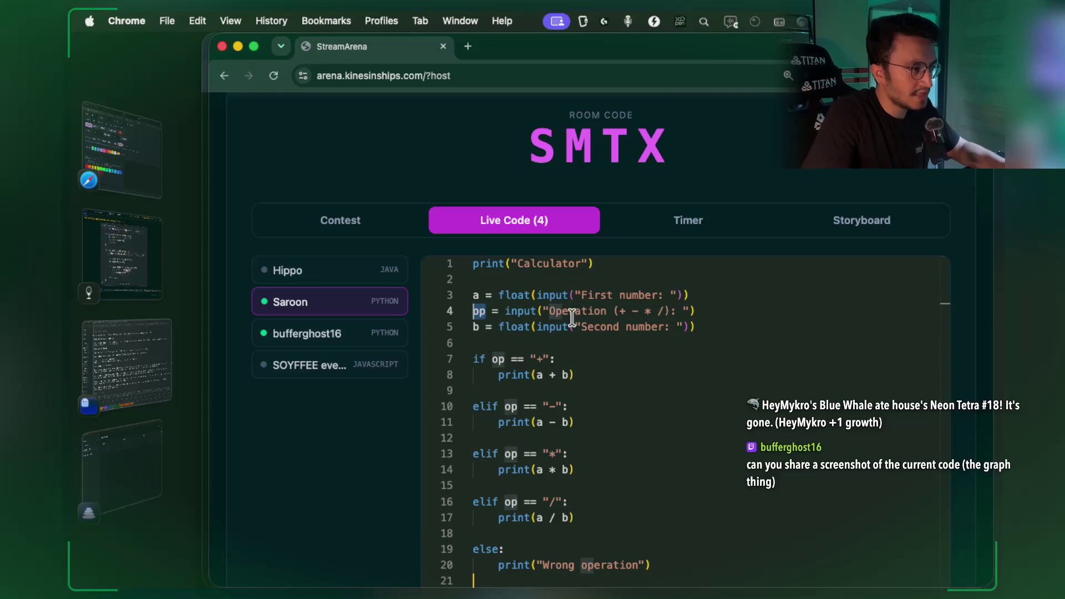
drag(576, 326, 665, 327)
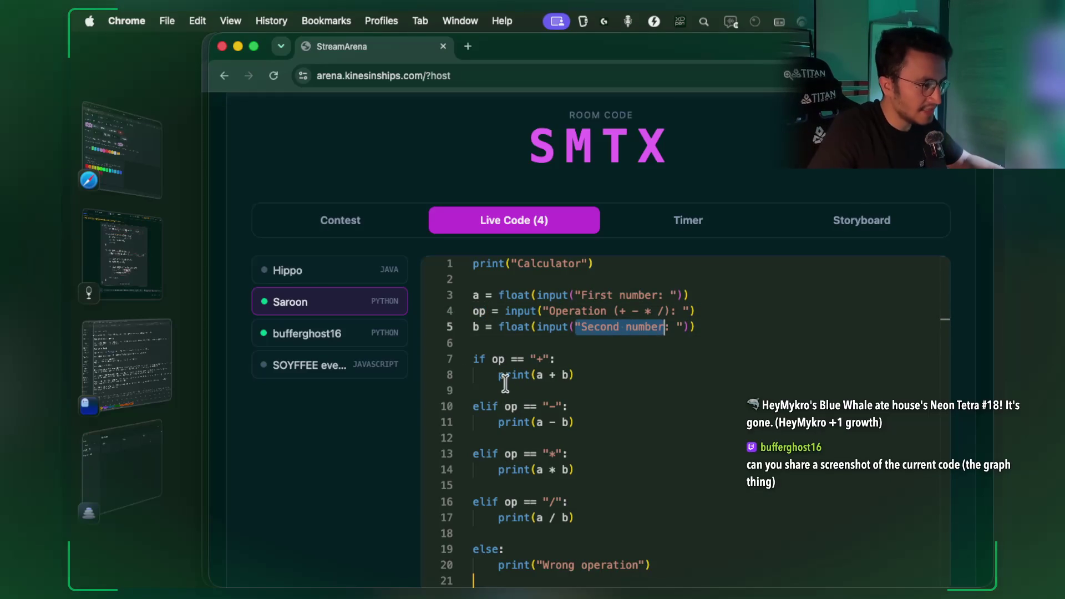
mouse_move(555, 359)
mouse_down()
mouse_move(517, 359)
mouse_move(513, 374)
mouse_up()
drag(574, 422, 536, 422)
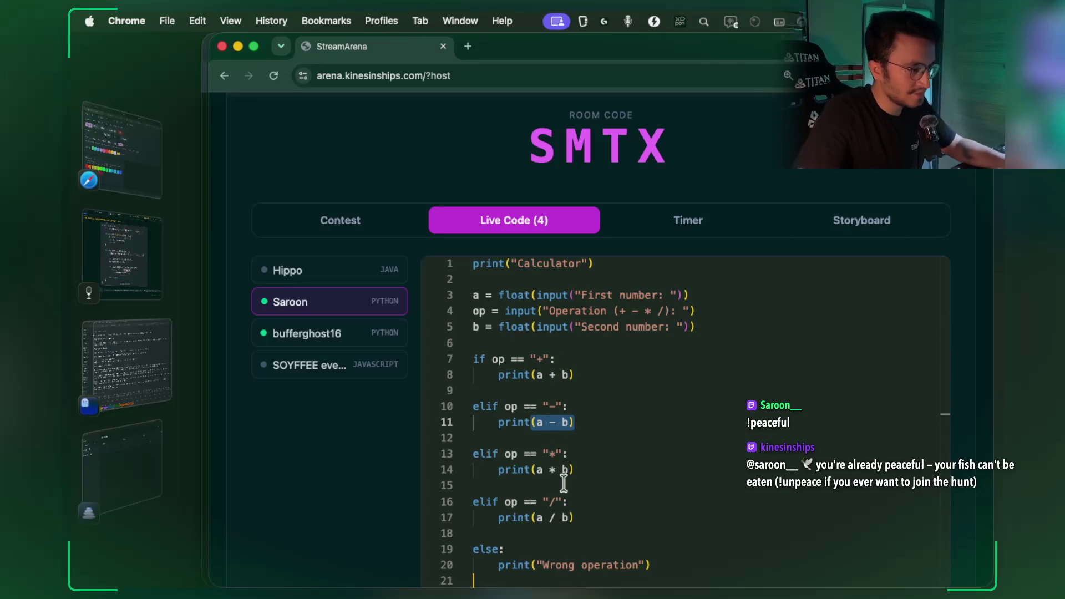
click(497, 336)
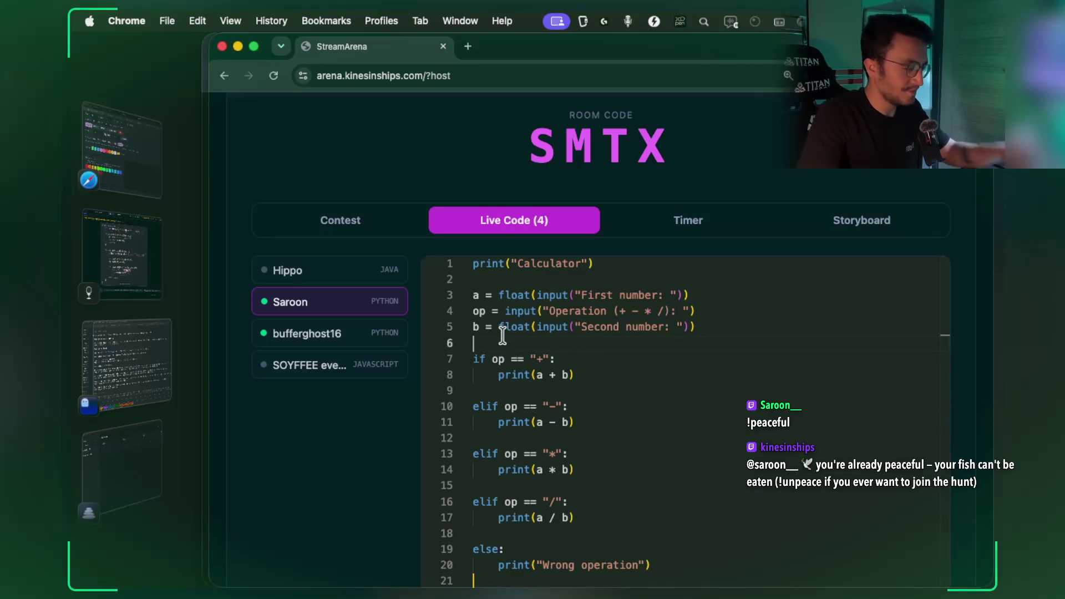
Write '# it is gooddd mann well doneee' on line 6 of the calculator script.
text(//)
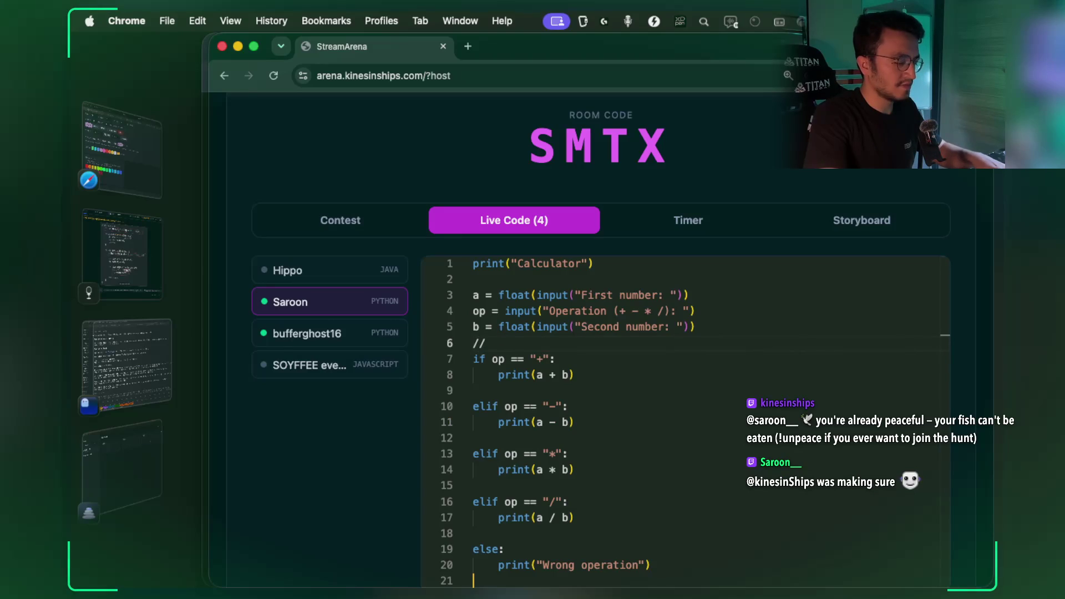
key(BackSpace)
key(BackSpace)
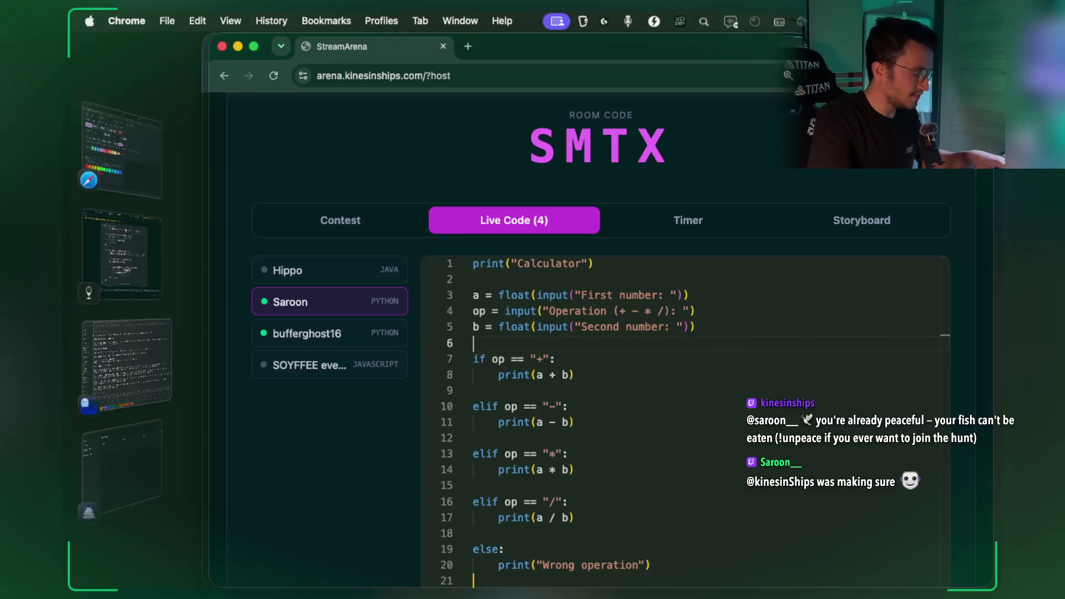
text(#is)
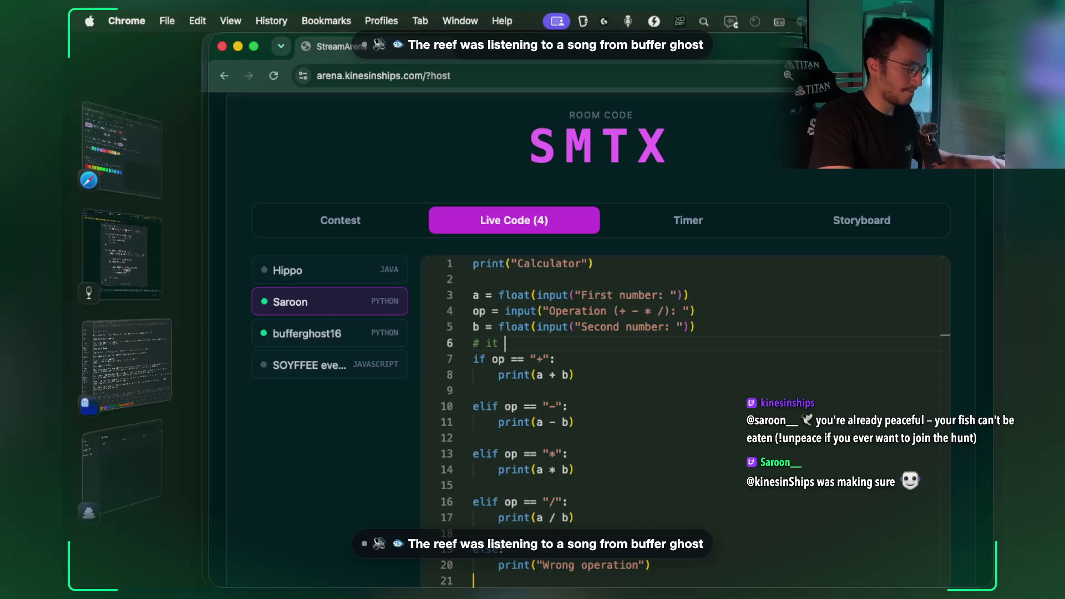
text( gooddd)
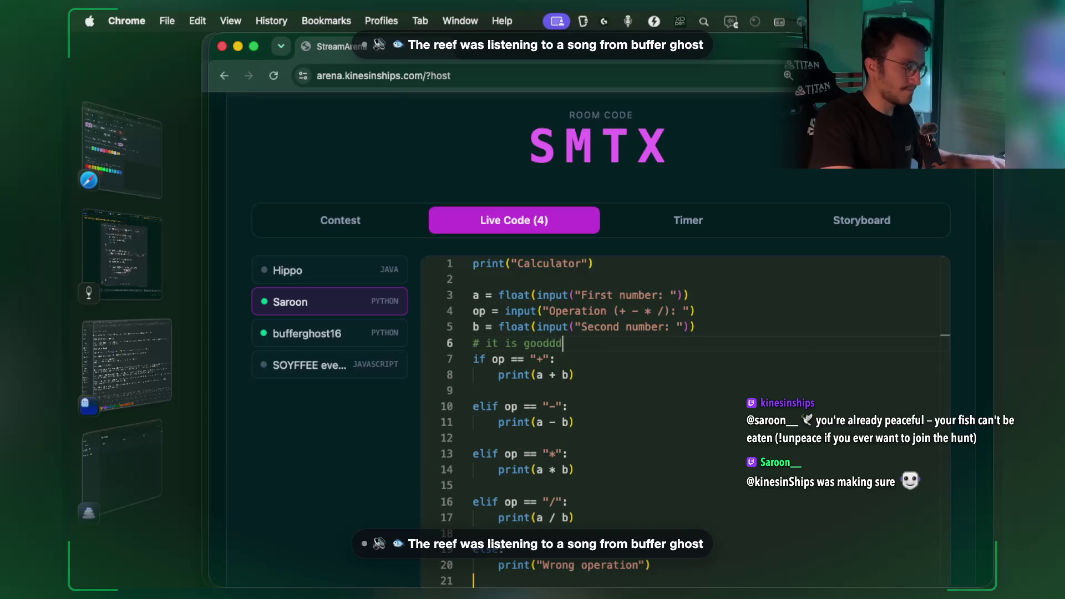
text( mann we)
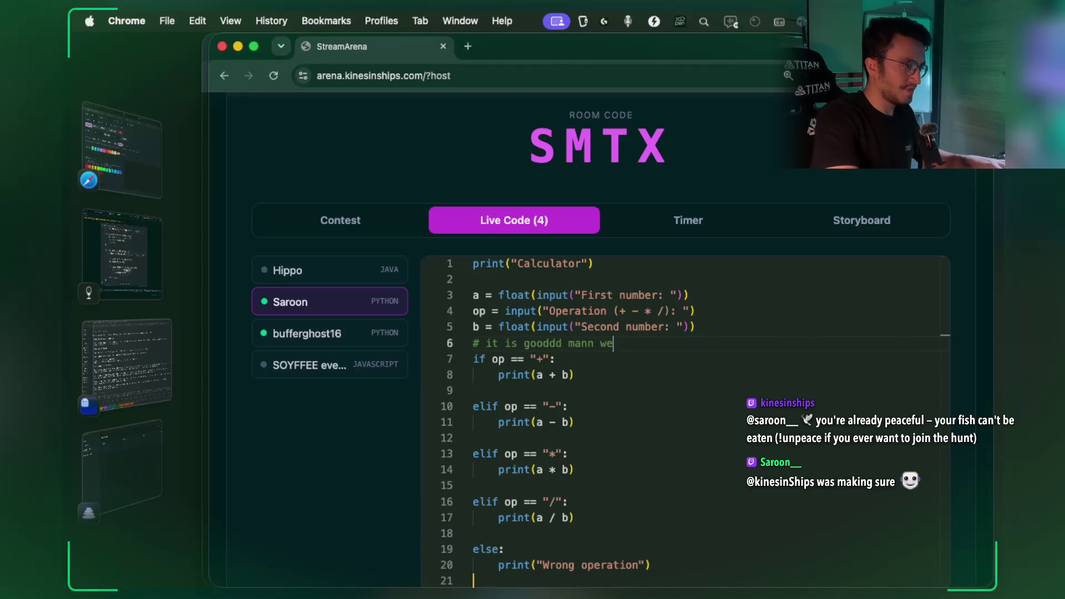
text(ll doneee)
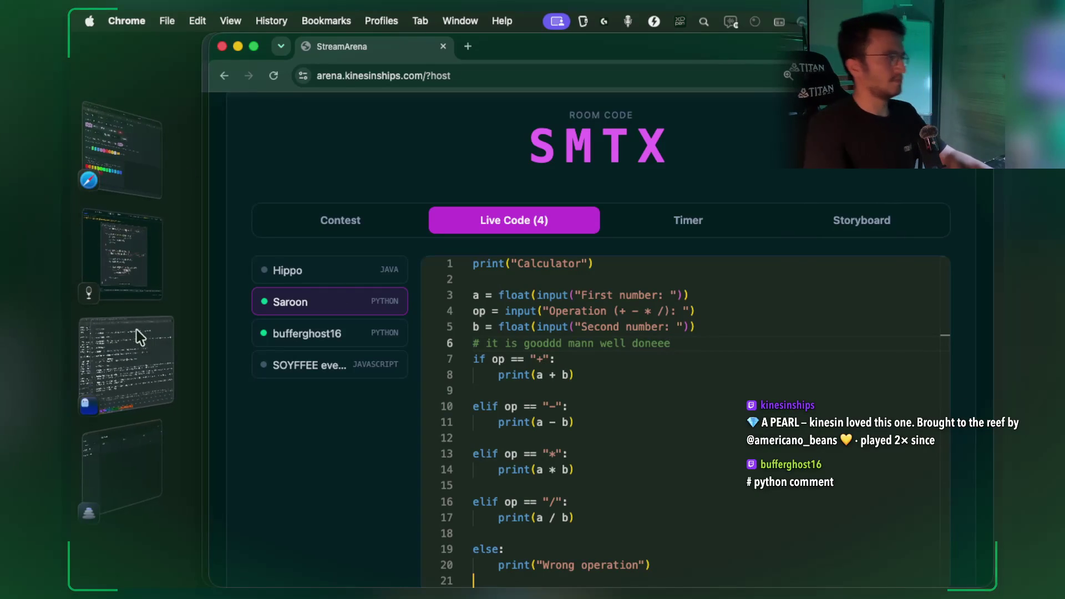
click(136, 460)
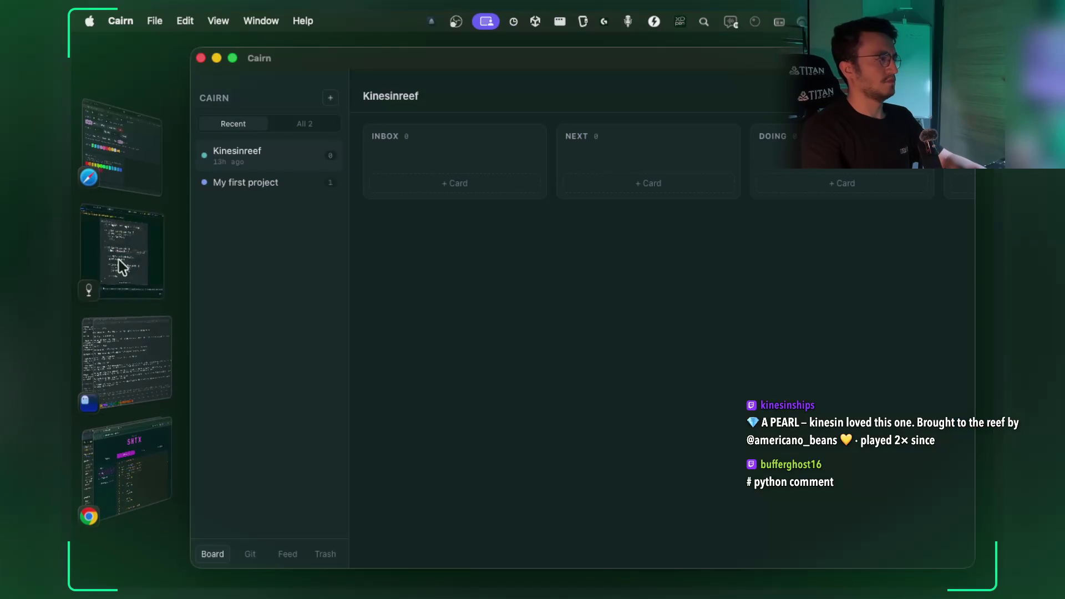
Pass the Clone Graph review card and return to Xournal++ page 12's clone-graph pseudocode.
click(119, 260)
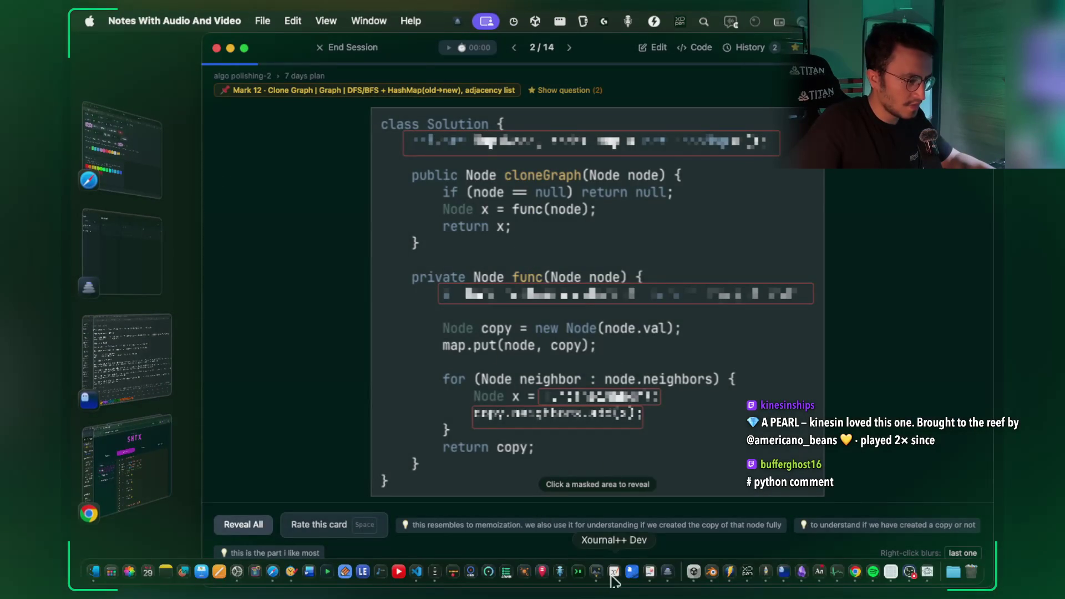
click(614, 572)
scroll(621, 384, up, 10)
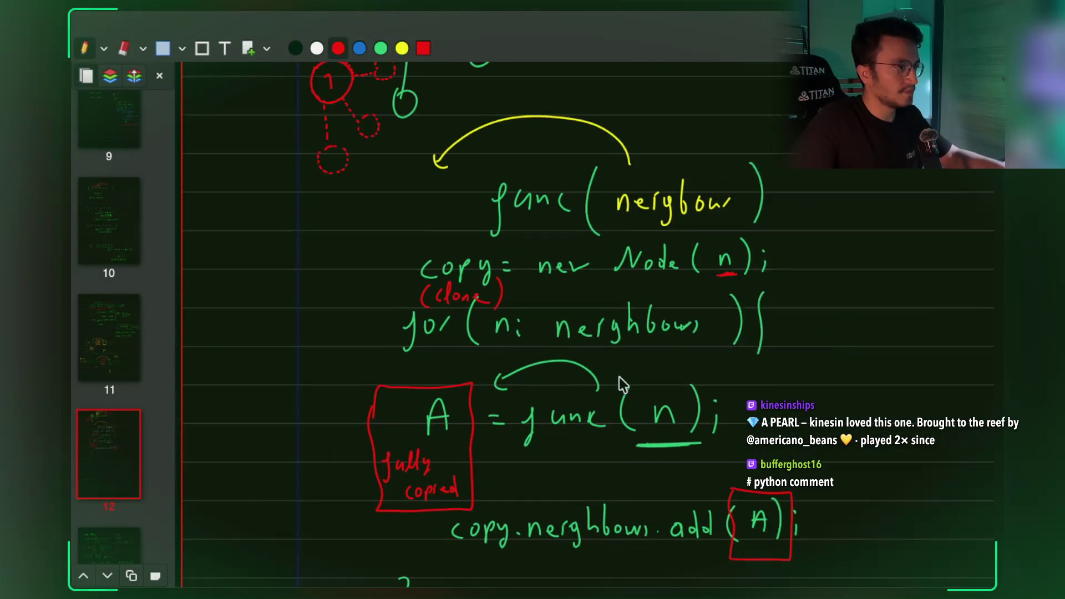
Screenshot the clone-graph sketch and func pseudocode with Cmd+Shift+4, then return to StreamArena.
scroll(574, 358, down, 5)
scroll(423, 379, down, 5)
scroll(450, 358, up, 5)
scroll(447, 352, down, 2)
key(super+shift+4)
mouse_move(270, 102)
mouse_down()
mouse_move(654, 527)
mouse_move(666, 564)
mouse_up()
key(super+Tab)
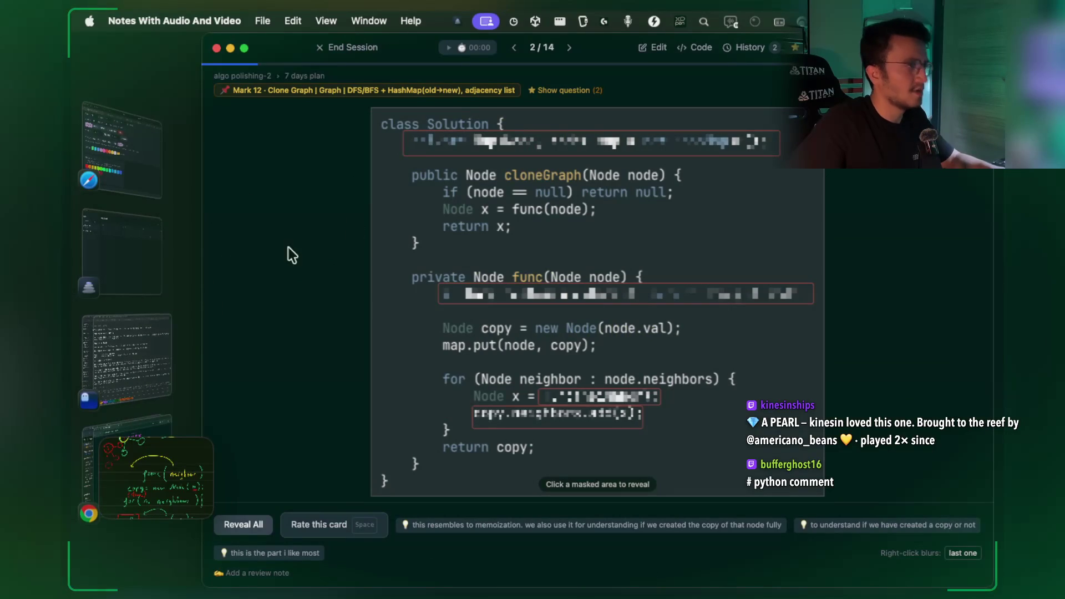
click(148, 434)
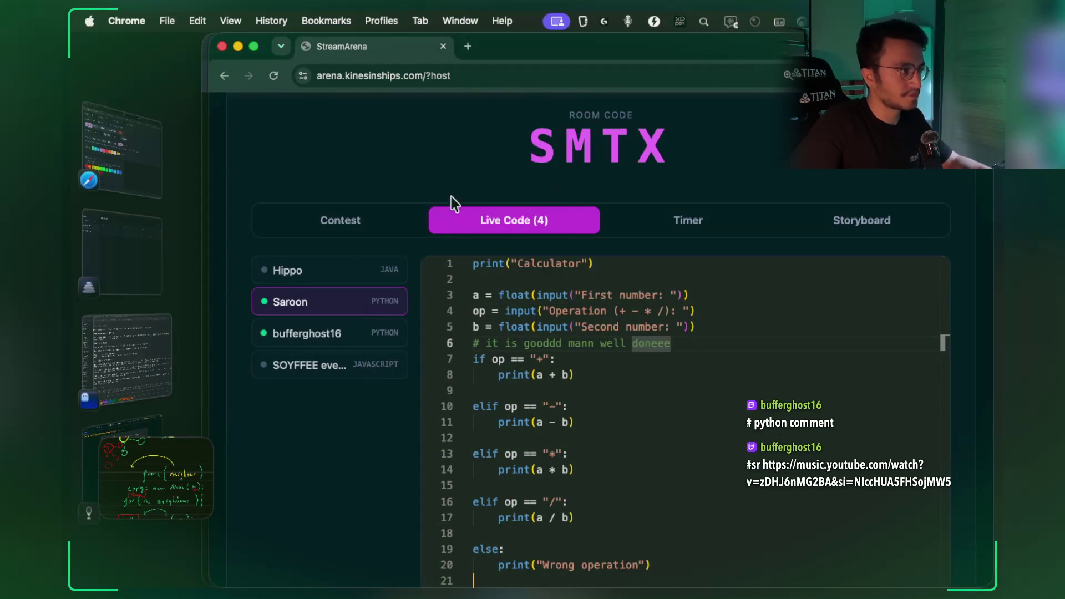
Open the Contest live chat and view the host's clone-graph sketch image full-size.
click(359, 221)
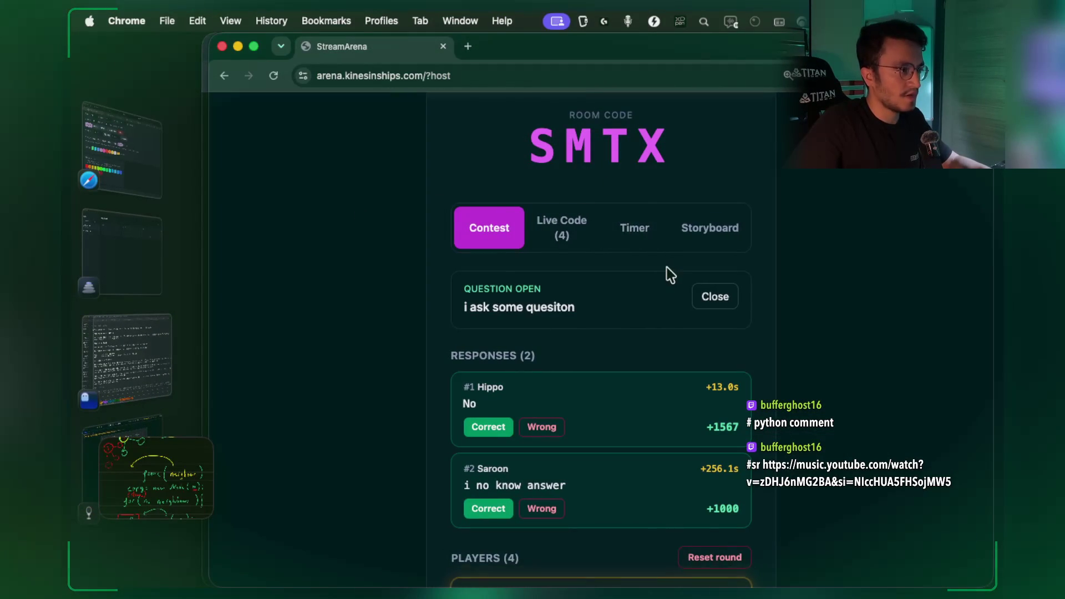
scroll(660, 277, up, 3)
click(674, 126)
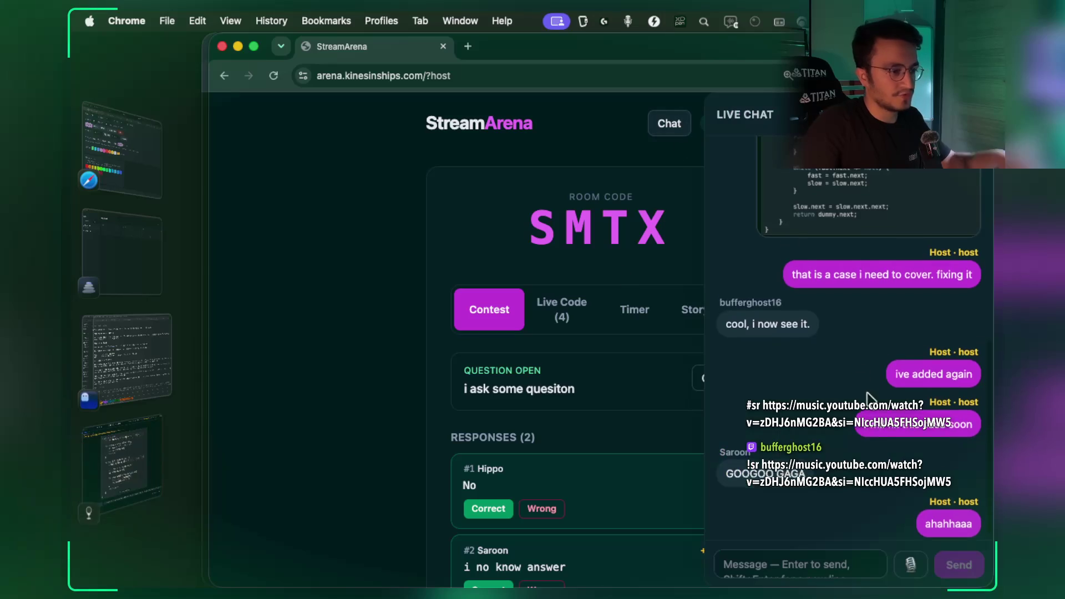
click(771, 561)
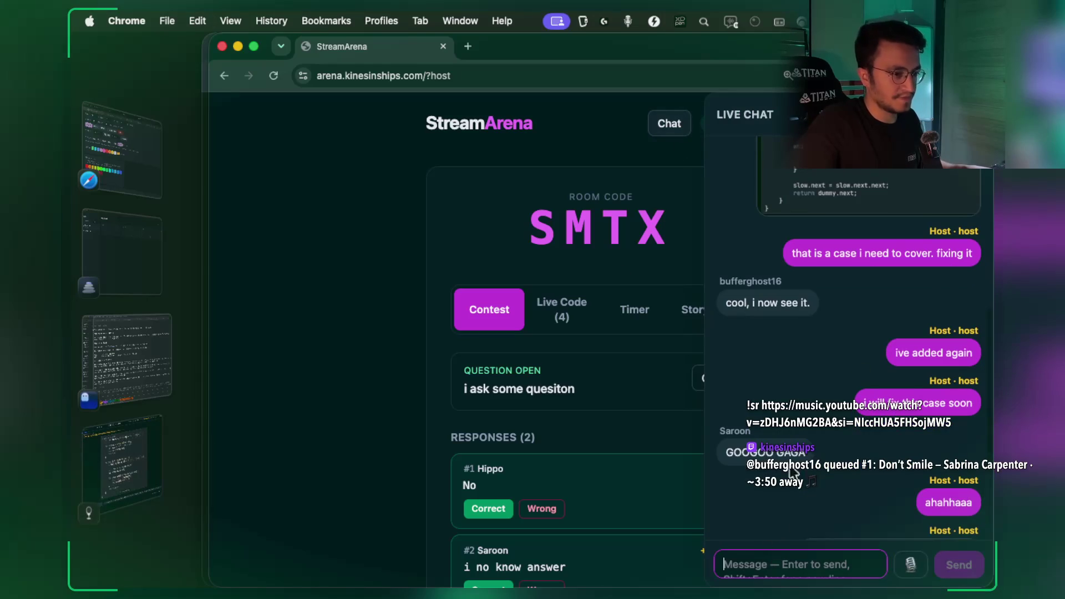
click(857, 432)
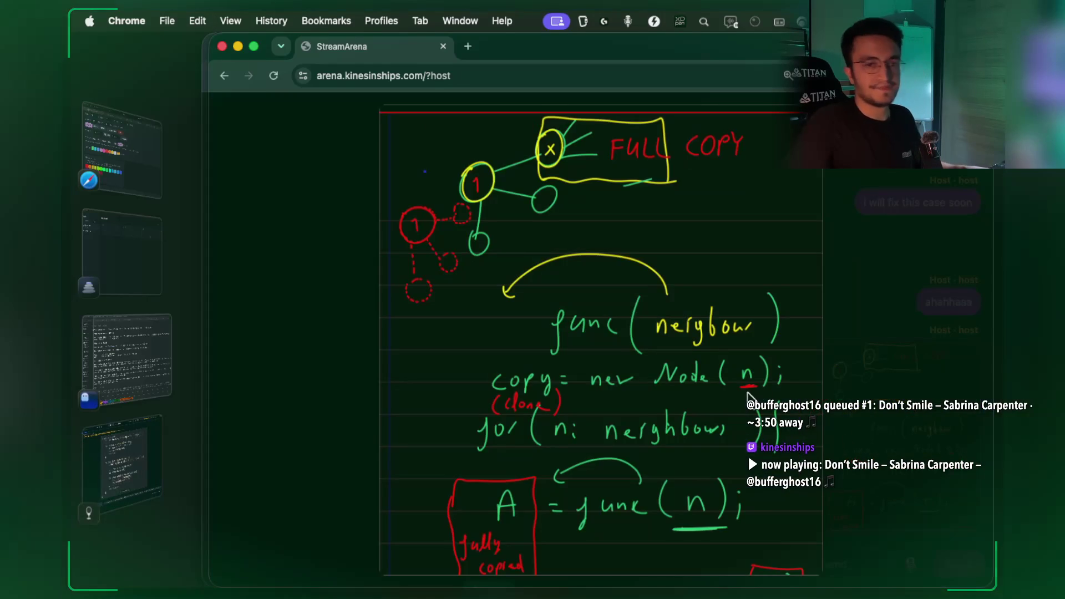
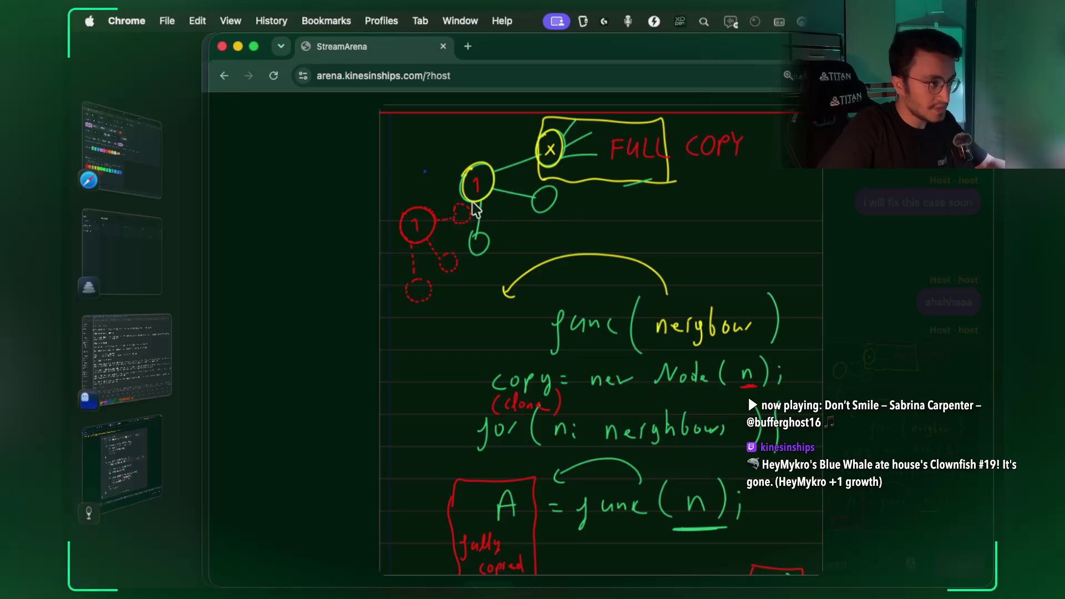
Write 'parent' near node 1 and underline it in blue.
mouse_move(476, 580)
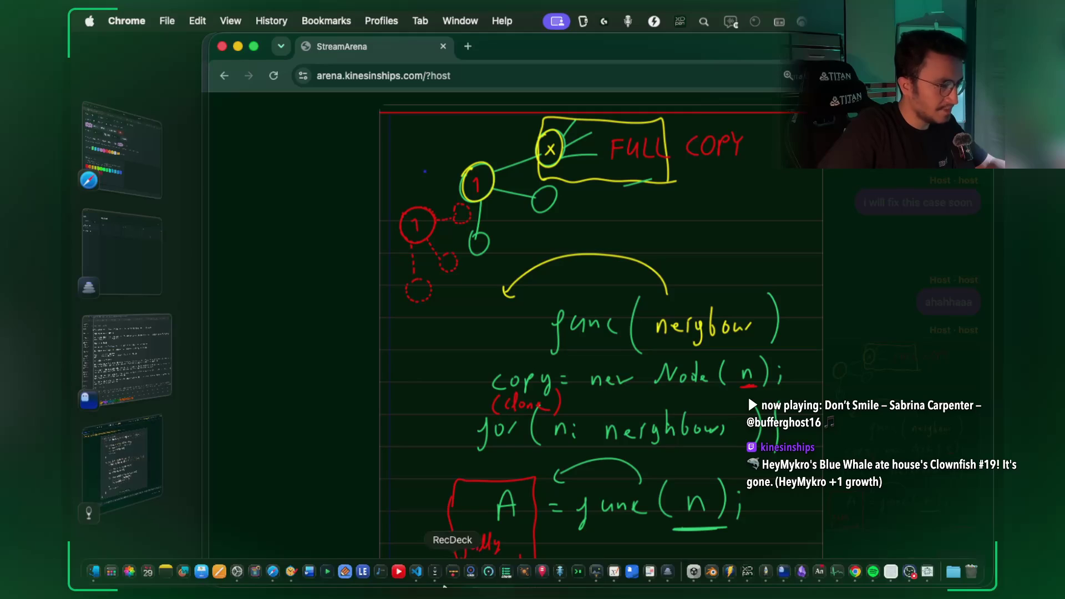
click(614, 571)
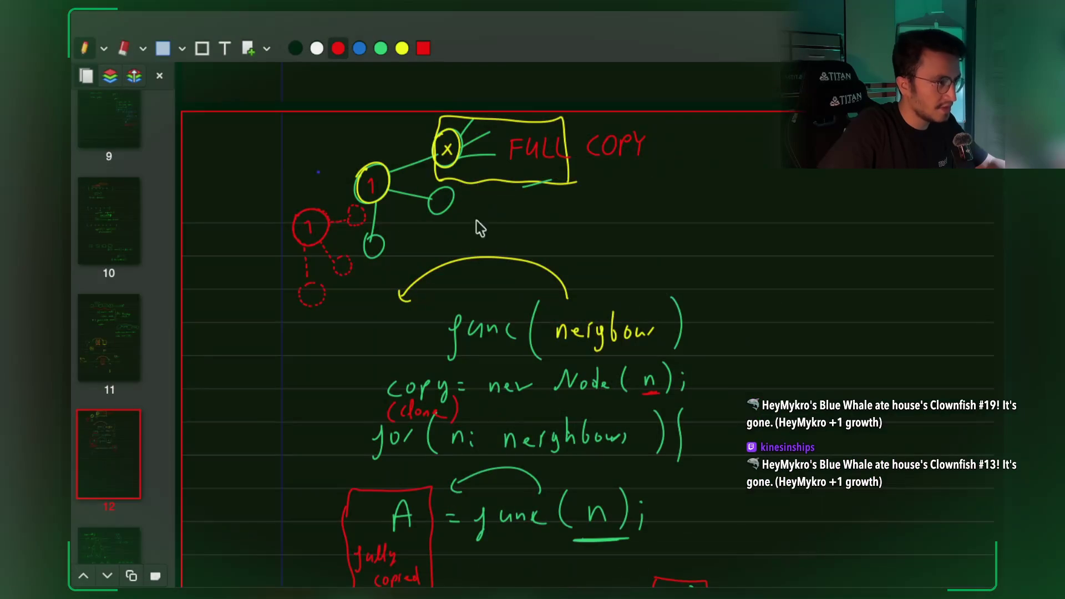
scroll(404, 144, up, 5)
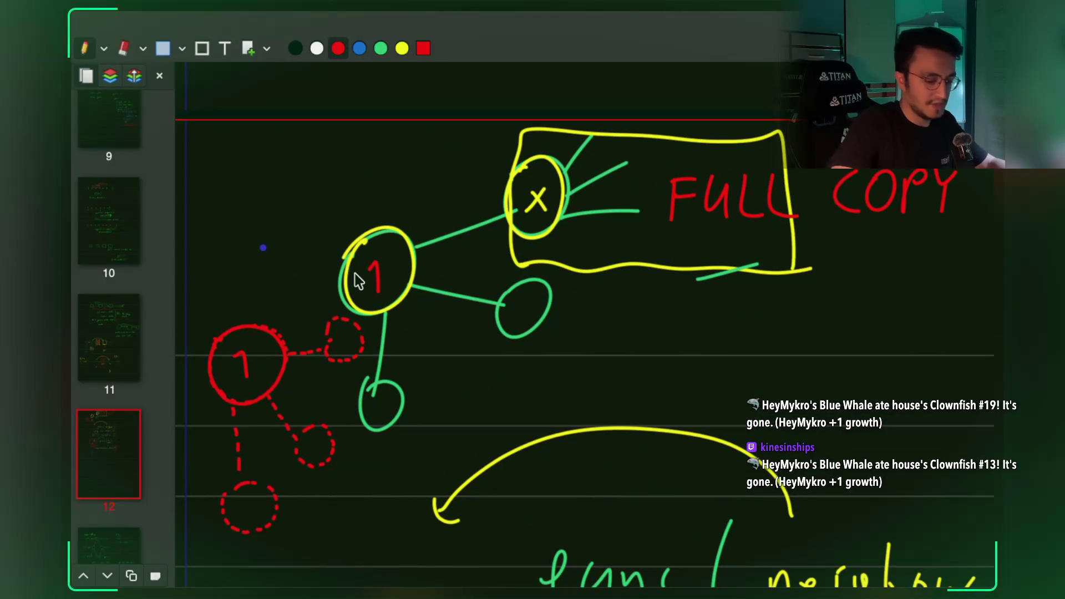
mouse_move(322, 190)
mouse_down()
mouse_move(320, 206)
mouse_move(333, 179)
mouse_move(411, 159)
mouse_up()
click(359, 48)
drag(320, 220, 397, 186)
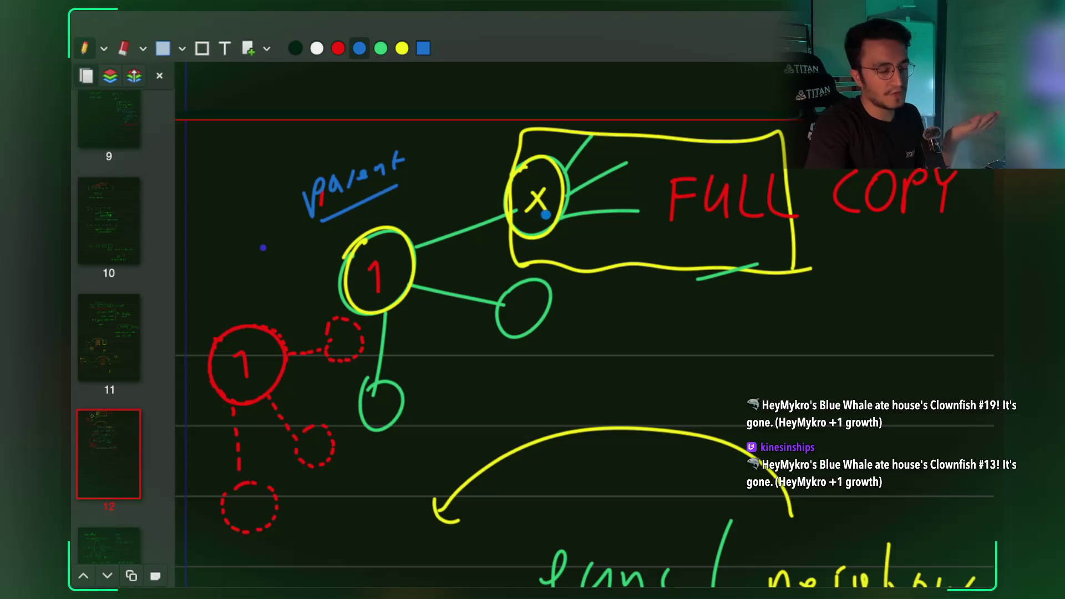
Draw blue neighbour nodes and branches inside the FULL COPY box and around node X.
mouse_move(529, 264)
mouse_down()
mouse_move(732, 279)
mouse_move(799, 258)
mouse_move(793, 151)
mouse_move(702, 134)
mouse_move(517, 128)
mouse_move(507, 275)
mouse_up()
mouse_move(655, 211)
mouse_down()
mouse_move(645, 238)
mouse_move(669, 192)
mouse_up()
drag(621, 151, 629, 160)
drag(599, 118, 603, 134)
mouse_move(682, 218)
mouse_down()
mouse_move(632, 253)
mouse_move(638, 298)
mouse_up()
drag(612, 252, 656, 225)
drag(638, 300, 644, 303)
drag(657, 208, 655, 228)
mouse_move(582, 201)
mouse_down()
mouse_move(614, 214)
mouse_move(625, 200)
mouse_up()
drag(572, 177, 546, 186)
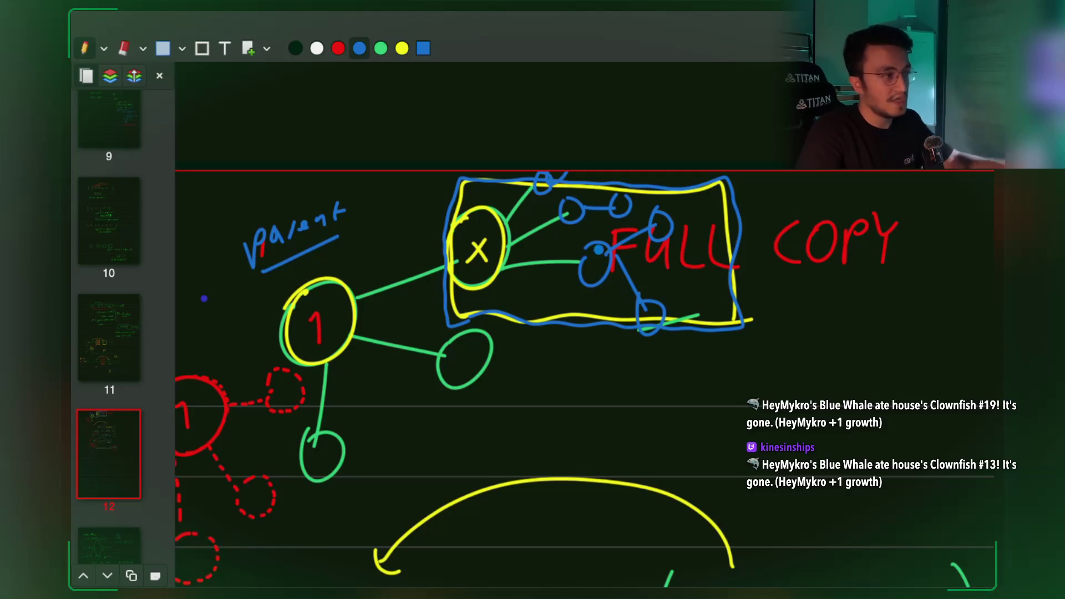
Draw curved return arrows from node X and the lower green node back to node 1.
scroll(595, 258, left, 5)
scroll(595, 258, up, 1)
mouse_move(580, 247)
mouse_down()
mouse_move(553, 241)
mouse_move(515, 284)
mouse_move(531, 287)
mouse_up()
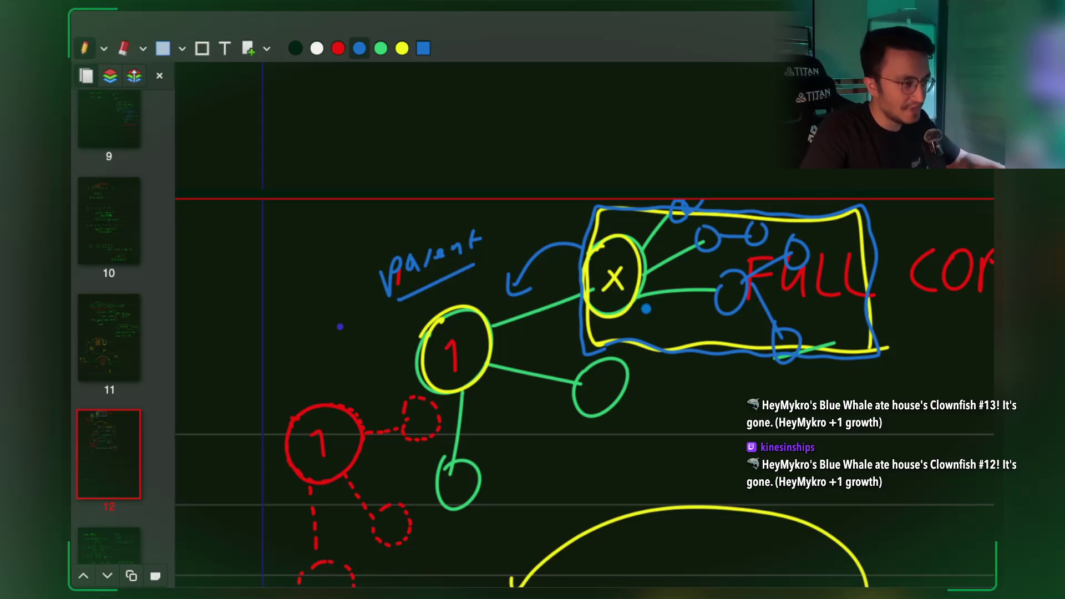
scroll(610, 333, down, 2)
scroll(611, 333, right, 1)
mouse_move(564, 372)
mouse_down()
mouse_move(499, 384)
mouse_move(478, 346)
mouse_move(496, 342)
mouse_up()
scroll(610, 399, down, 5)
scroll(610, 400, right, 2)
scroll(649, 429, down, 3)
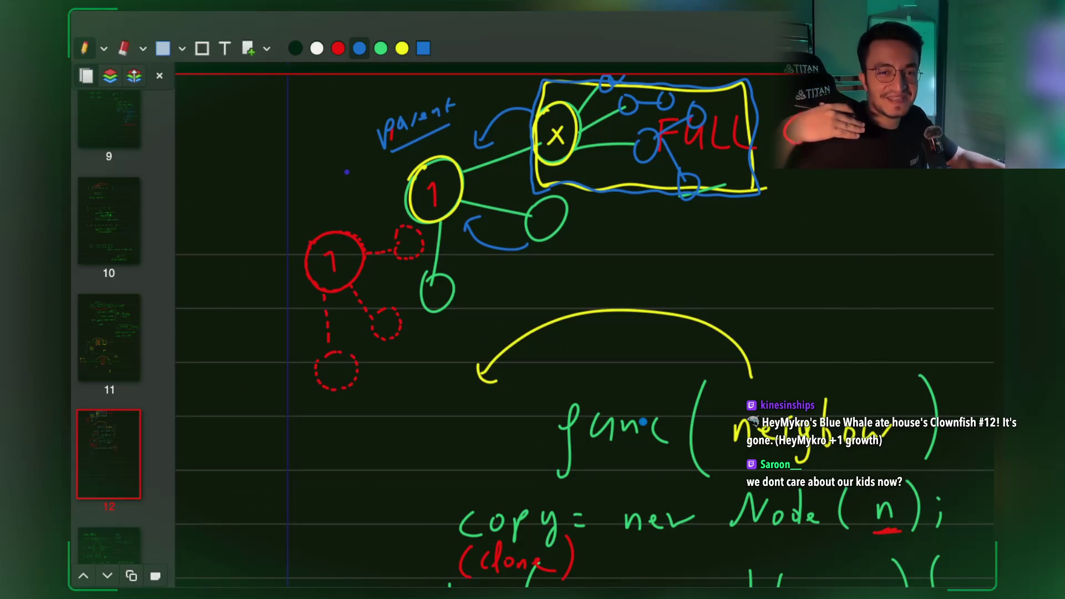
Scroll to the clone pseudocode and circle the A = func(n); line in blue.
scroll(644, 421, up, 1)
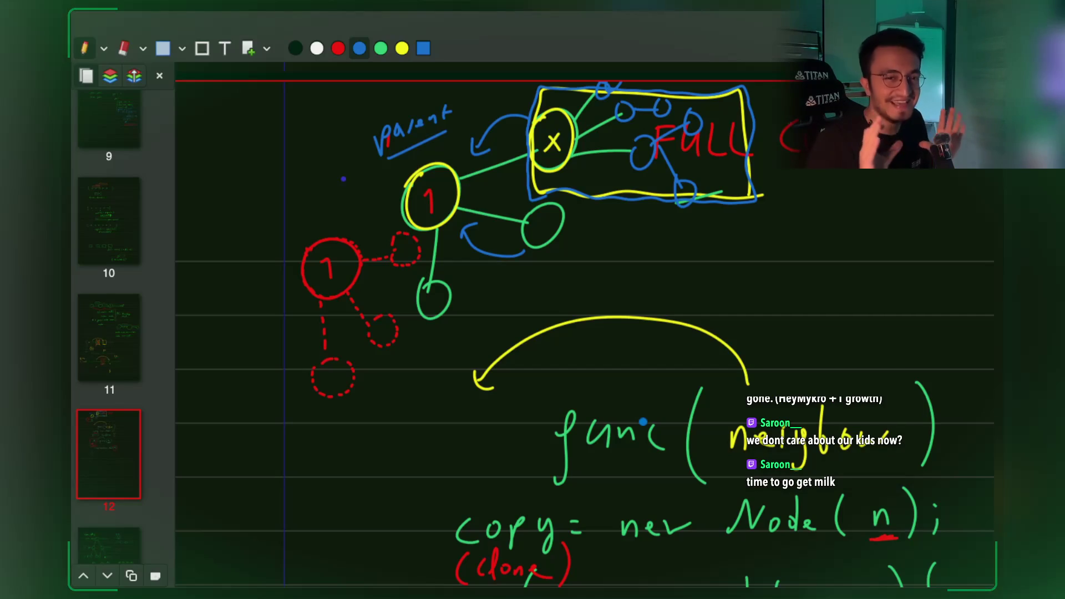
scroll(638, 361, down, 2)
scroll(637, 352, up, 5)
scroll(638, 354, down, 4)
scroll(637, 357, down, 3)
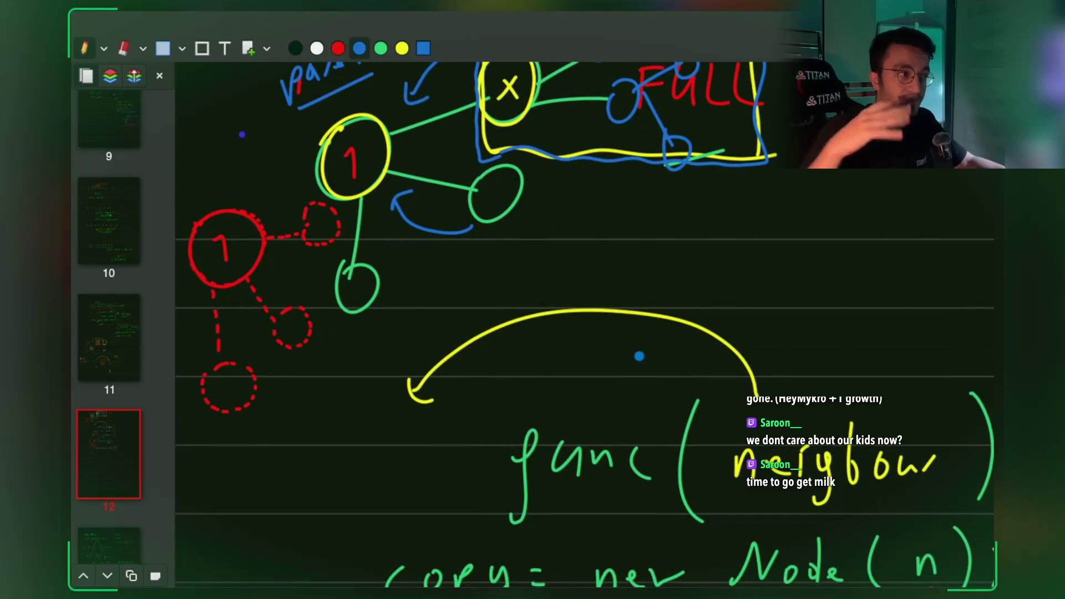
scroll(640, 357, down, 3)
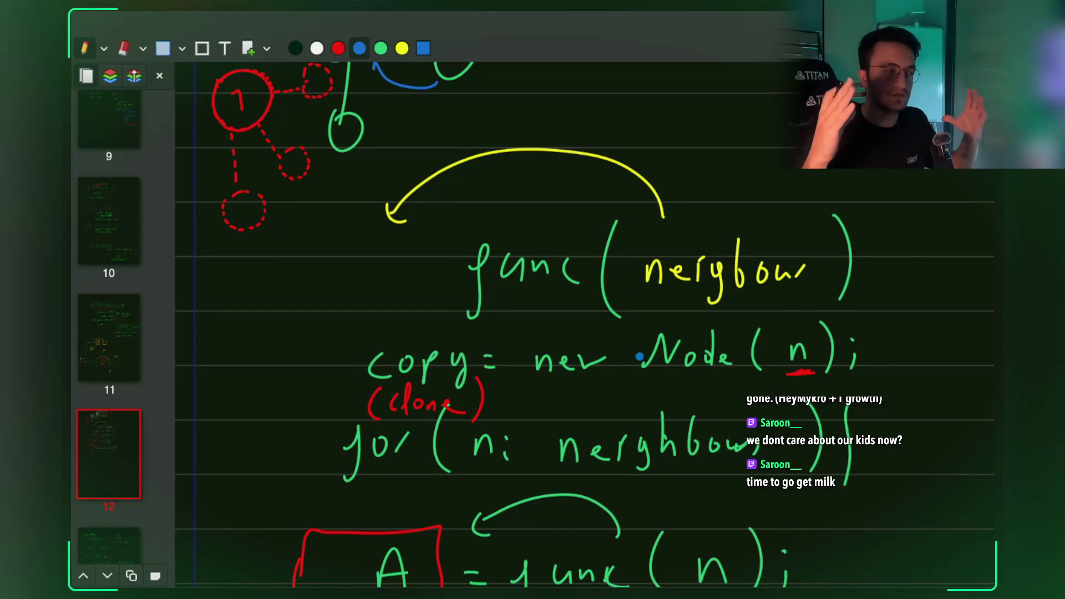
scroll(637, 352, down, 3)
scroll(639, 287, up, 2)
scroll(639, 287, down, 3)
scroll(419, 312, up, 1)
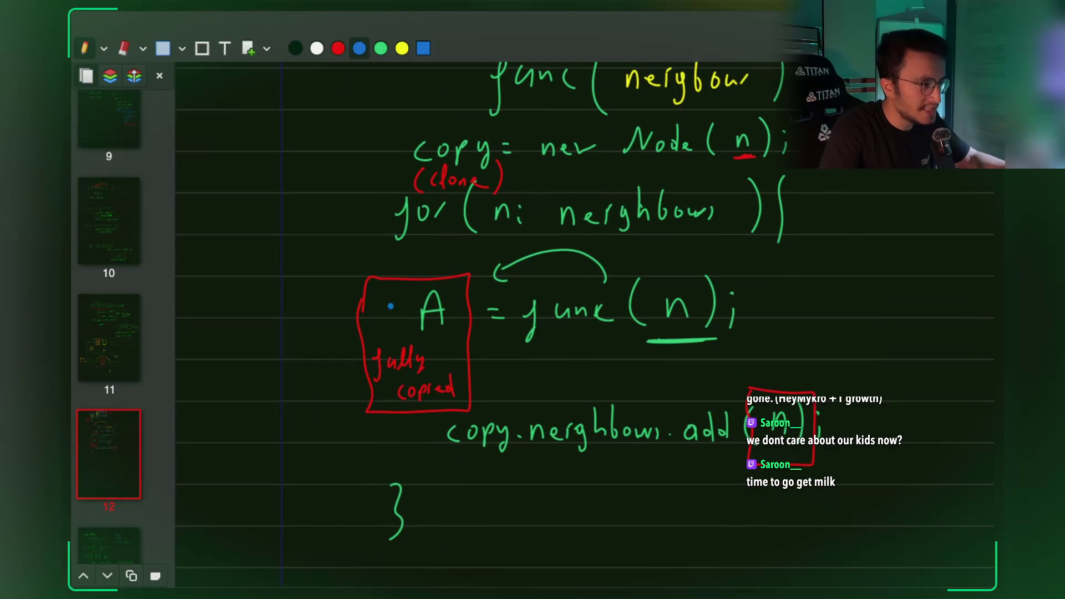
mouse_move(348, 256)
mouse_down()
mouse_move(376, 399)
mouse_move(601, 366)
mouse_move(741, 325)
mouse_move(640, 255)
mouse_move(372, 256)
mouse_move(350, 275)
mouse_up()
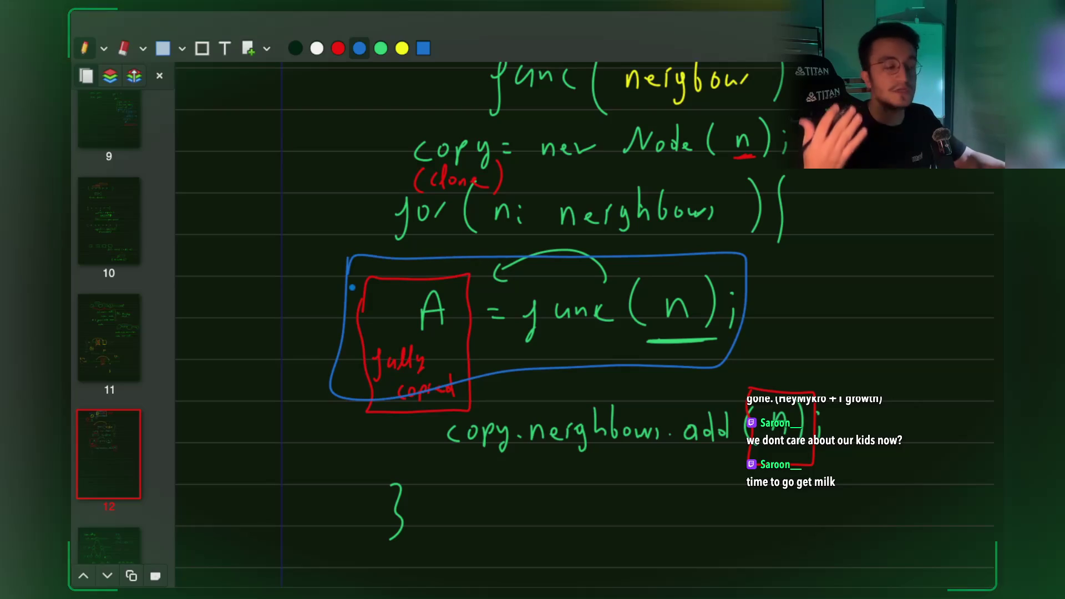
Outline copy.neighbours.add(A) and copy = new Node(n) in blue, then exit full-screen drawing.
mouse_move(457, 463)
mouse_down()
mouse_move(738, 466)
mouse_move(787, 390)
mouse_move(479, 401)
mouse_move(457, 464)
mouse_move(469, 460)
mouse_up()
scroll(527, 258, up, 4)
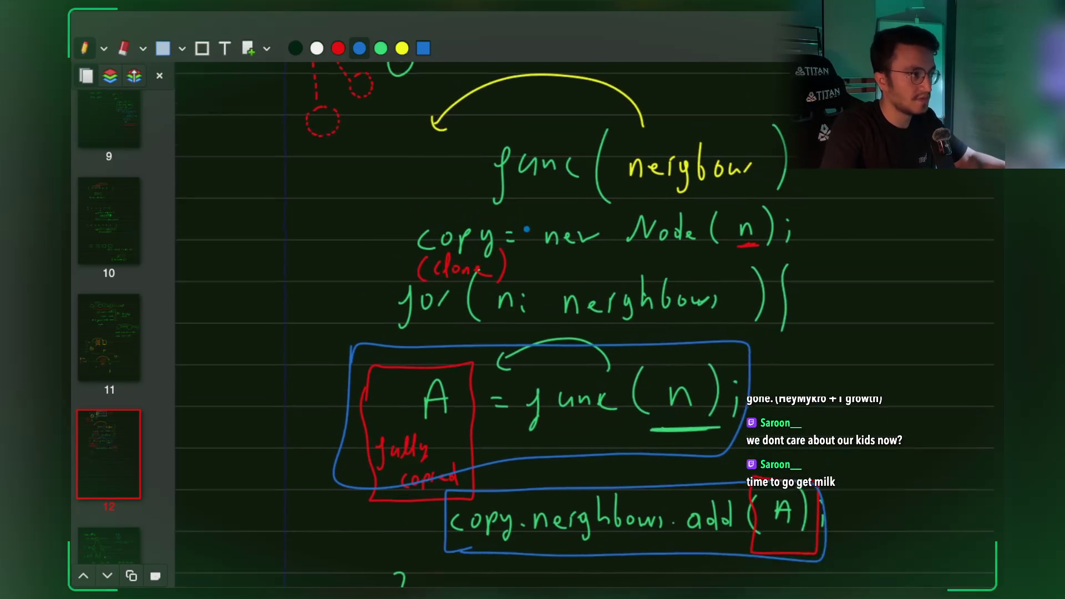
mouse_move(399, 226)
mouse_down()
mouse_move(578, 274)
mouse_move(766, 273)
mouse_move(691, 216)
mouse_move(406, 223)
mouse_up()
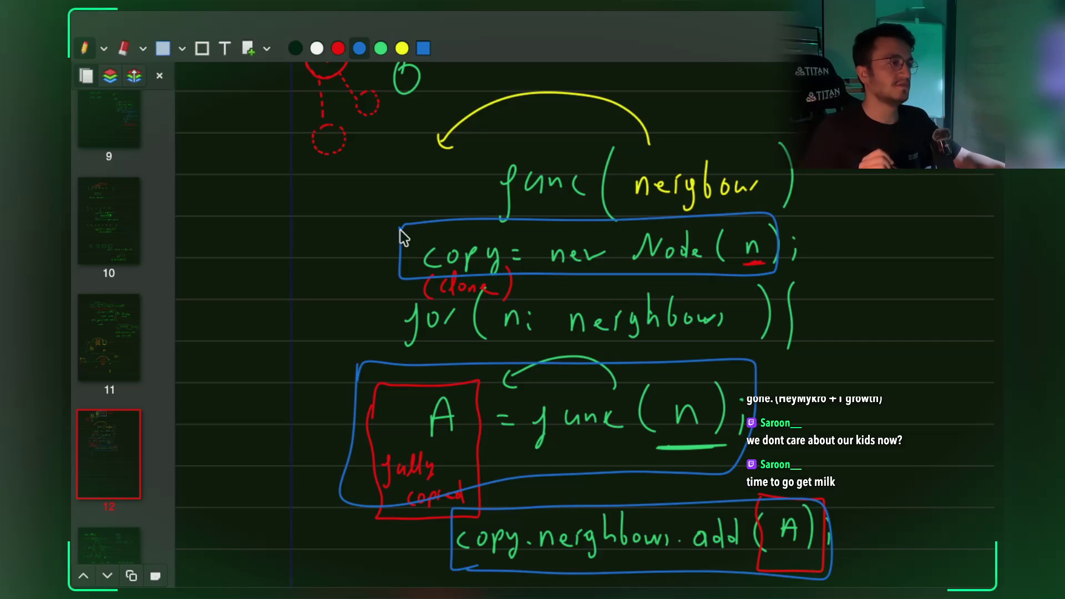
key(super+Tab)
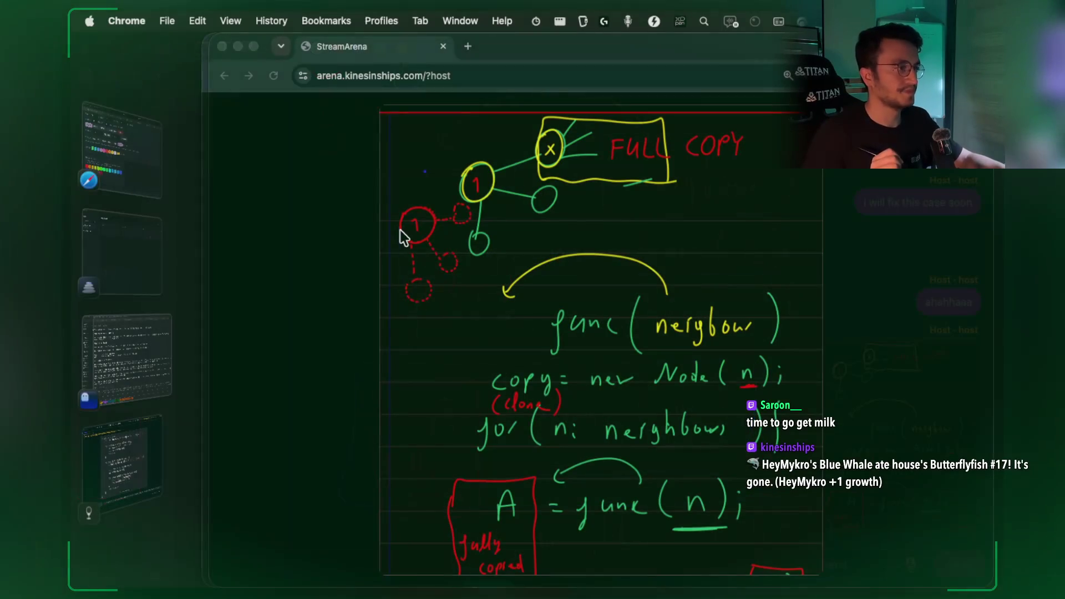
Show review card 2/14 with the masked Clone Graph Java solution and read its hint notes.
click(142, 443)
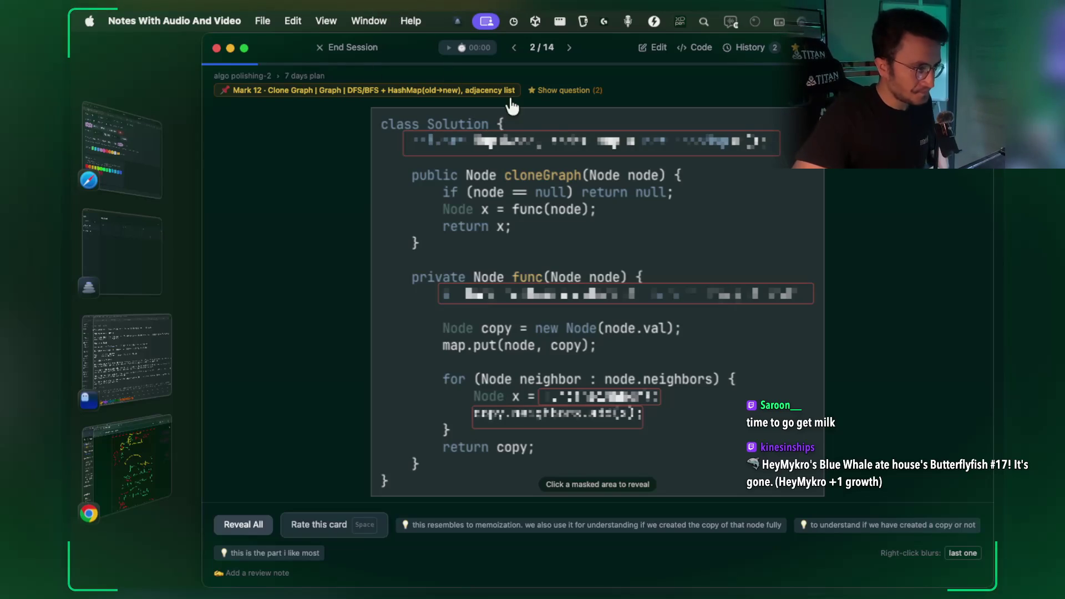
mouse_move(614, 151)
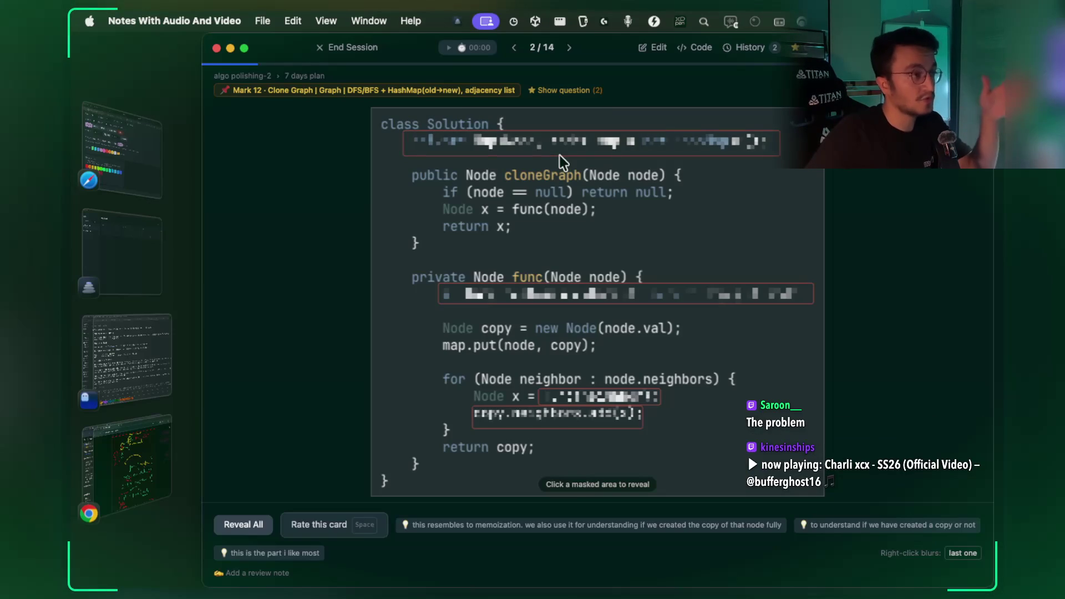
mouse_move(573, 149)
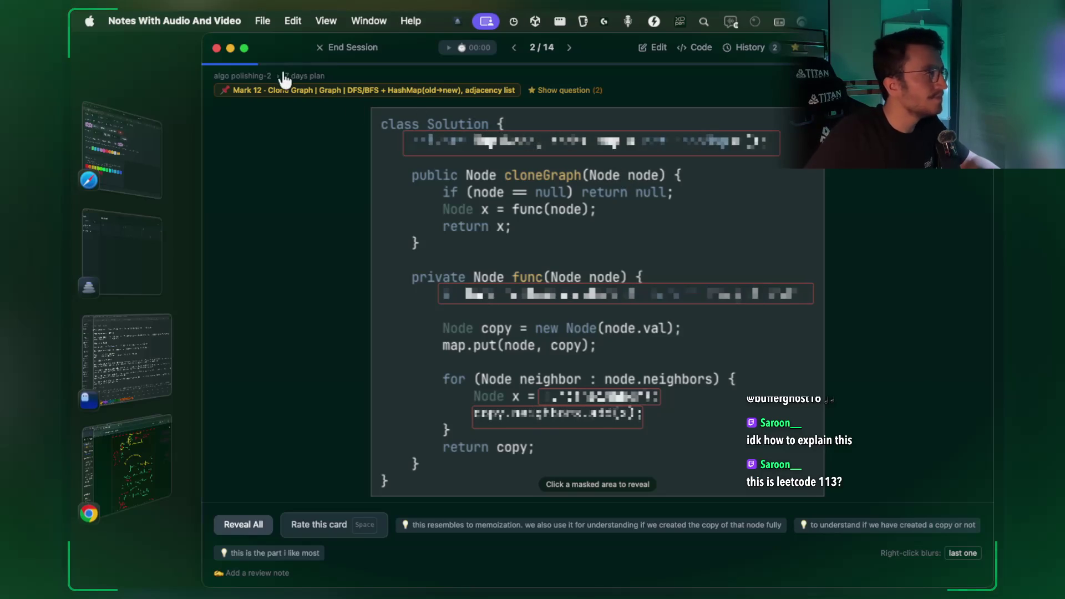
Search 'clone grpah leetcode' in a new Chrome tab and open the LeetCode result.
click(135, 445)
click(468, 53)
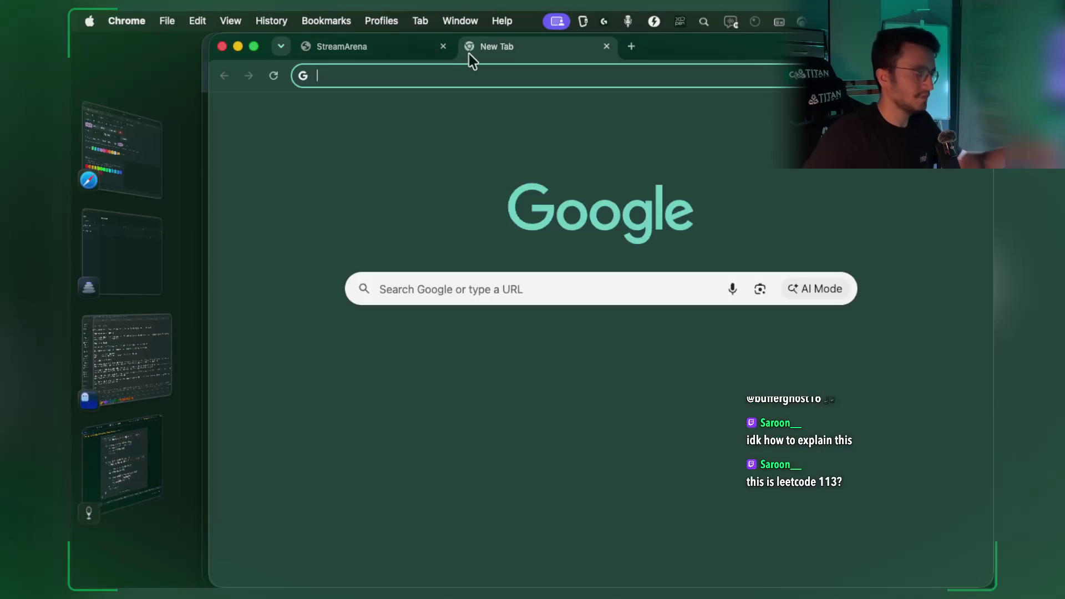
text(clone grpah leetcode)
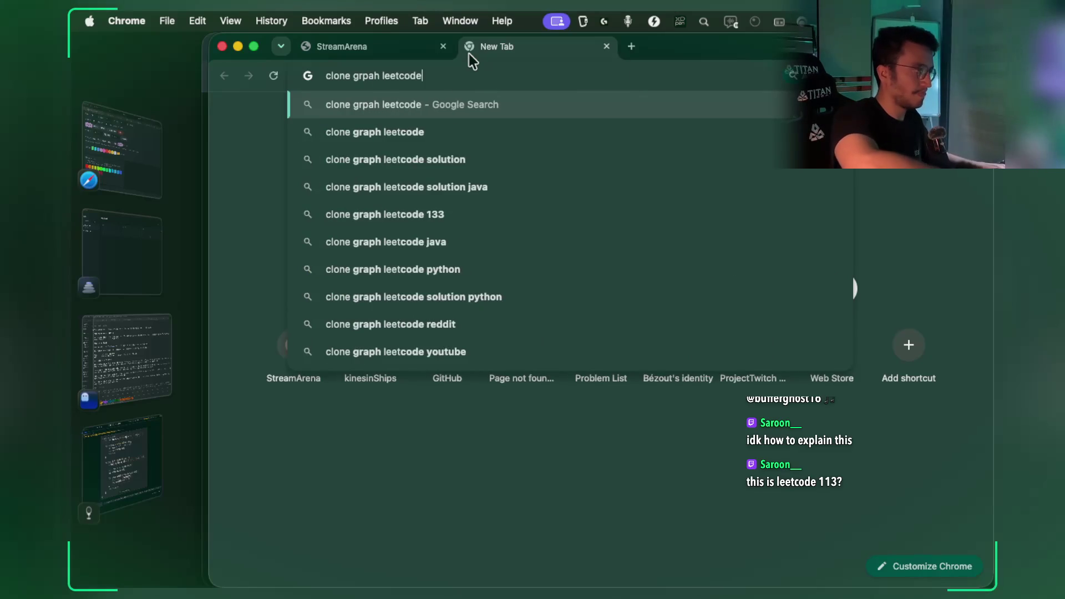
key(Return)
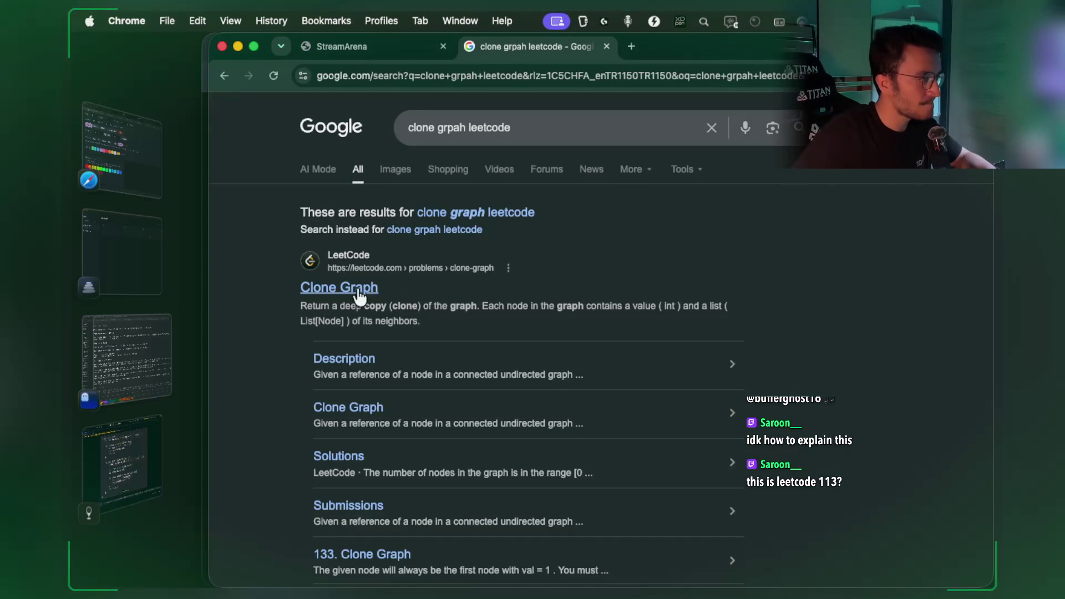
click(359, 289)
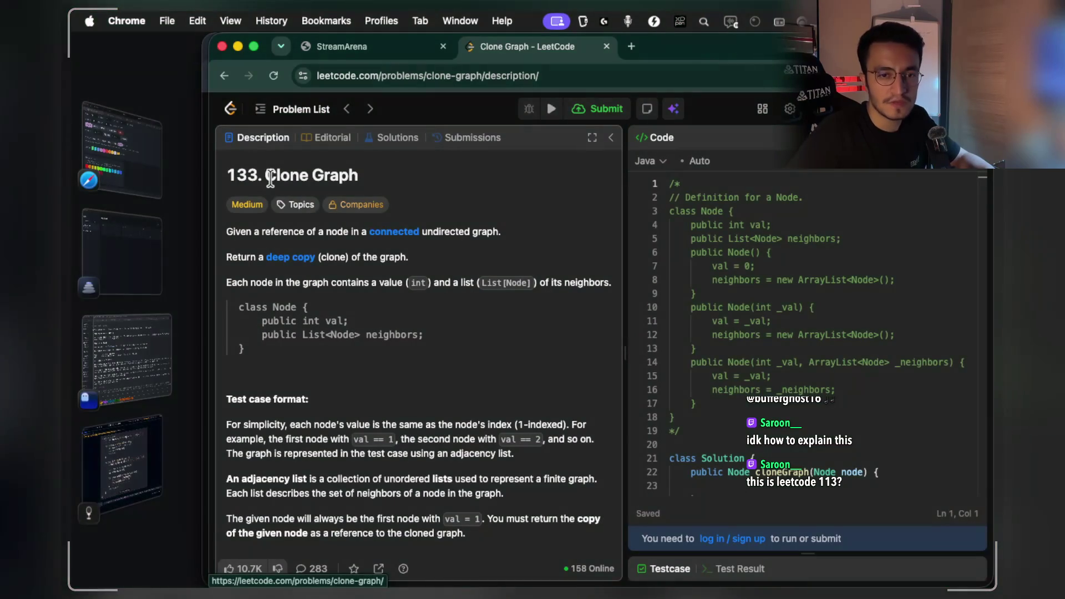
Select the 133. Clone Graph page address, then return to notes card 2/14.
click(417, 84)
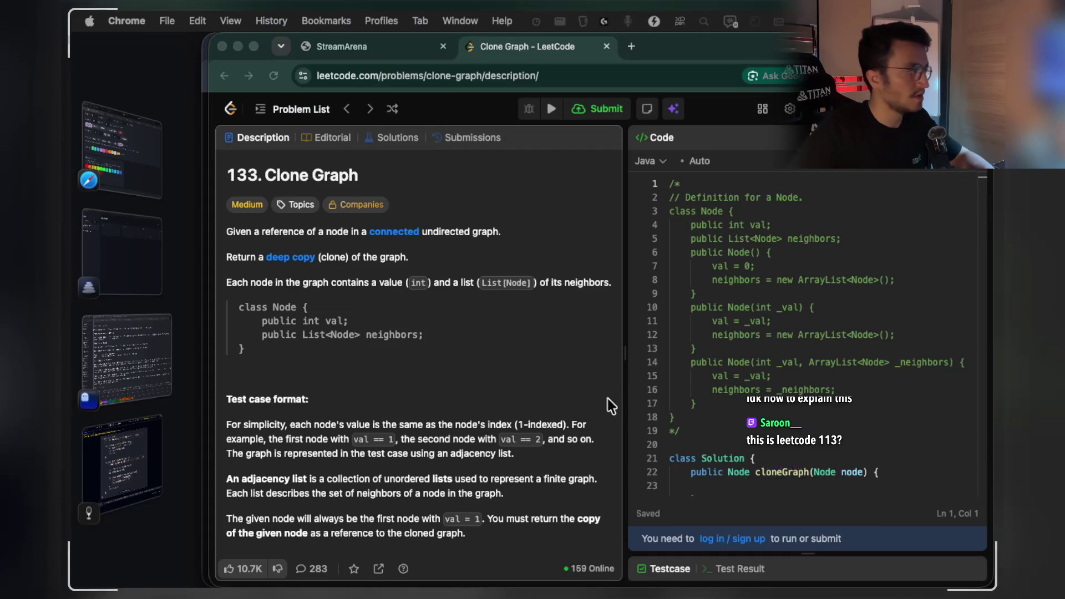
click(137, 466)
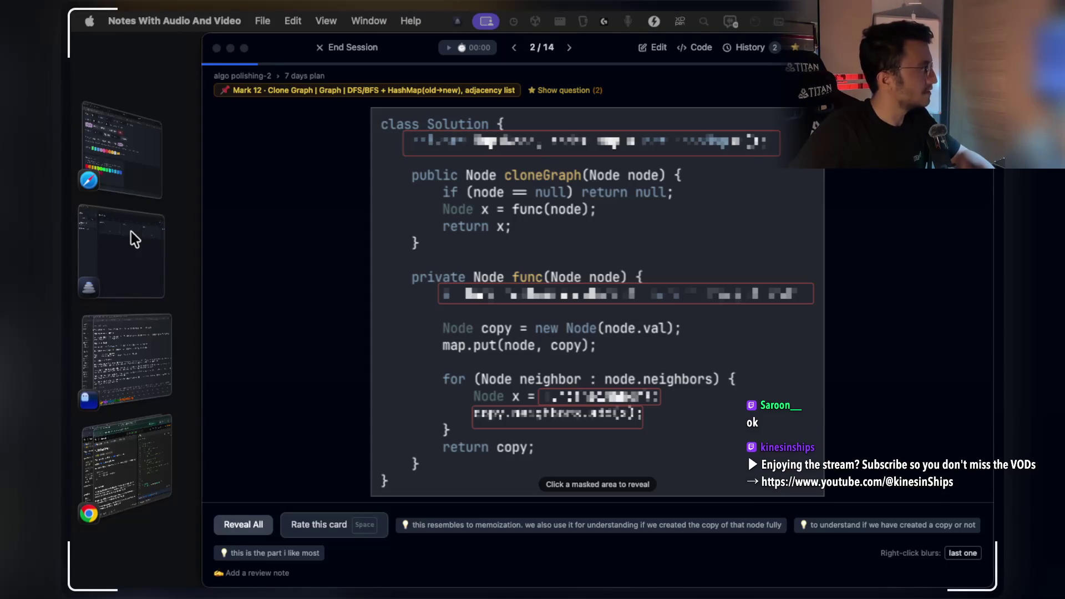
Unmask the first code line: private Map<Node, Node> map = new HashMap<>();.
click(618, 222)
mouse_move(624, 156)
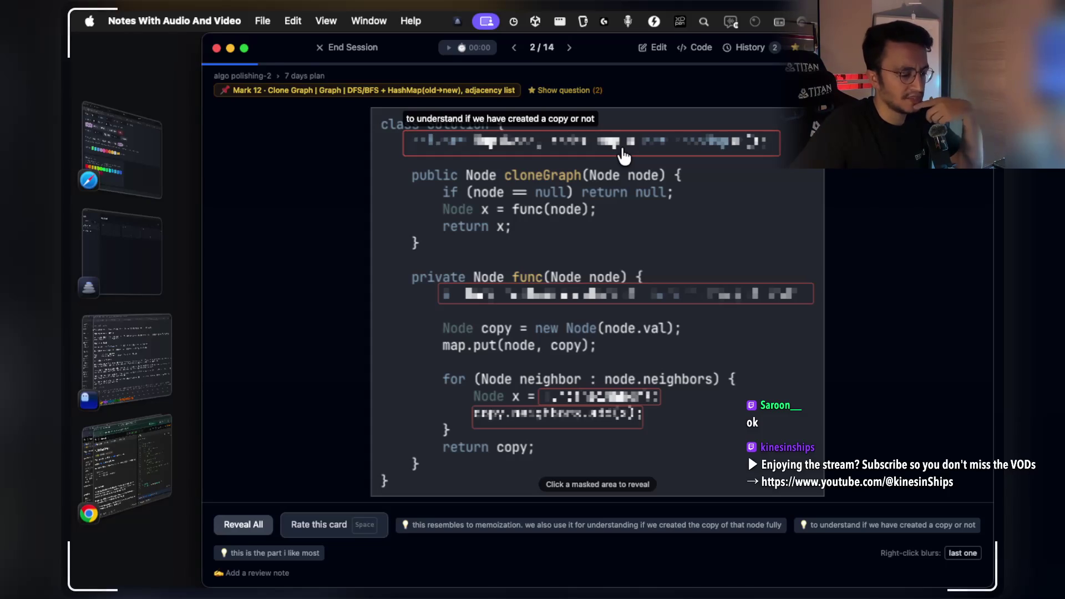
click(610, 151)
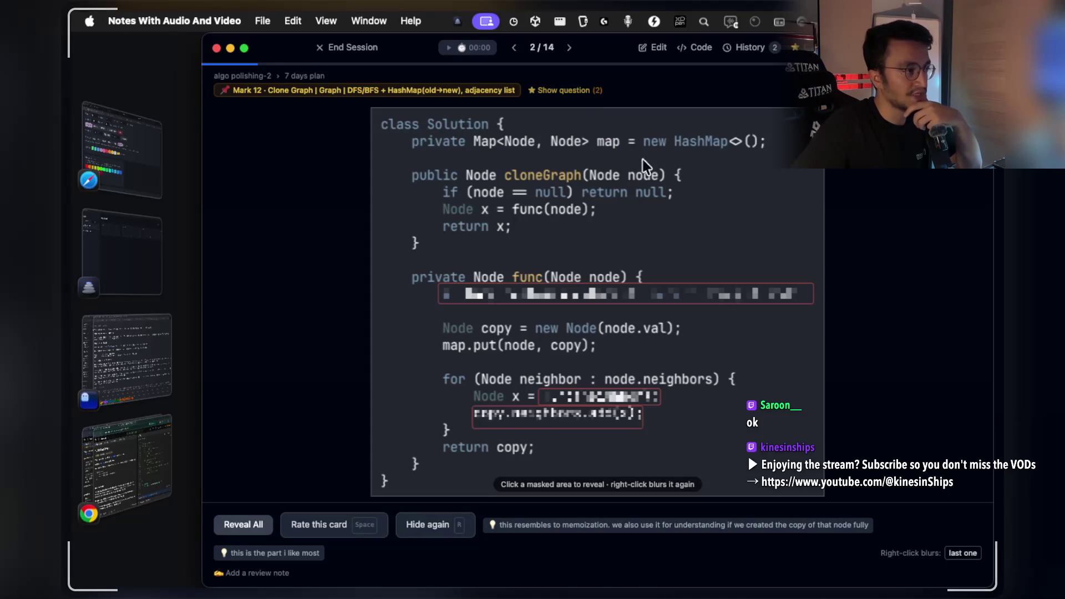
Log a review note about forgetting the cycle detection technique.
click(255, 572)
click(284, 536)
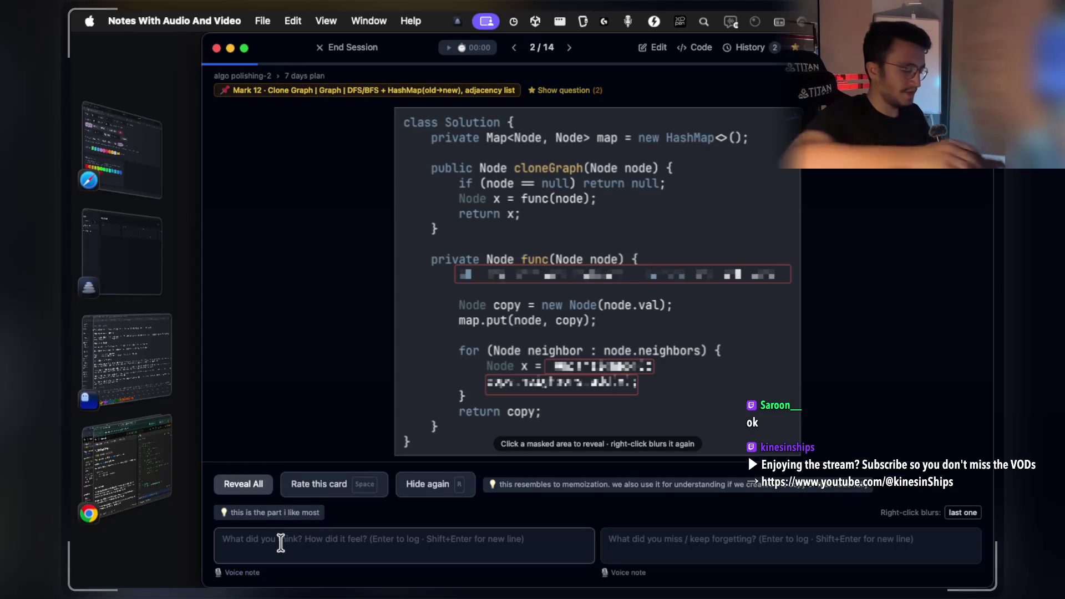
text(i keep for)
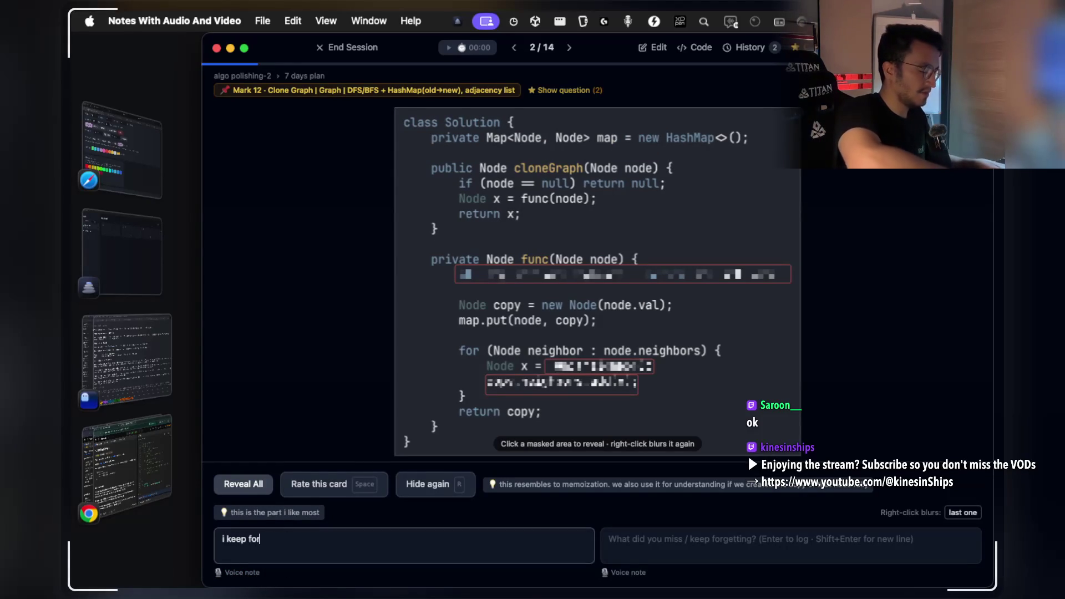
text(getting)
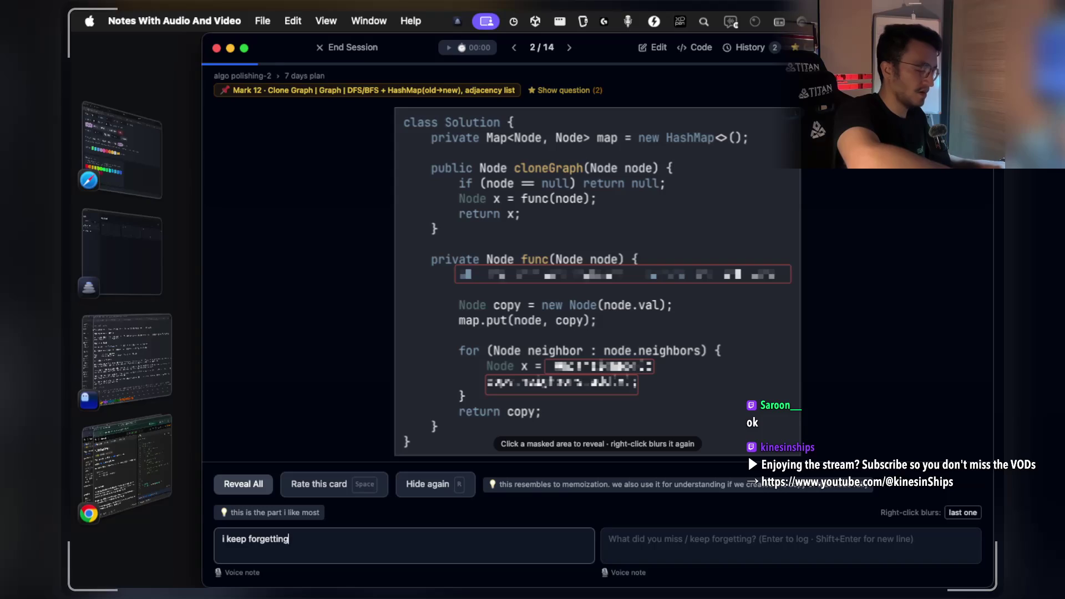
text( cyc)
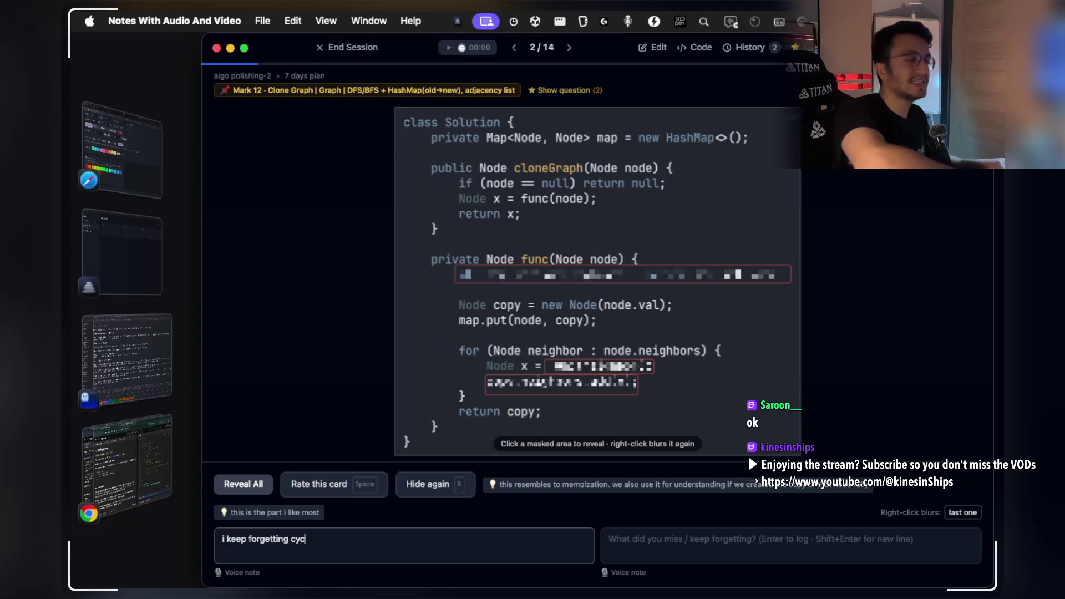
text(le detection tec)
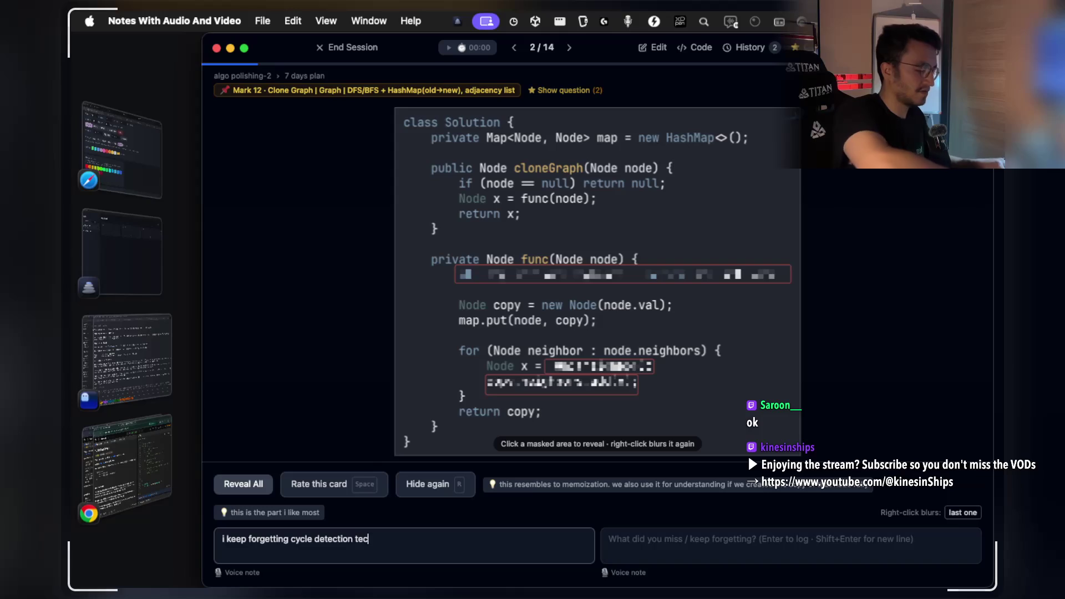
text(hniqueue here)
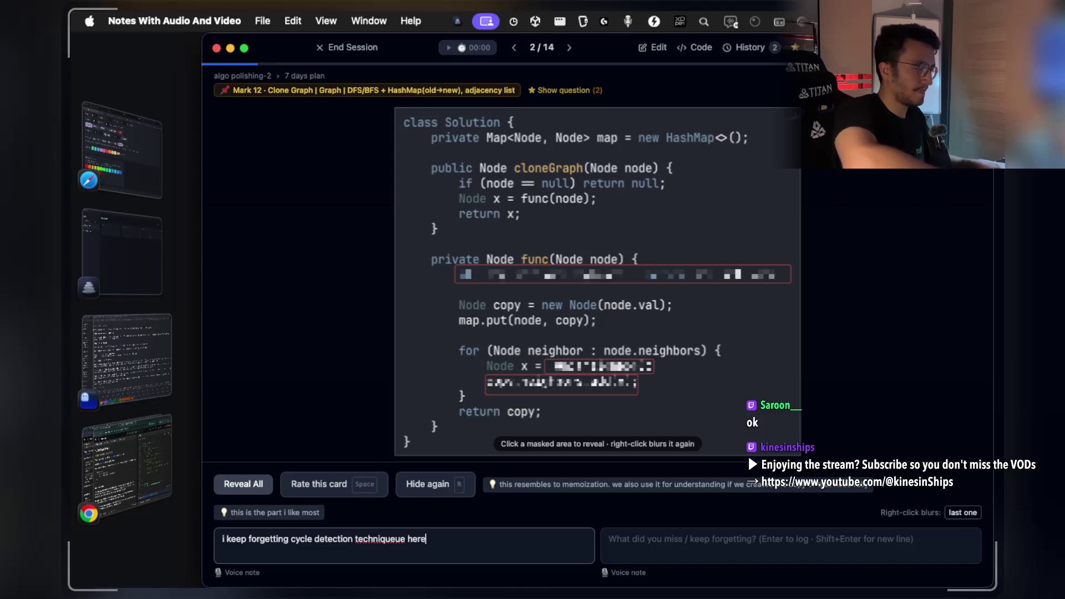
text( in this p)
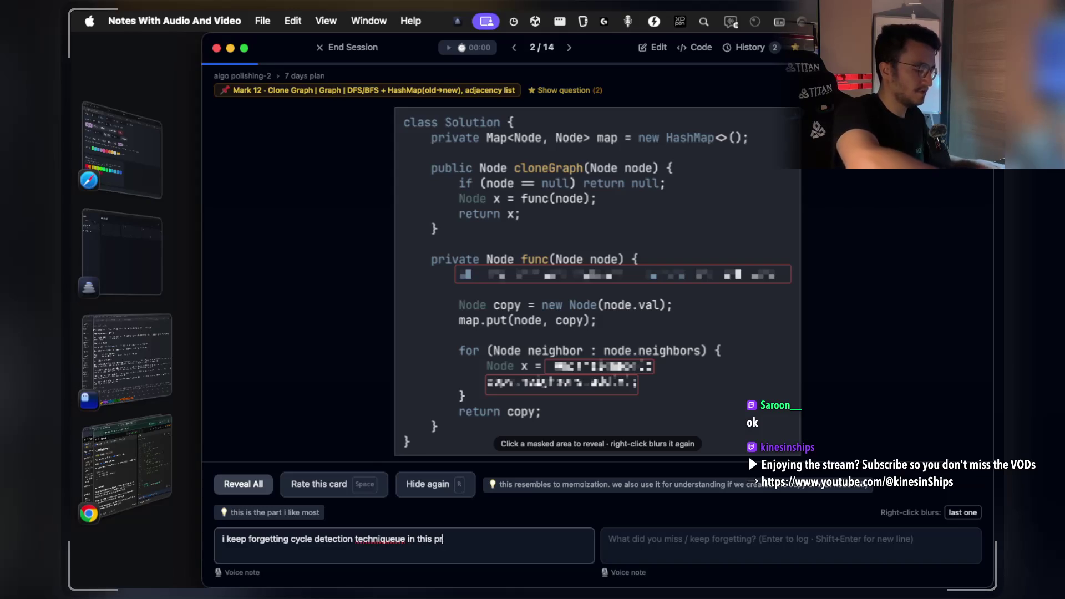
key(Return)
Reveal the masked containsKey line in func.
scroll(549, 272, up, 1)
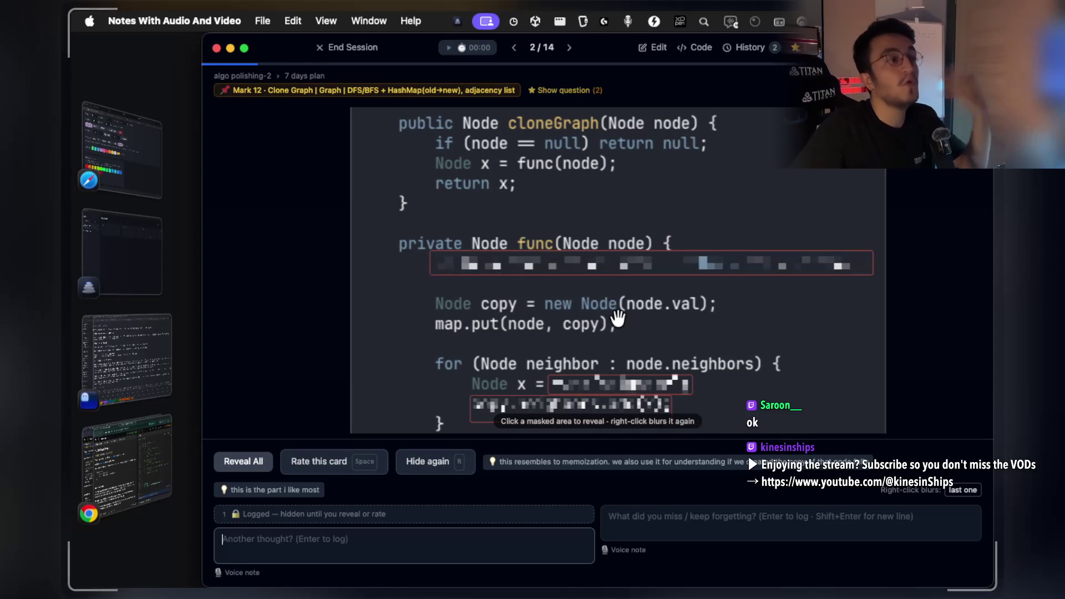
mouse_move(625, 276)
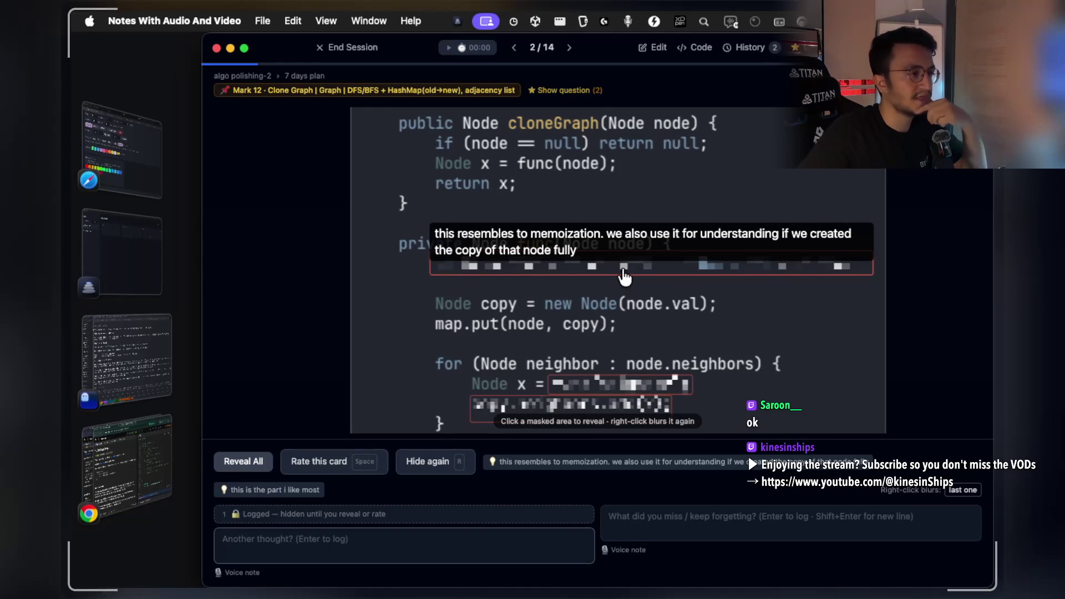
click(623, 270)
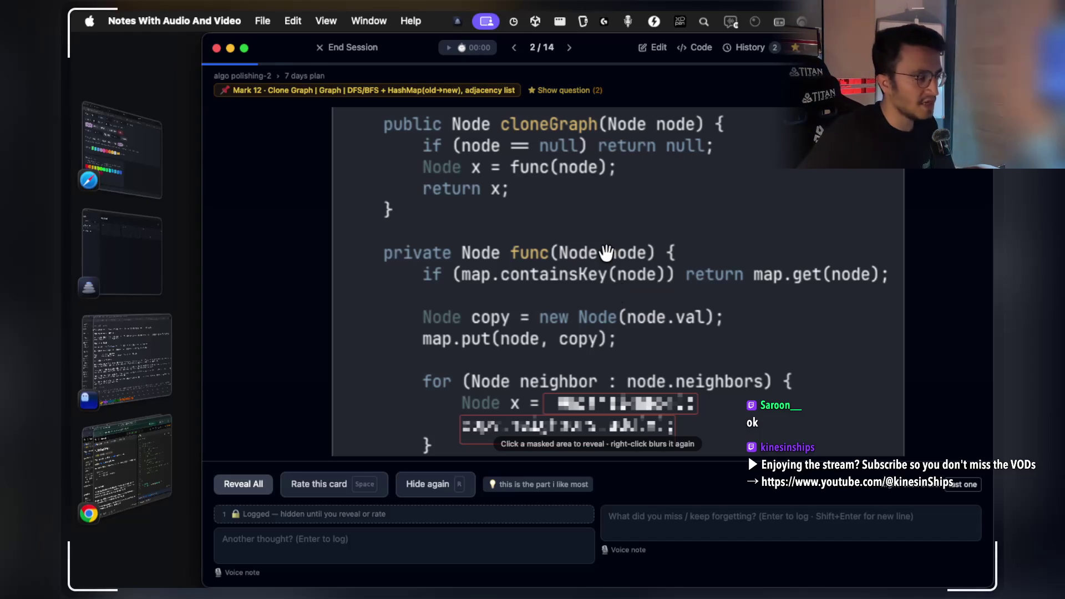
Zoom out and screenshot the whole Clone Graph solution code, then switch to Ghostty.
scroll(615, 277, down, 2)
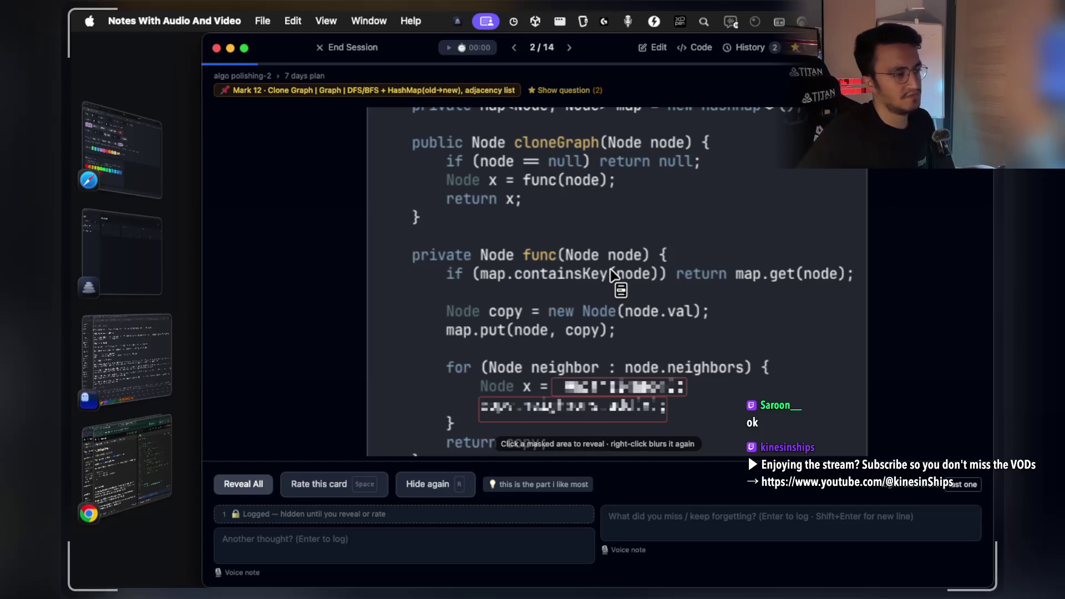
scroll(612, 273, down, 3)
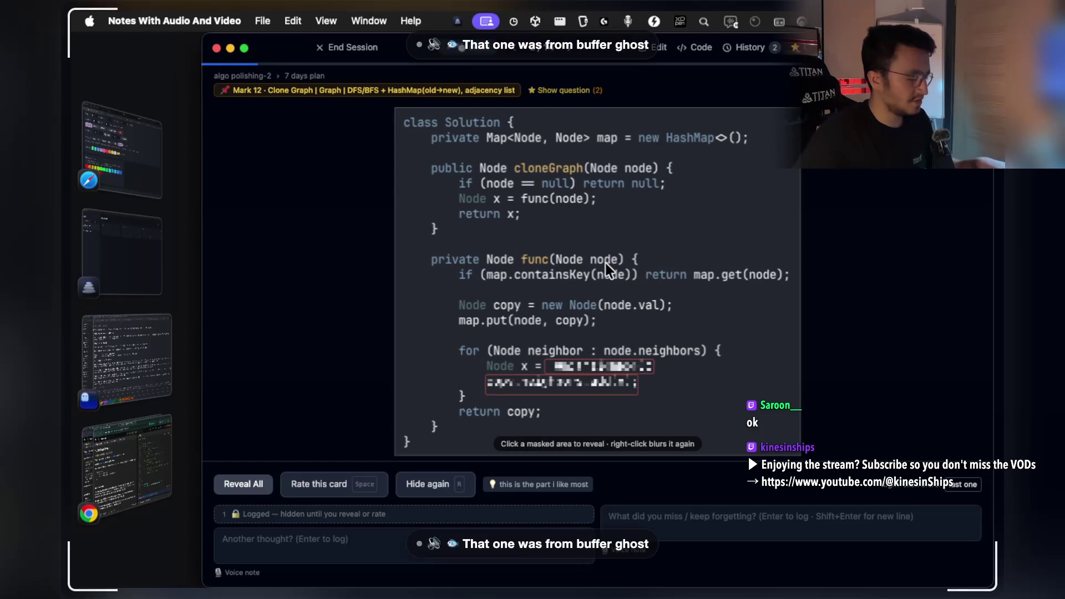
mouse_move(398, 116)
mouse_down()
mouse_move(694, 311)
mouse_move(788, 406)
mouse_up()
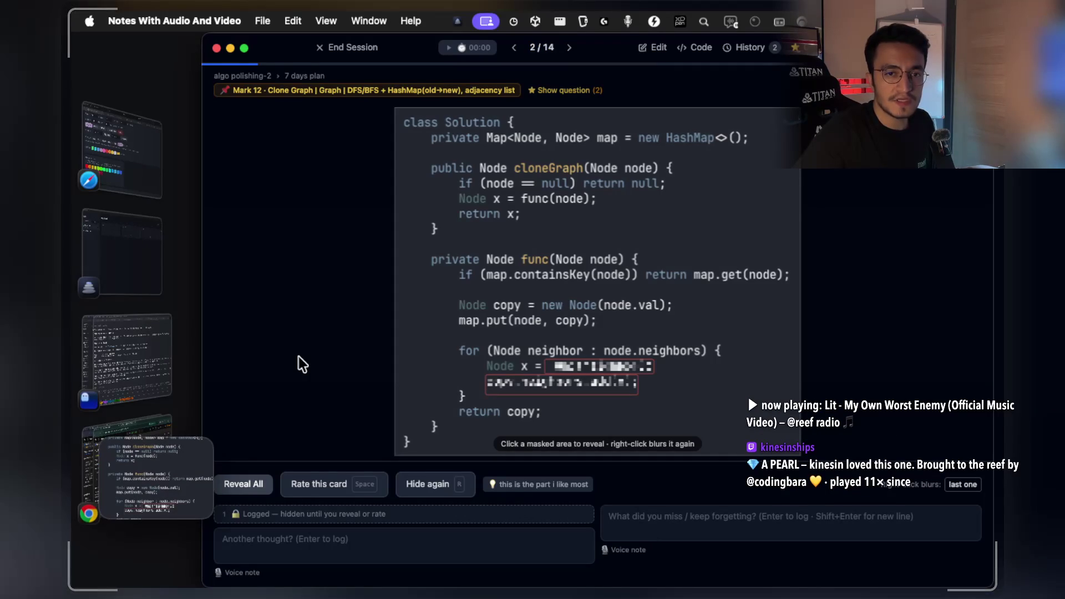
click(124, 357)
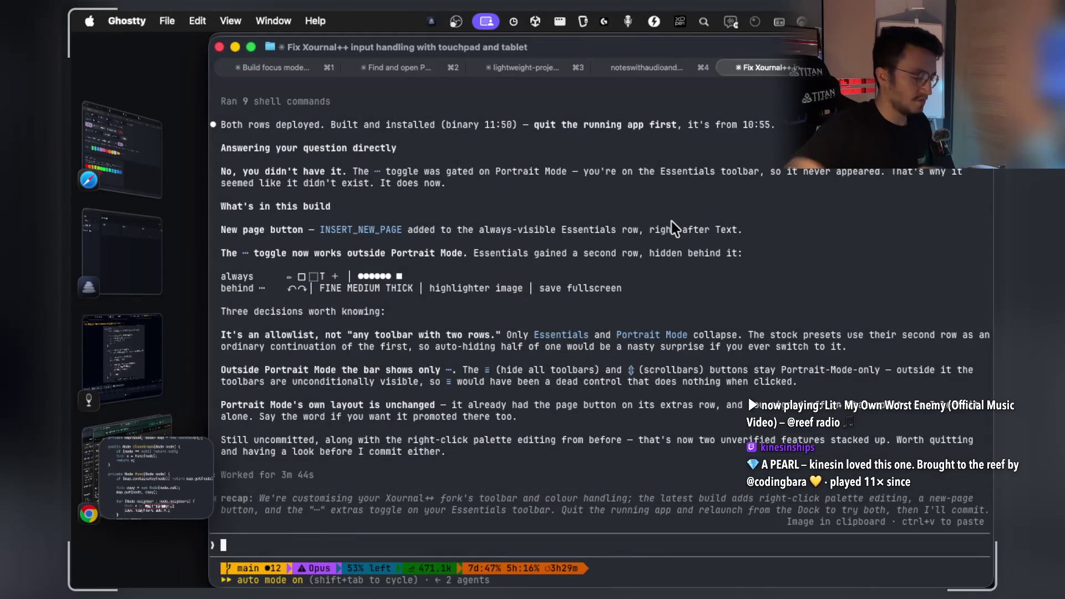
Open the 'Understanding BFS for rightmost node detection' conversation and delete the stray 'öö' from its prompt.
key(super+grave)
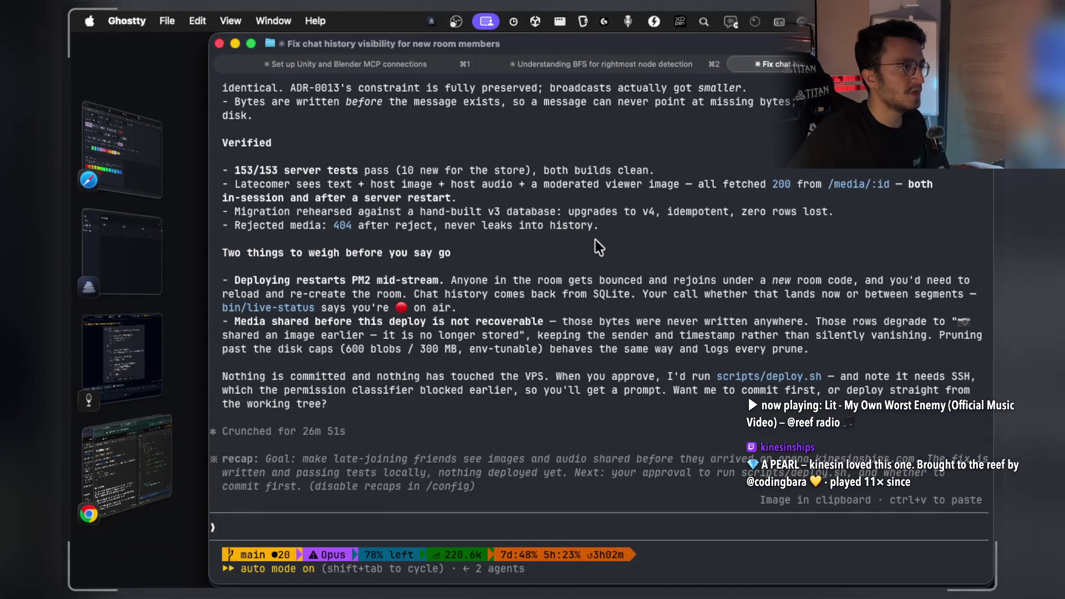
click(579, 67)
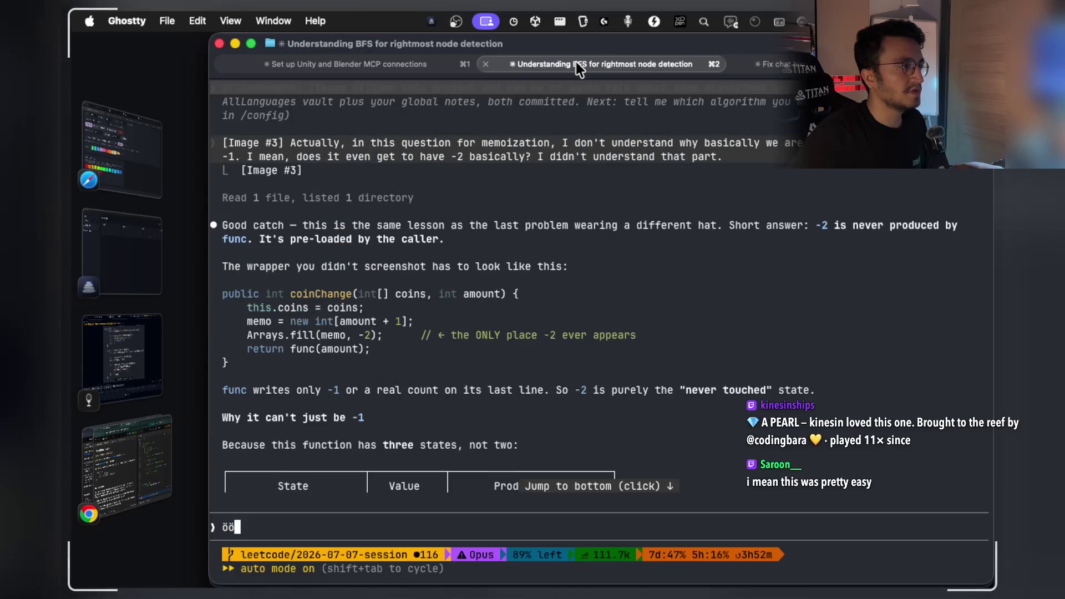
scroll(561, 257, down, 15)
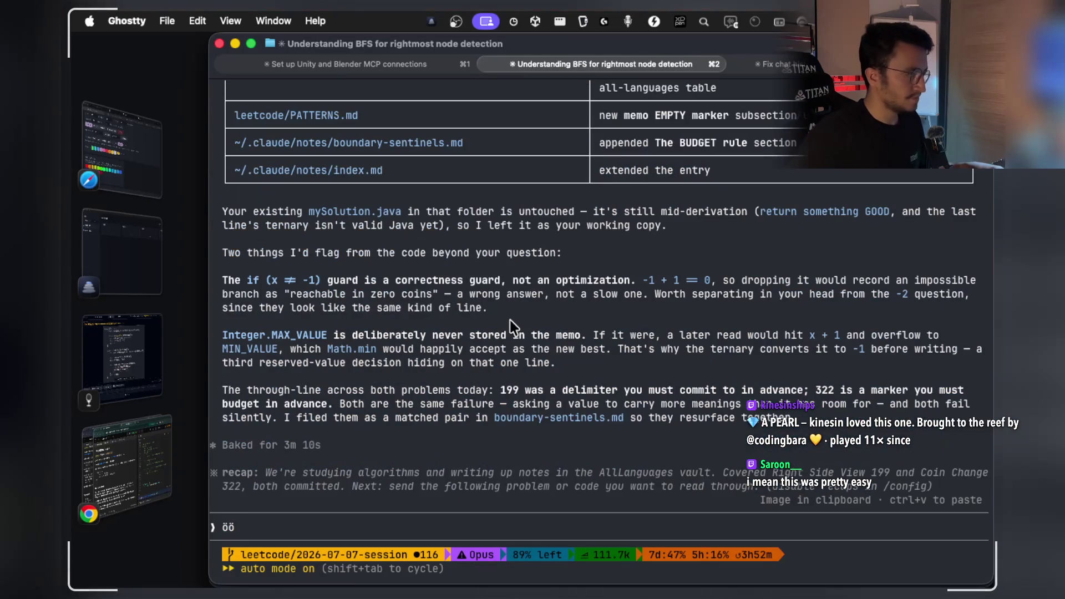
key(BackSpace)
key(BackSpace)
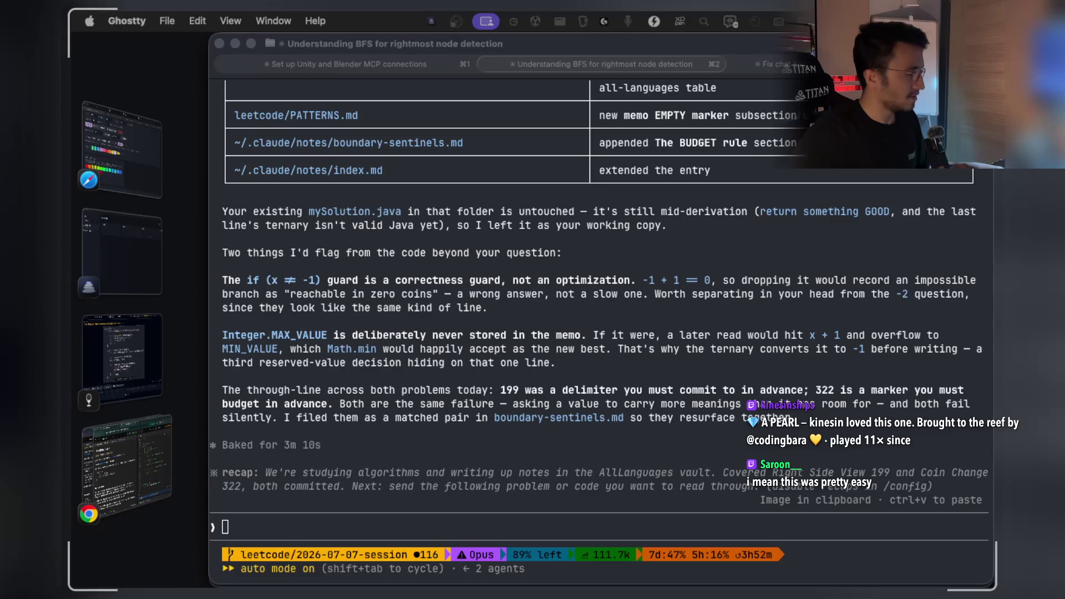
click(274, 523)
Paste the screenshot and ask Claude whether get can replace containsKey for detecting copied nodes.
key(ctrl+v)
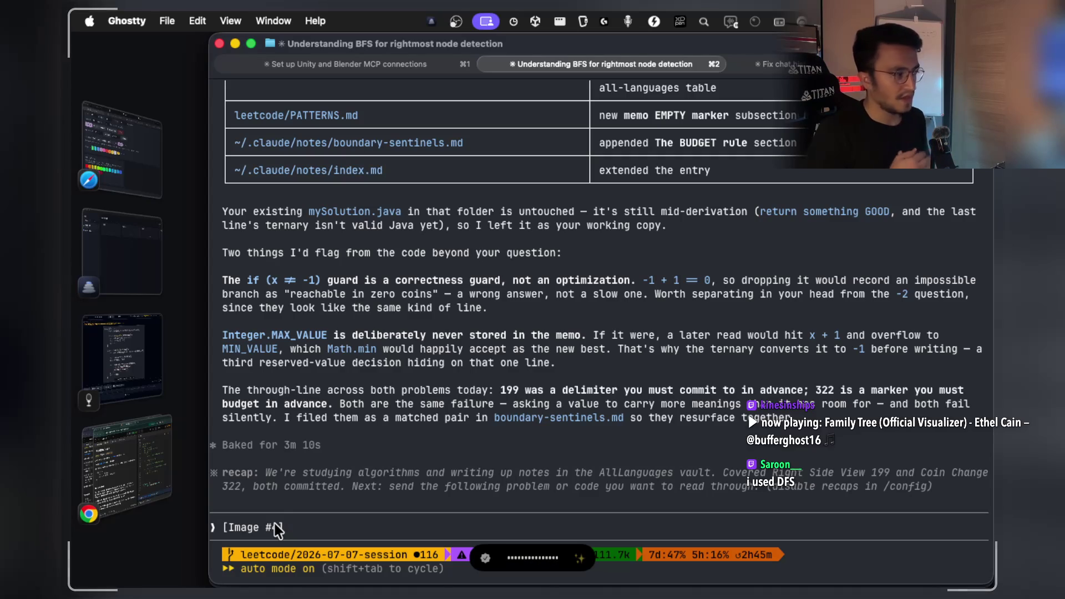
key(alt+space)
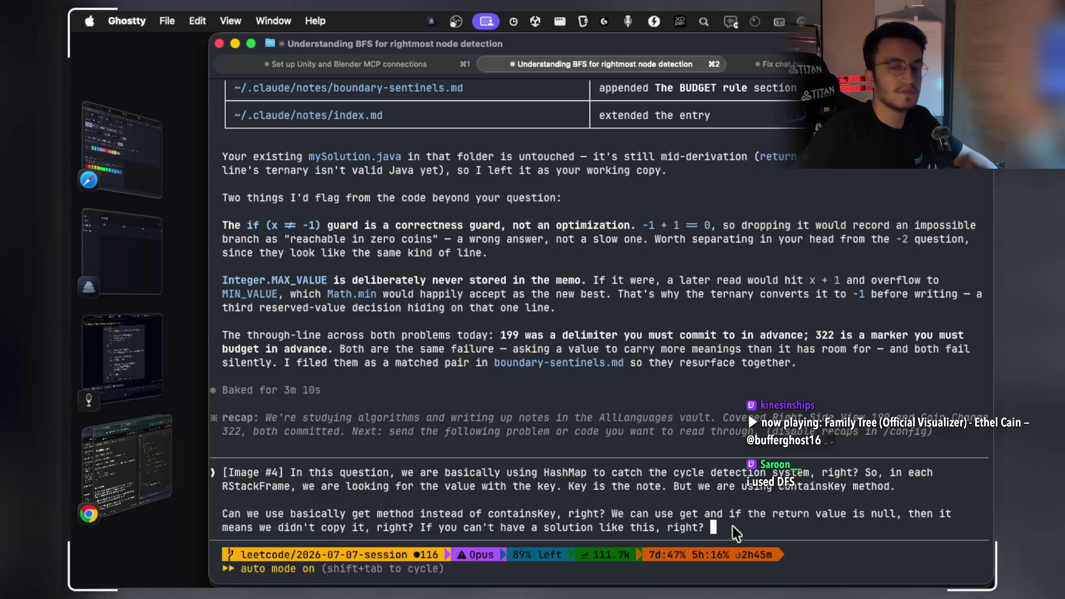
key(Return)
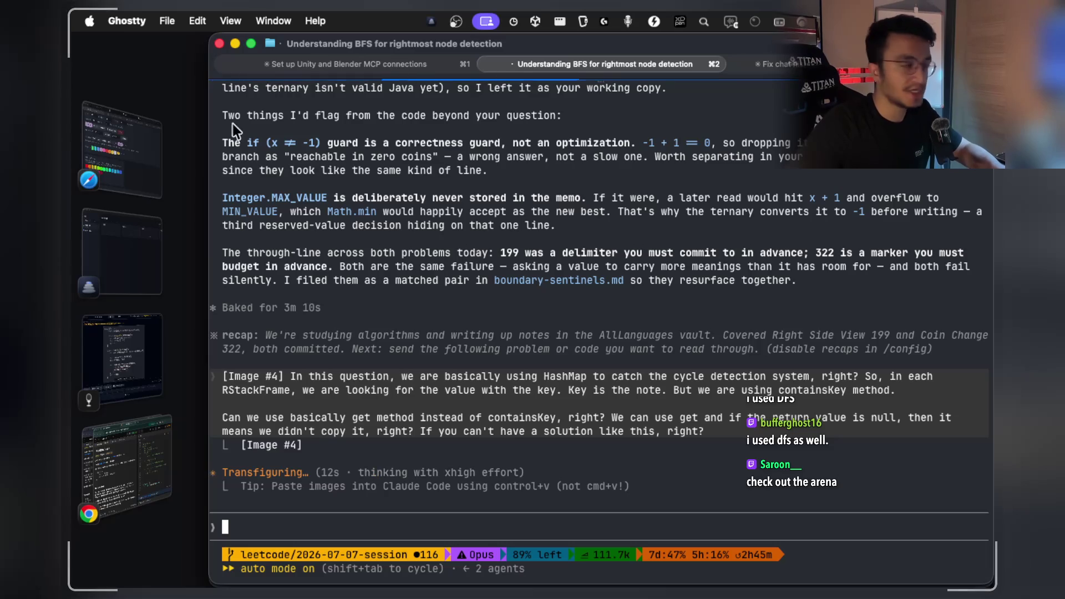
Bring the browser forward on the StreamArena room page and close the whiteboard image and live chat.
click(141, 454)
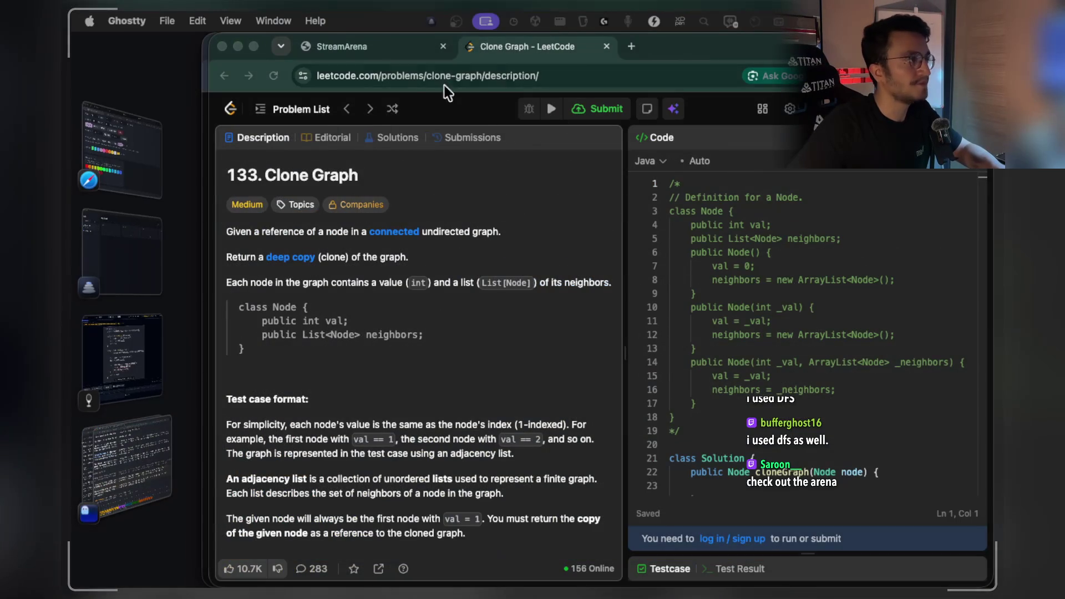
click(367, 47)
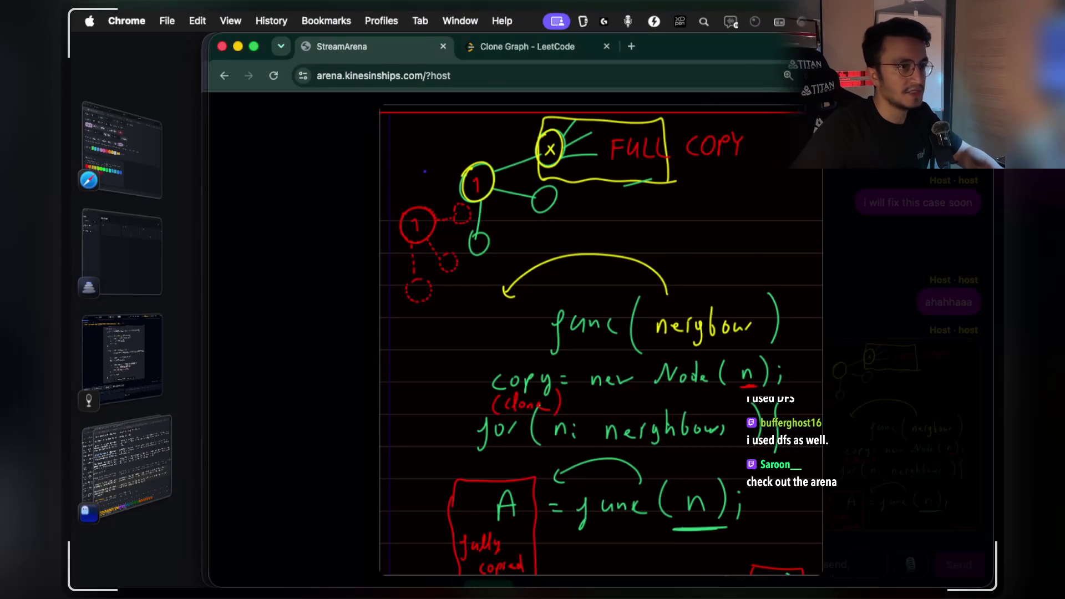
key(Escape)
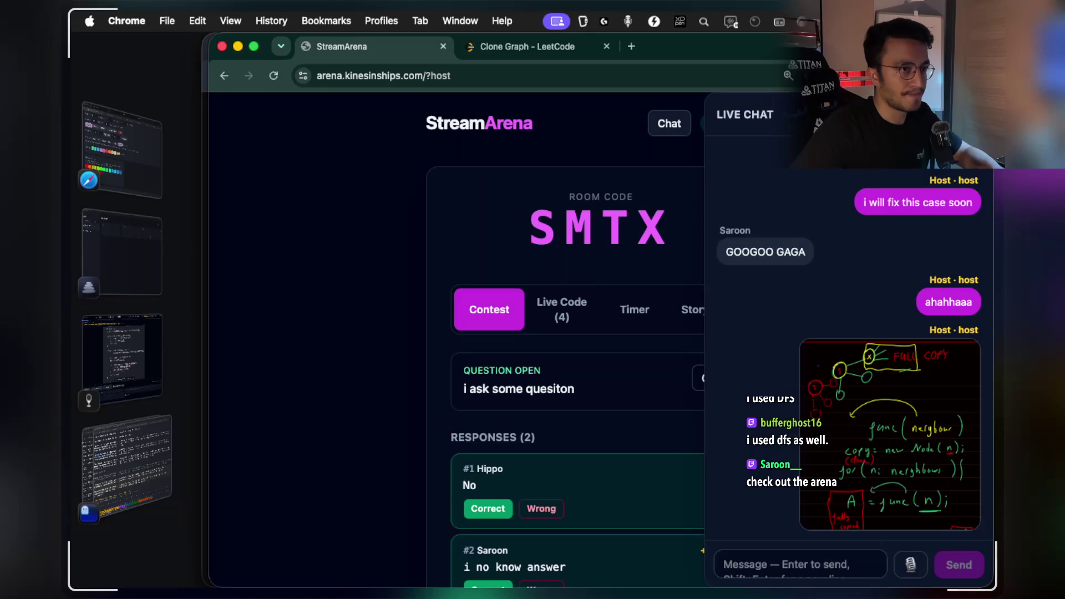
key(Escape)
Open the Live Code (4) view showing the four players' submitted solutions.
scroll(738, 216, down, 4)
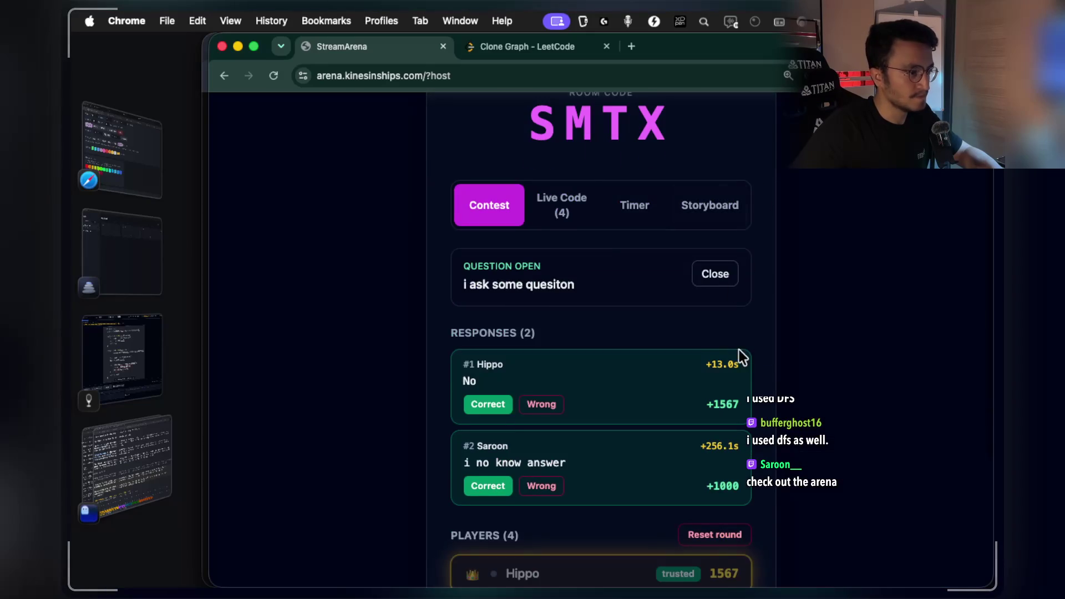
scroll(704, 380, down, 2)
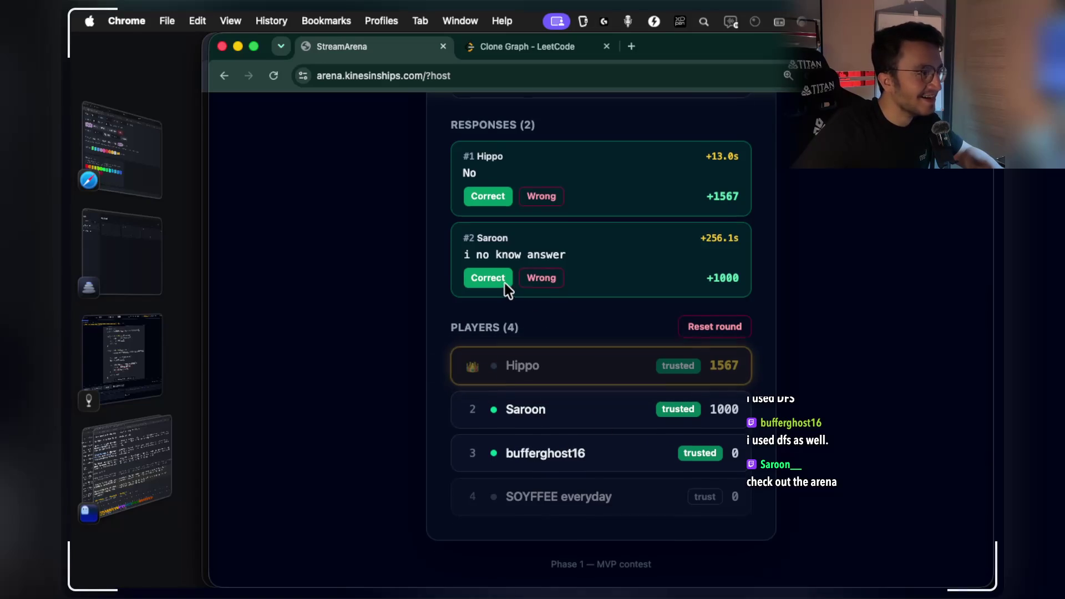
scroll(505, 283, up, 3)
scroll(505, 283, up, 5)
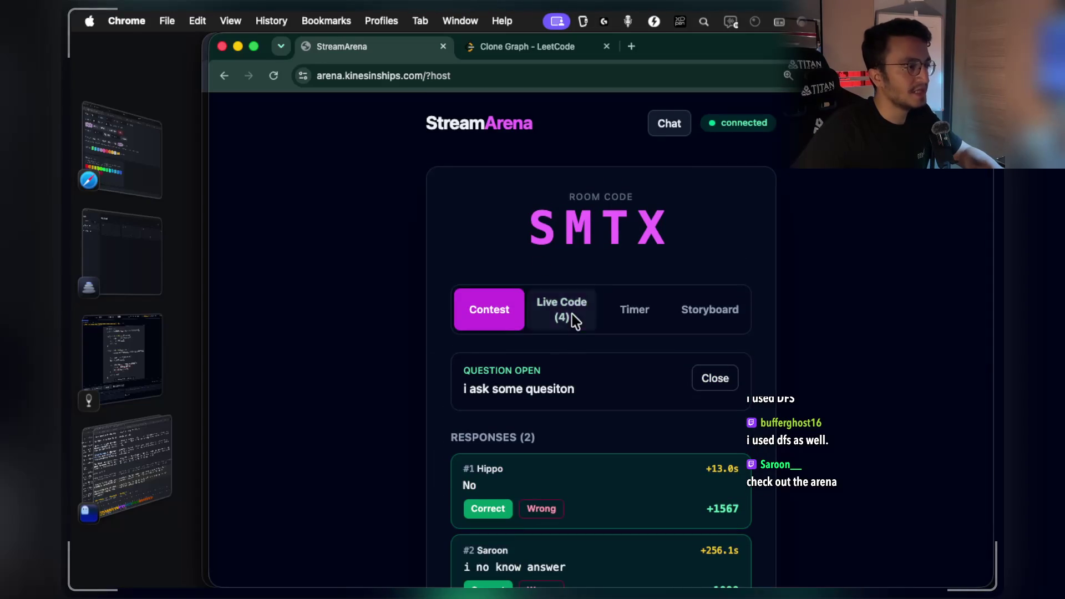
click(572, 314)
scroll(350, 351, down, 3)
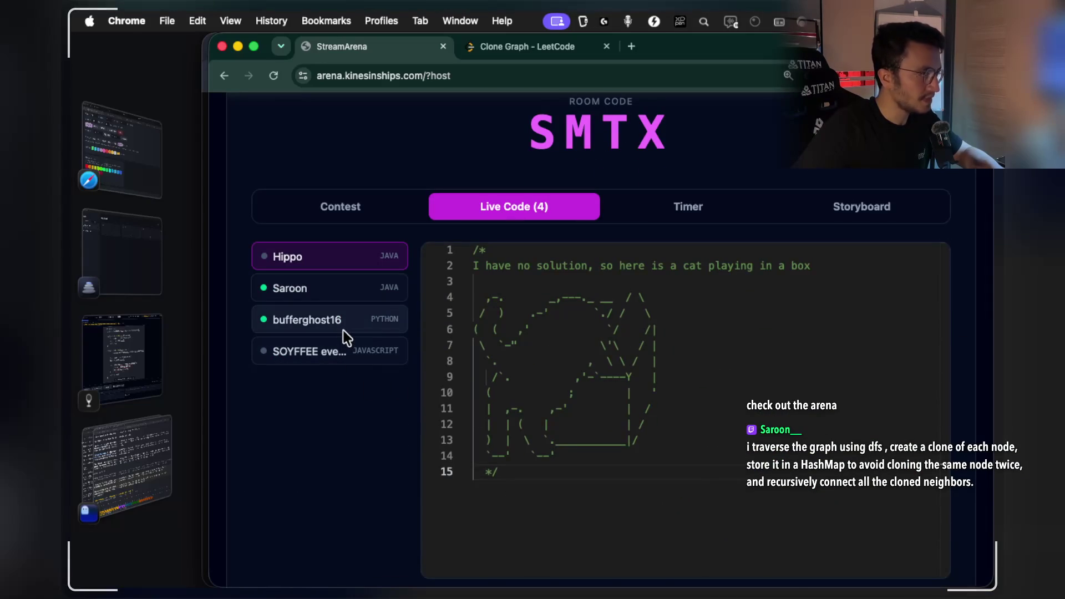
click(344, 330)
scroll(845, 208, down, 2)
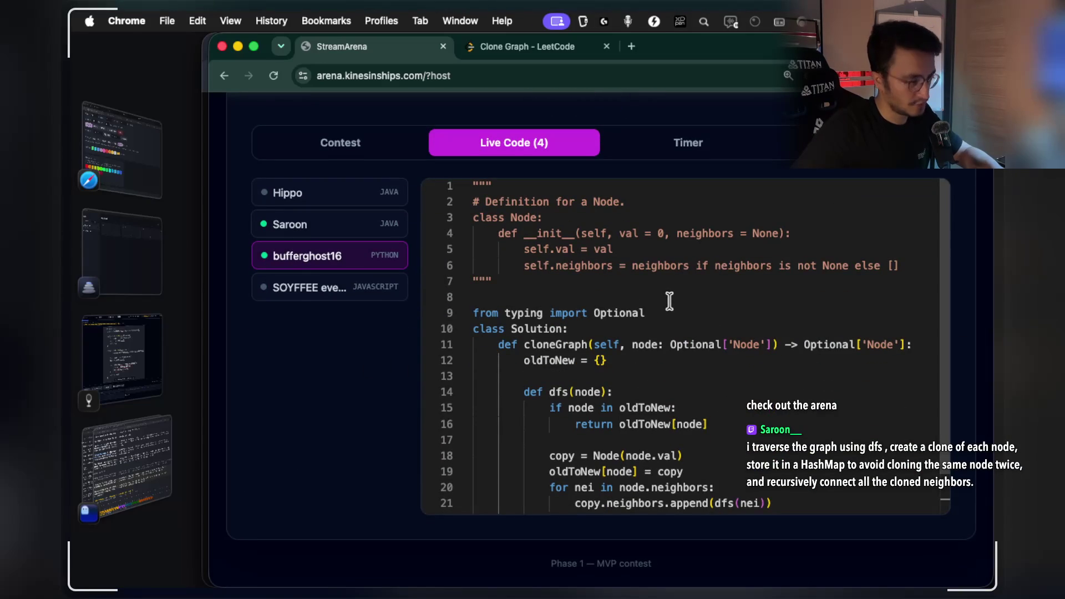
scroll(655, 295, down, 2)
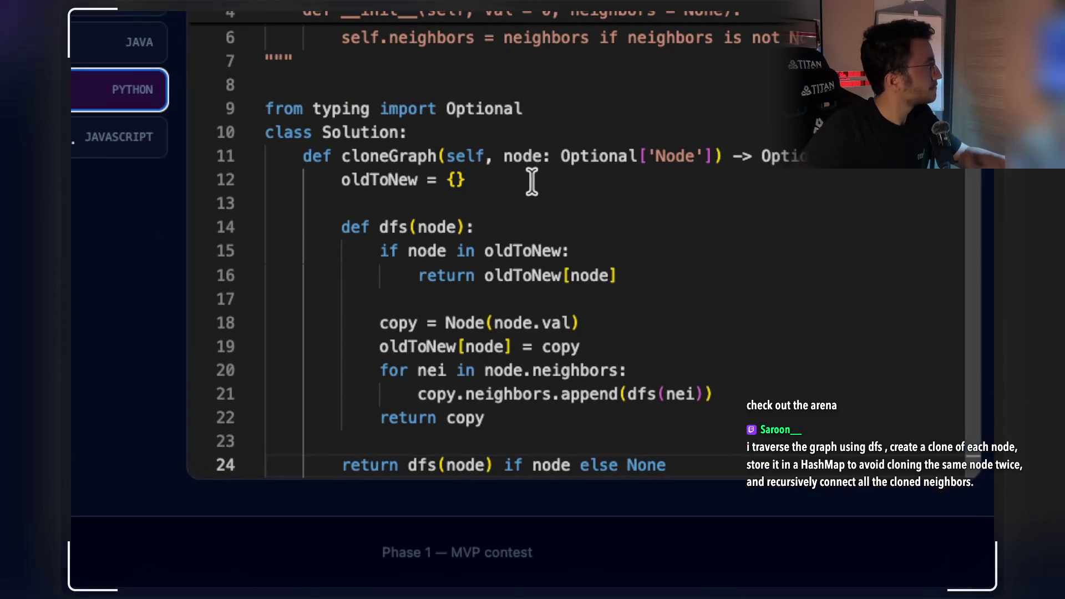
click(464, 228)
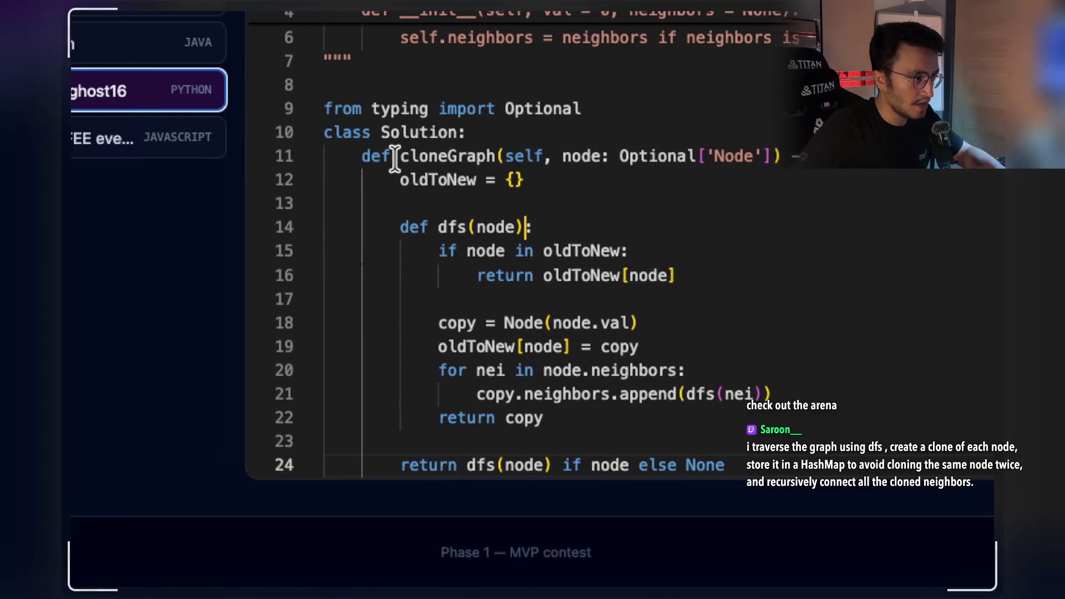
mouse_move(395, 159)
mouse_down()
mouse_move(635, 154)
mouse_move(616, 156)
mouse_up()
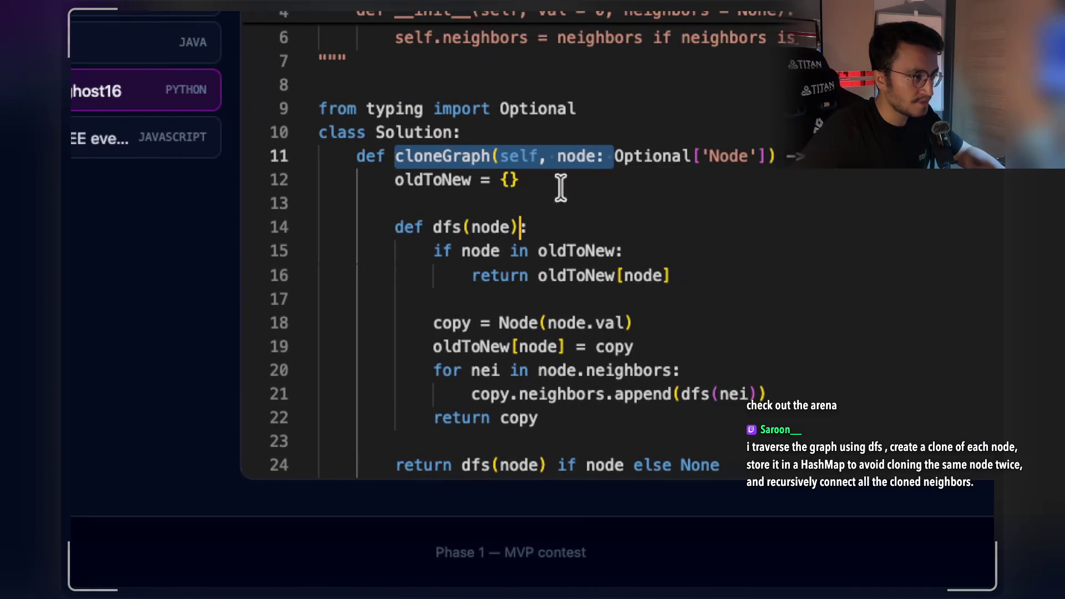
click(409, 178)
drag(429, 227, 576, 226)
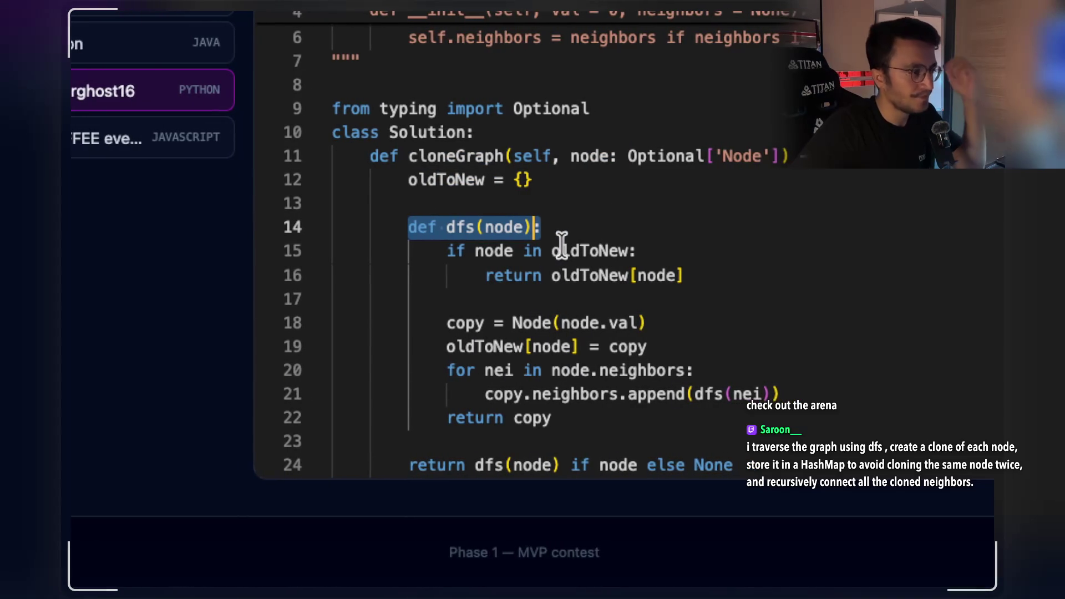
mouse_move(642, 275)
mouse_down()
mouse_move(442, 266)
mouse_move(437, 255)
mouse_up()
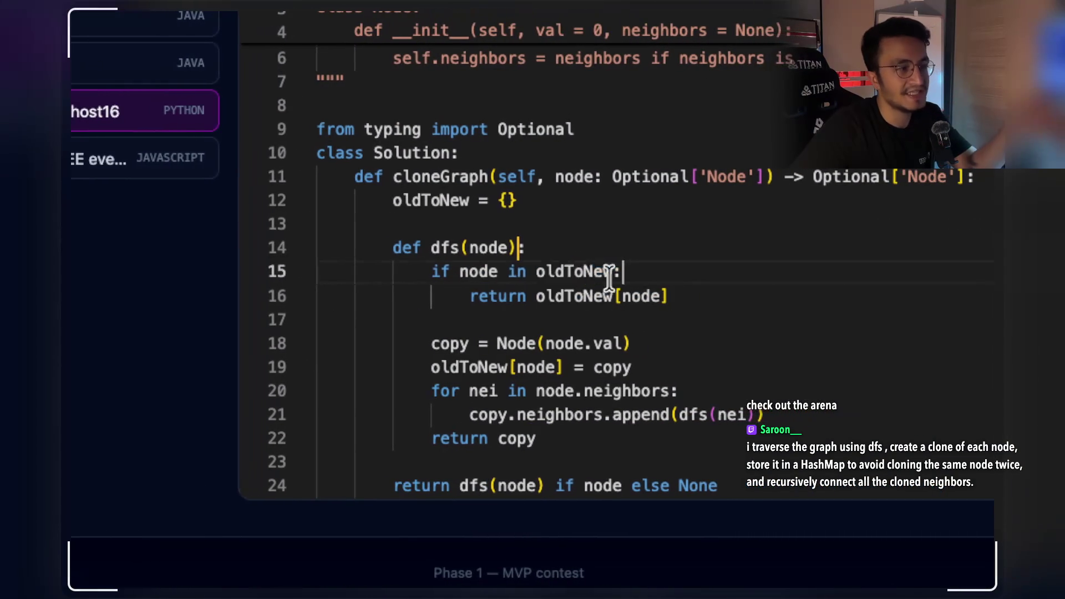
drag(702, 274, 525, 274)
drag(449, 273, 443, 272)
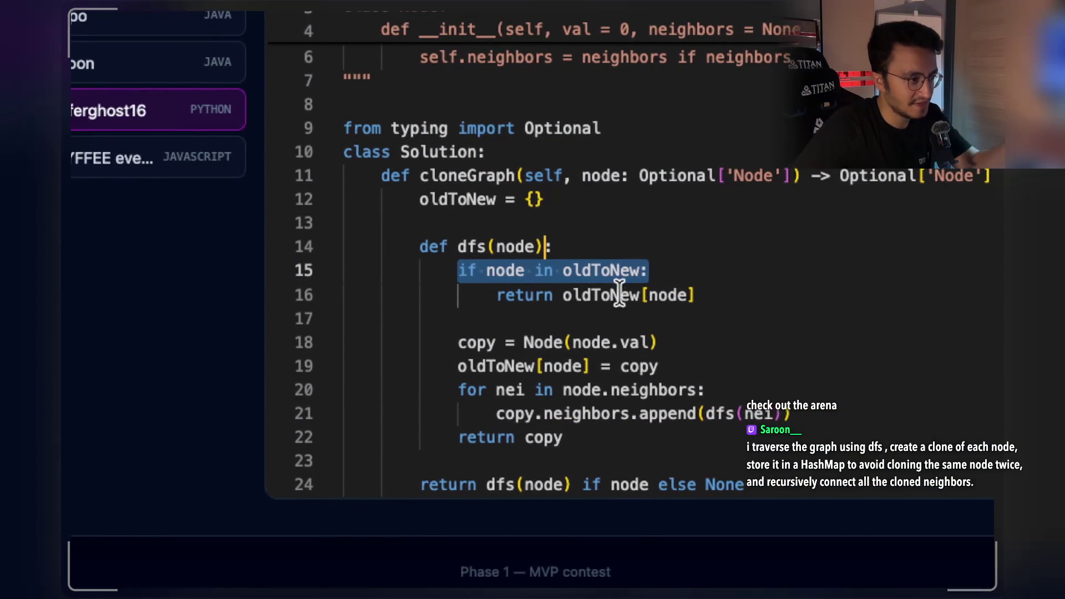
drag(677, 283, 470, 294)
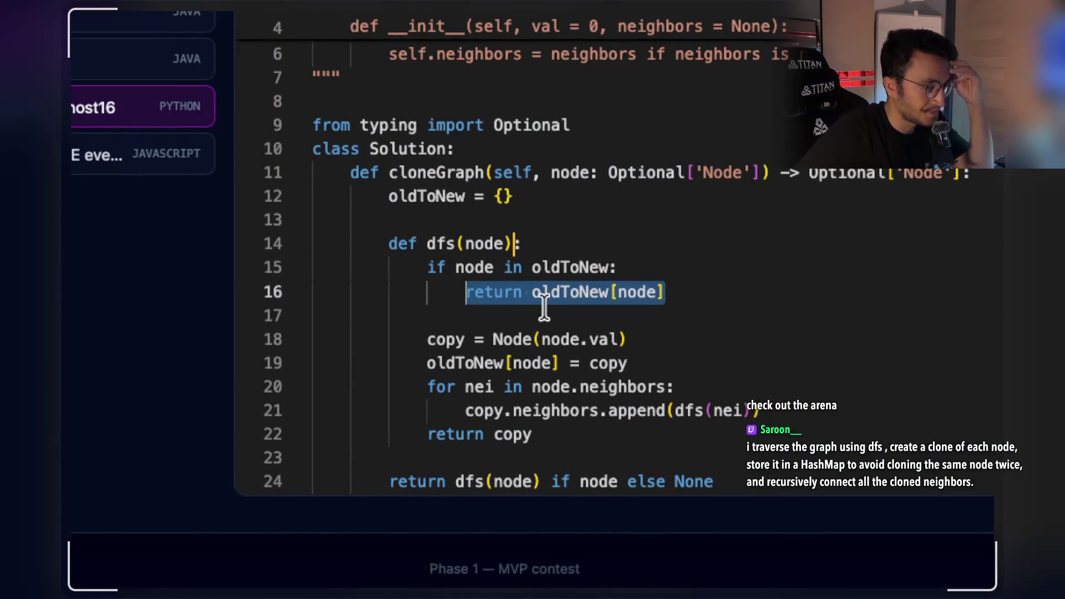
mouse_move(625, 340)
mouse_down()
mouse_move(427, 335)
mouse_move(632, 344)
mouse_move(619, 340)
mouse_up()
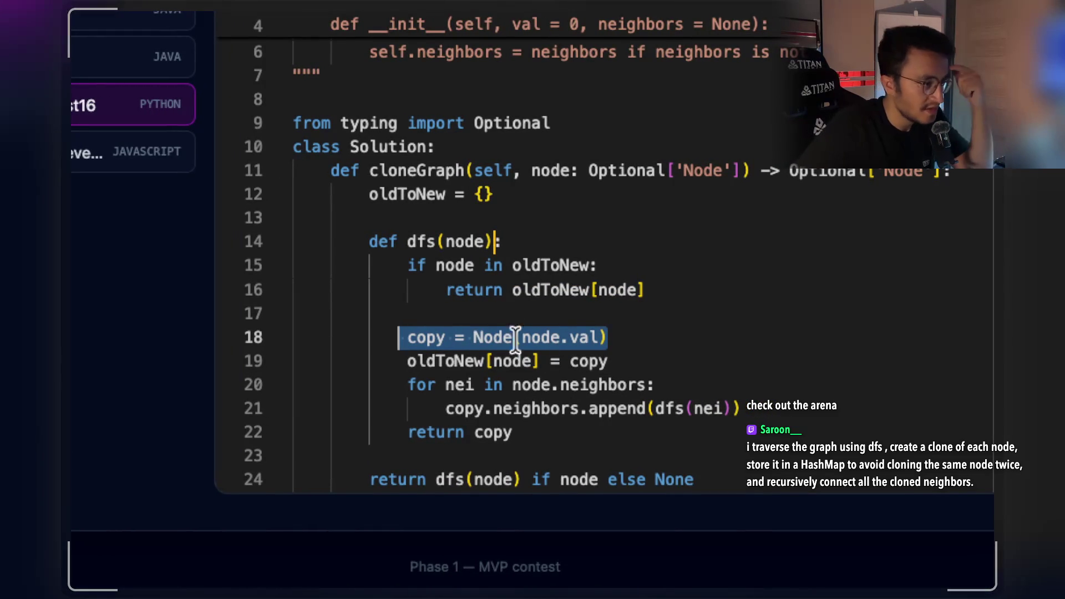
mouse_move(408, 361)
mouse_down()
mouse_move(609, 366)
mouse_move(412, 360)
mouse_up()
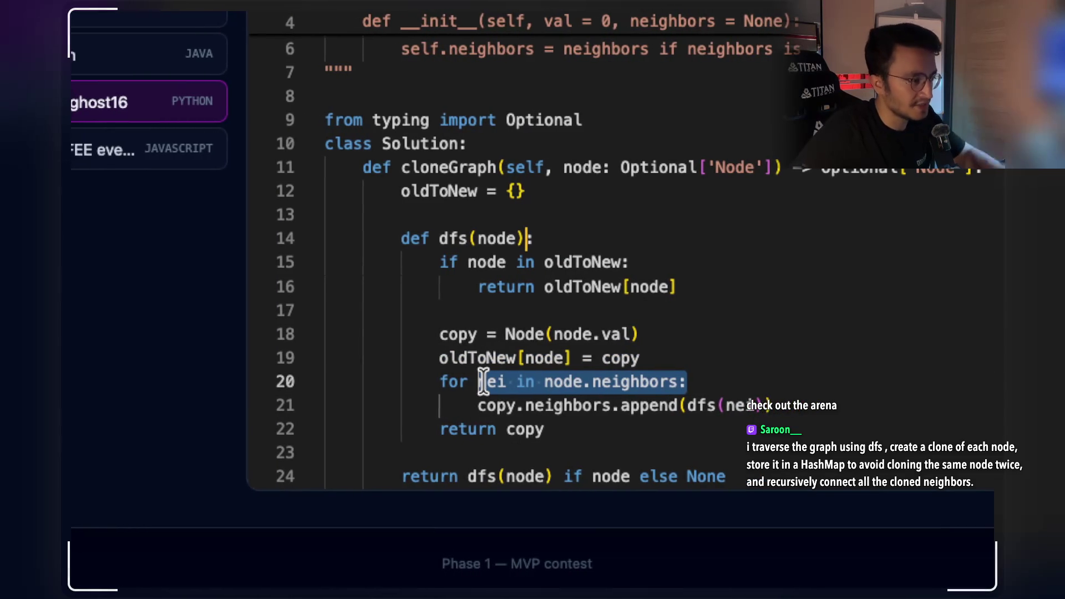
click(597, 358)
drag(663, 383, 462, 382)
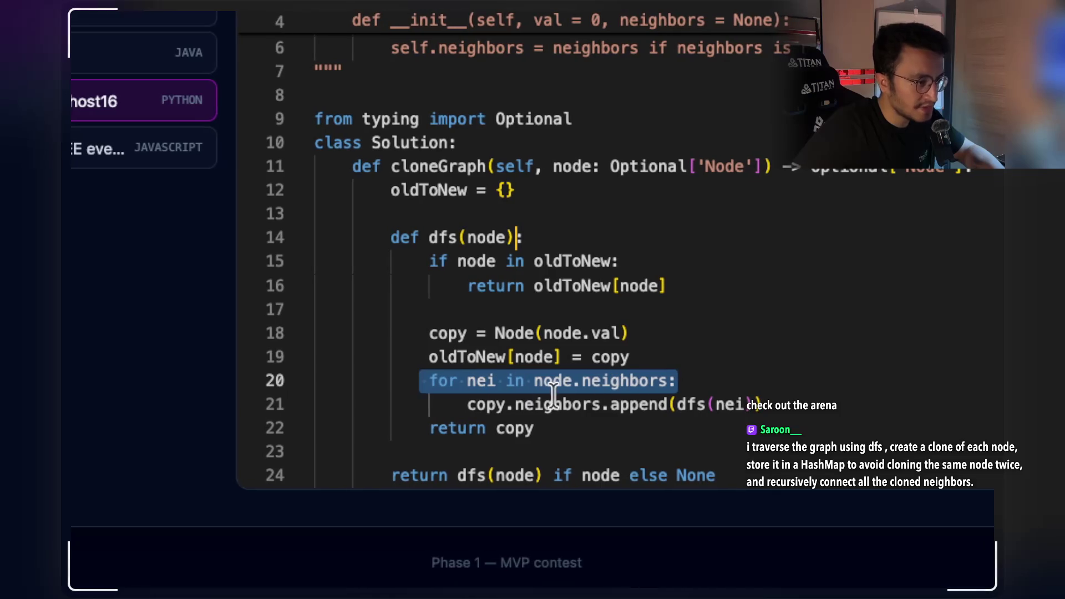
click(754, 405)
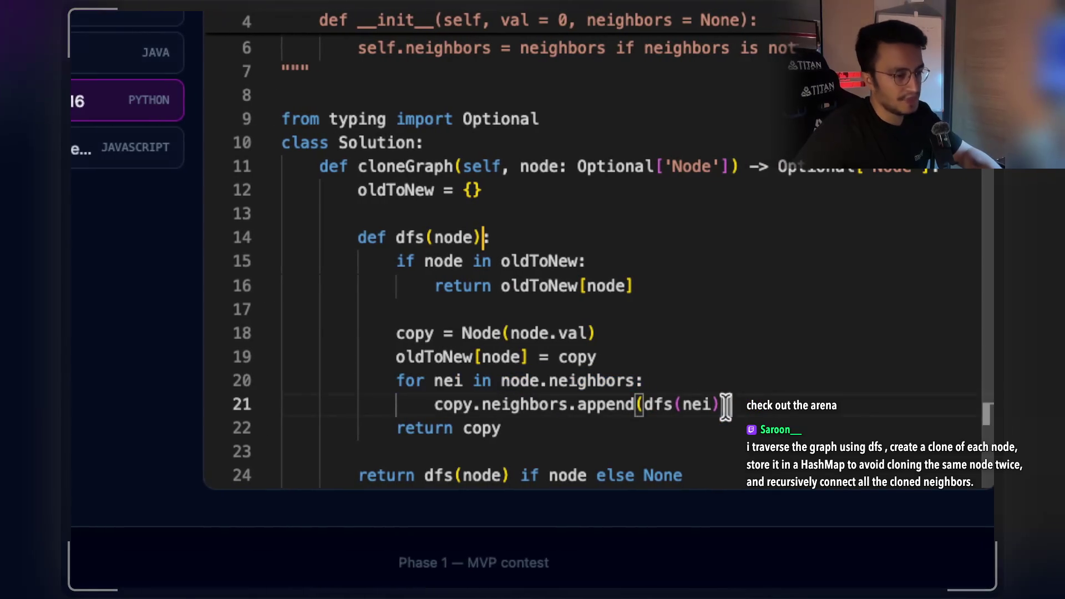
drag(486, 405, 438, 410)
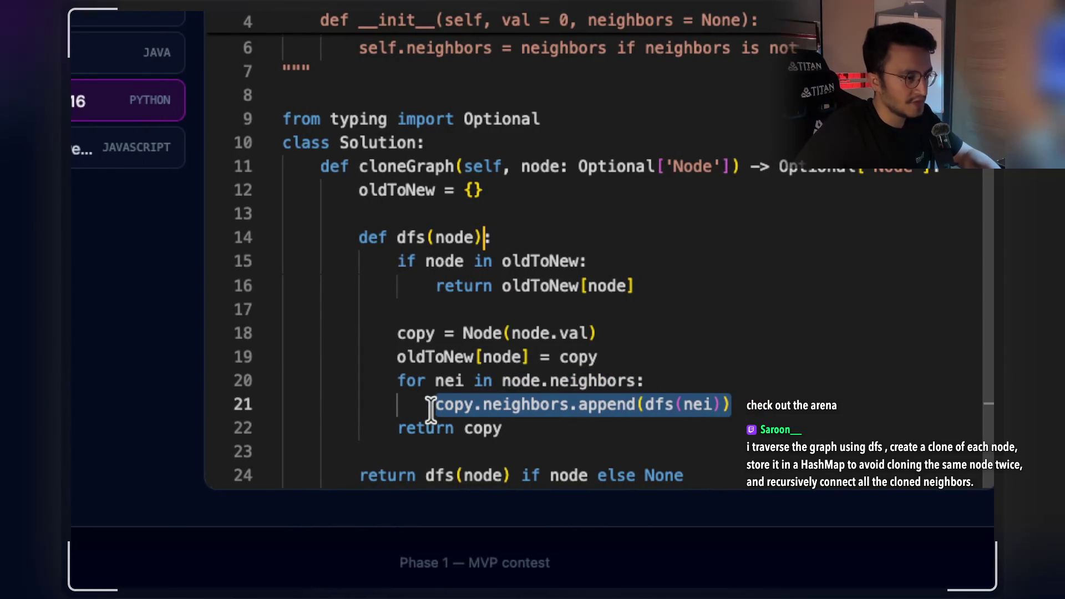
click(689, 404)
drag(703, 399, 622, 403)
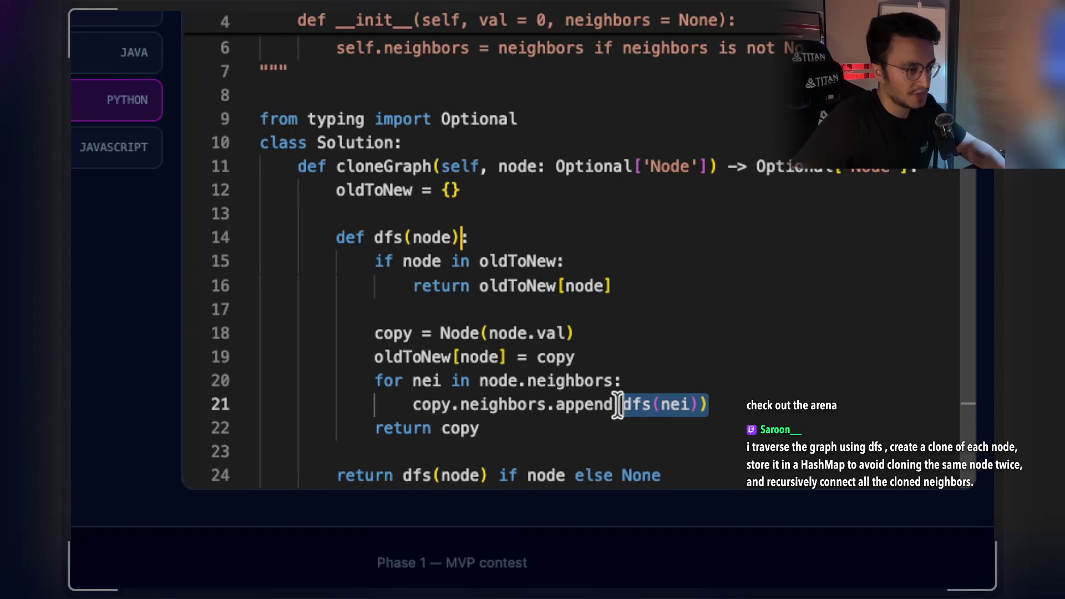
click(437, 380)
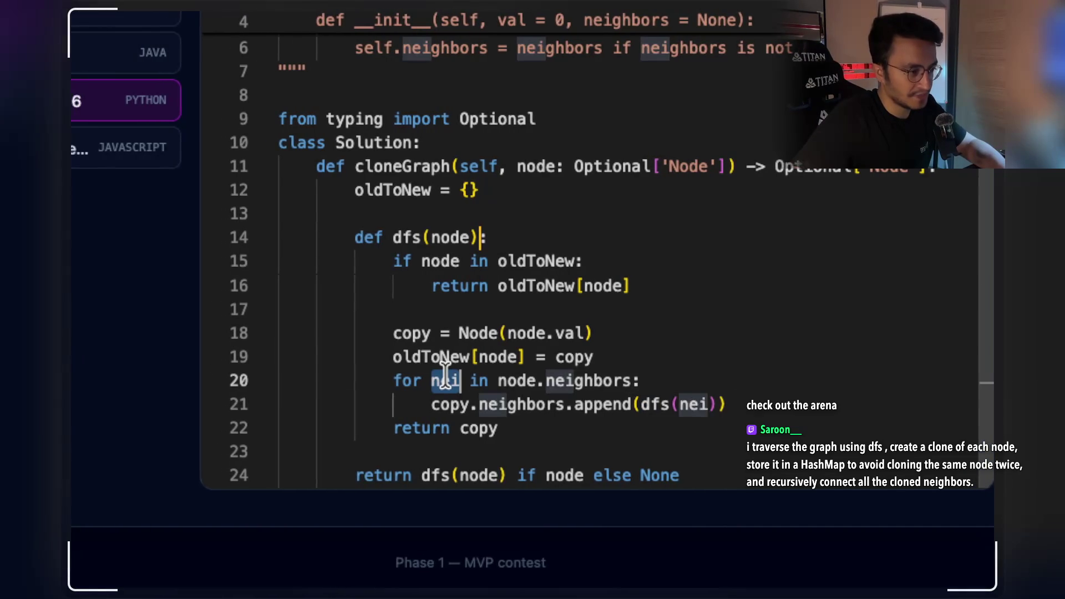
drag(442, 404, 683, 402)
drag(405, 380, 741, 401)
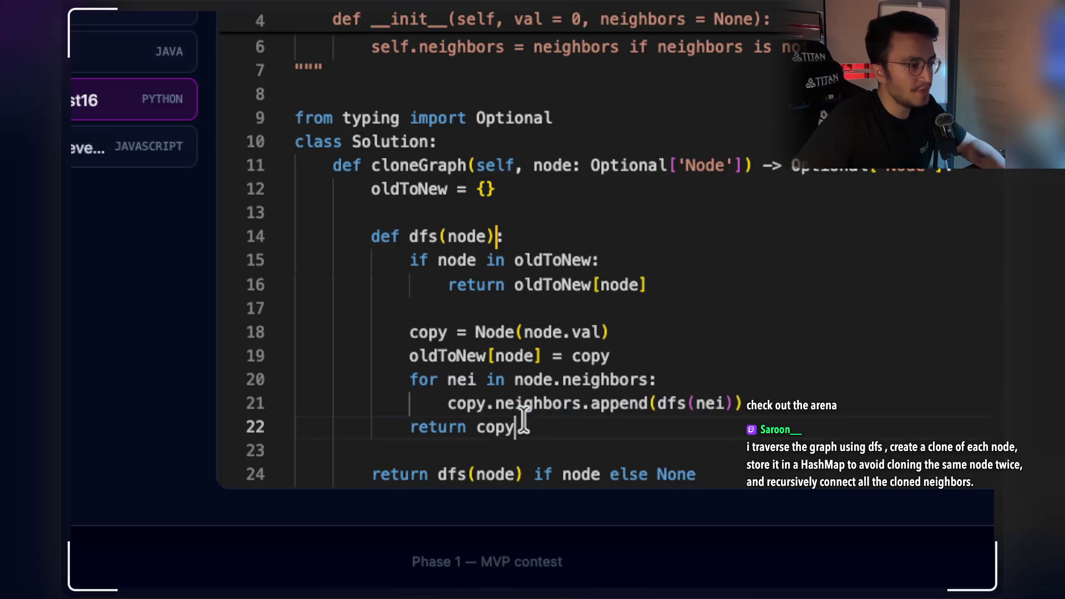
drag(422, 332, 495, 355)
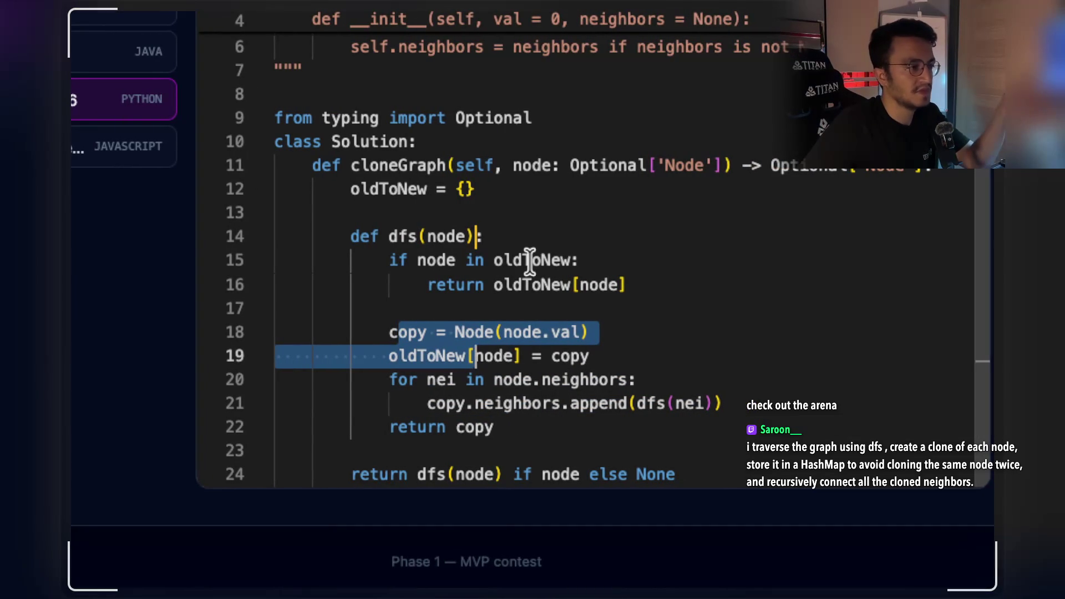
drag(493, 259, 626, 285)
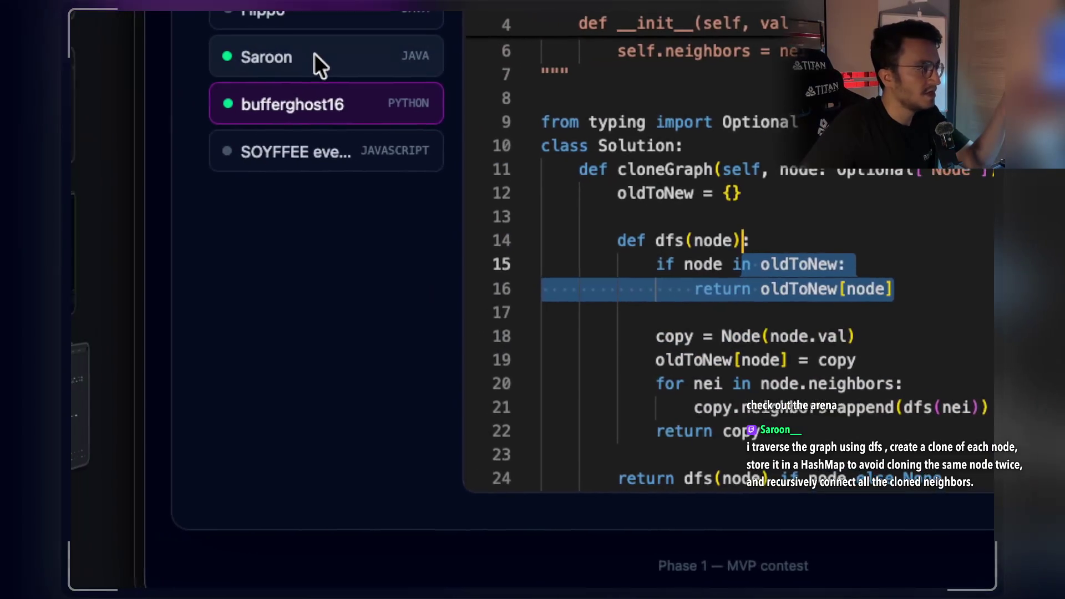
Open the Java Clone Graph submission and highlight its visited HashMap declaration.
click(340, 62)
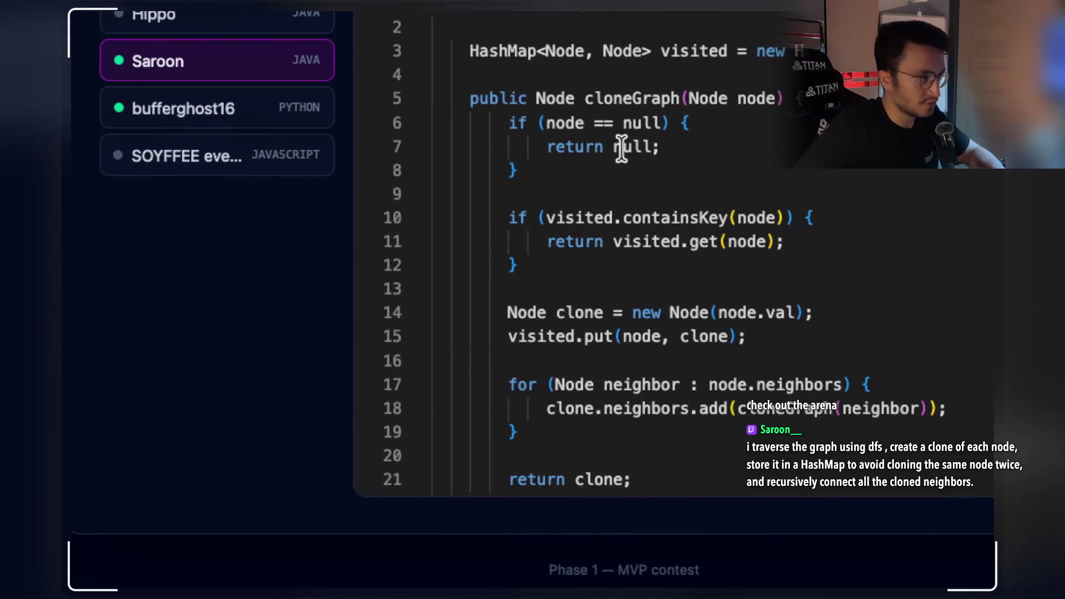
mouse_move(768, 72)
mouse_down()
mouse_move(439, 76)
mouse_move(392, 67)
mouse_move(409, 76)
mouse_up()
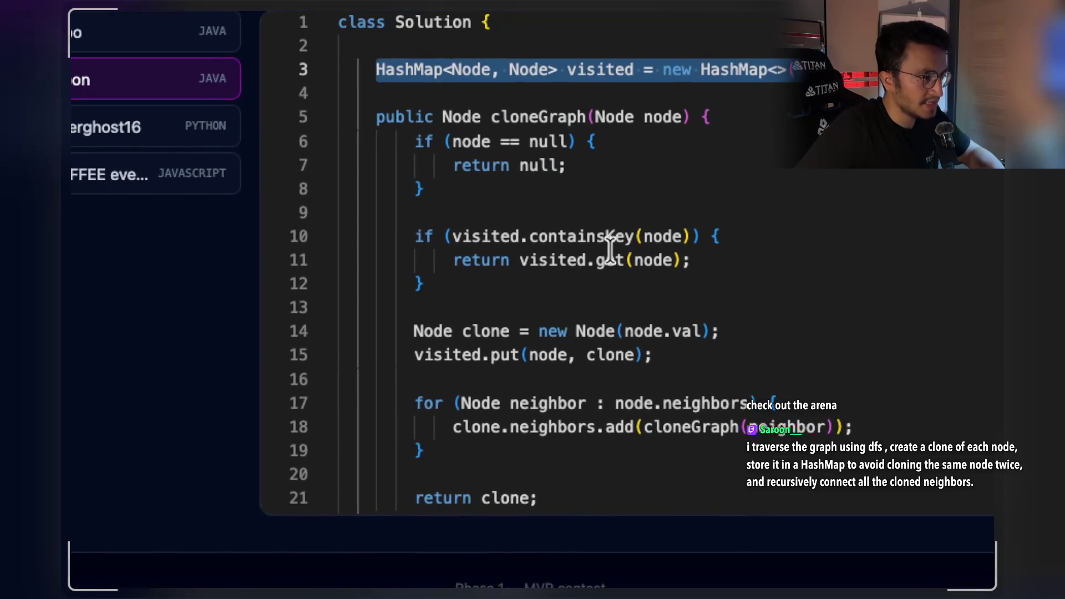
key(ctrl+End)
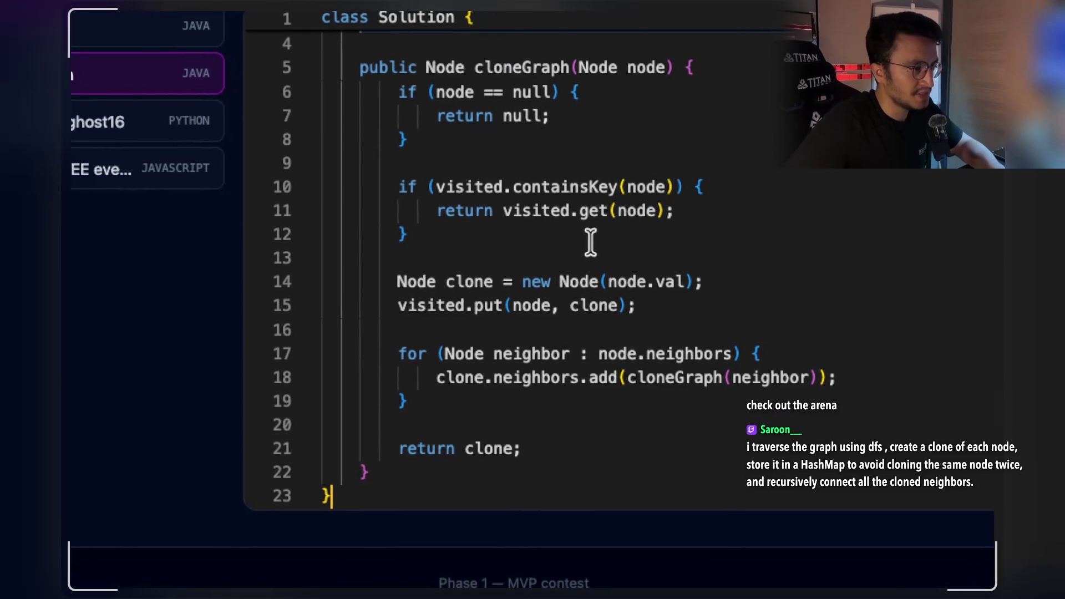
key(ctrl+z)
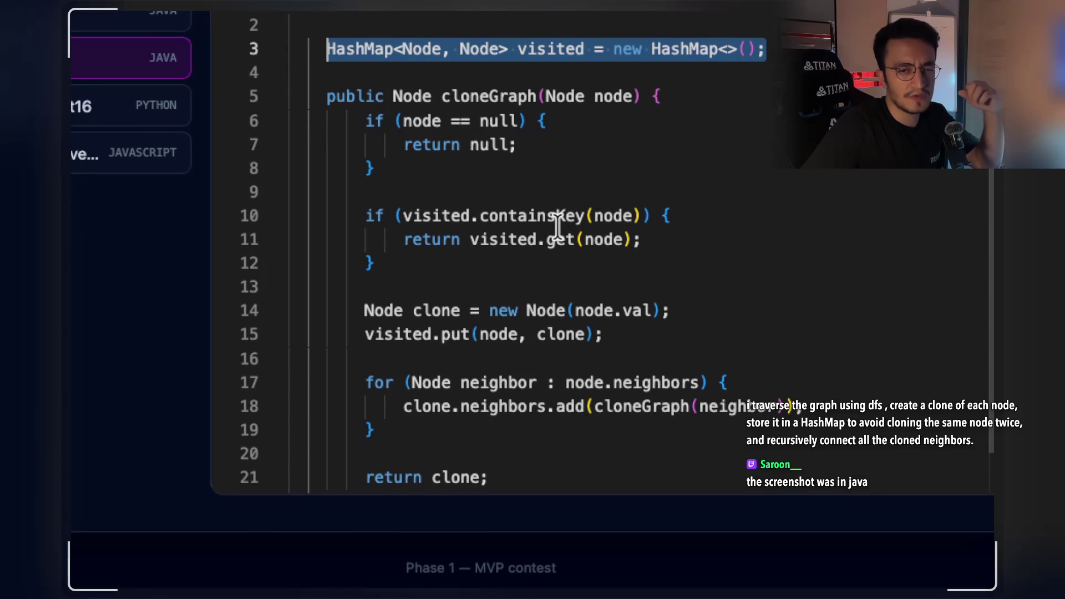
Highlight the recursive neighbour add and line 10's containsKey call, then return to the Claude Code terminal.
drag(801, 406, 409, 403)
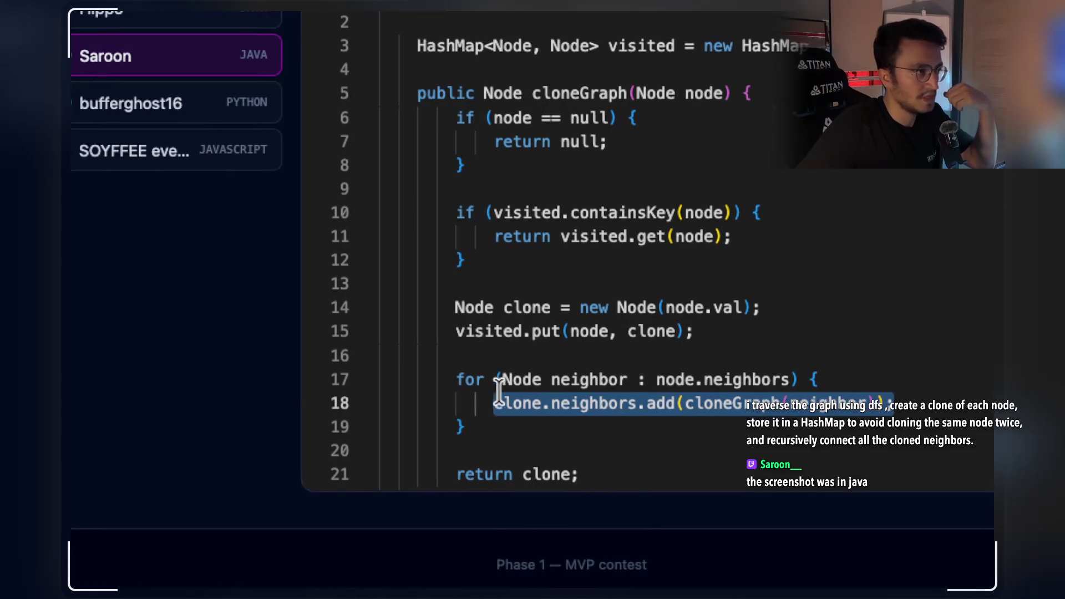
right_click(499, 379)
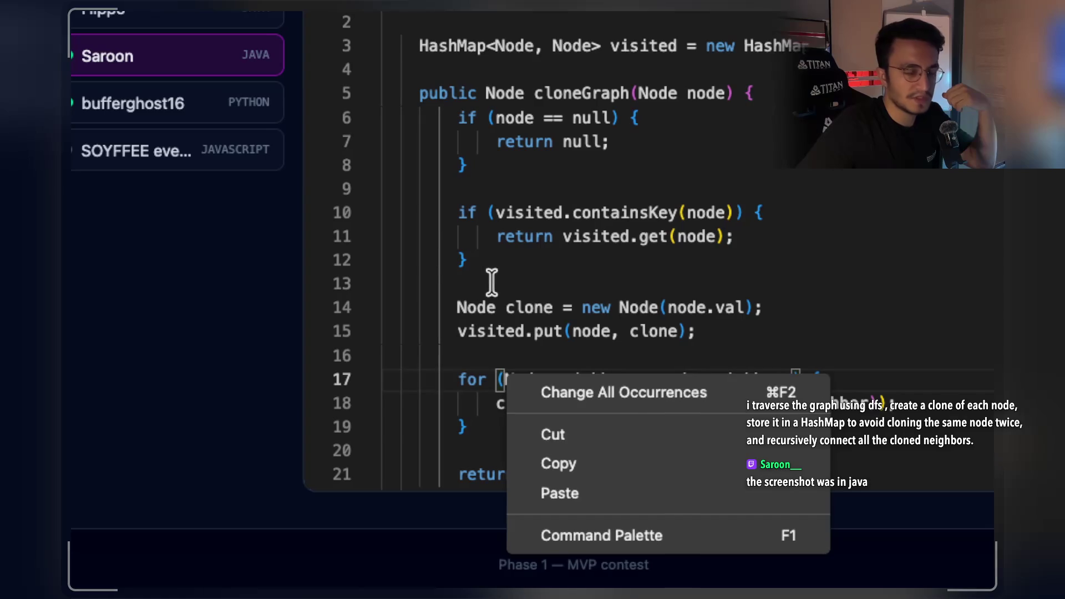
click(518, 361)
scroll(564, 373, down, 2)
mouse_move(601, 423)
mouse_down()
mouse_move(505, 370)
mouse_move(415, 102)
mouse_move(415, 72)
mouse_up()
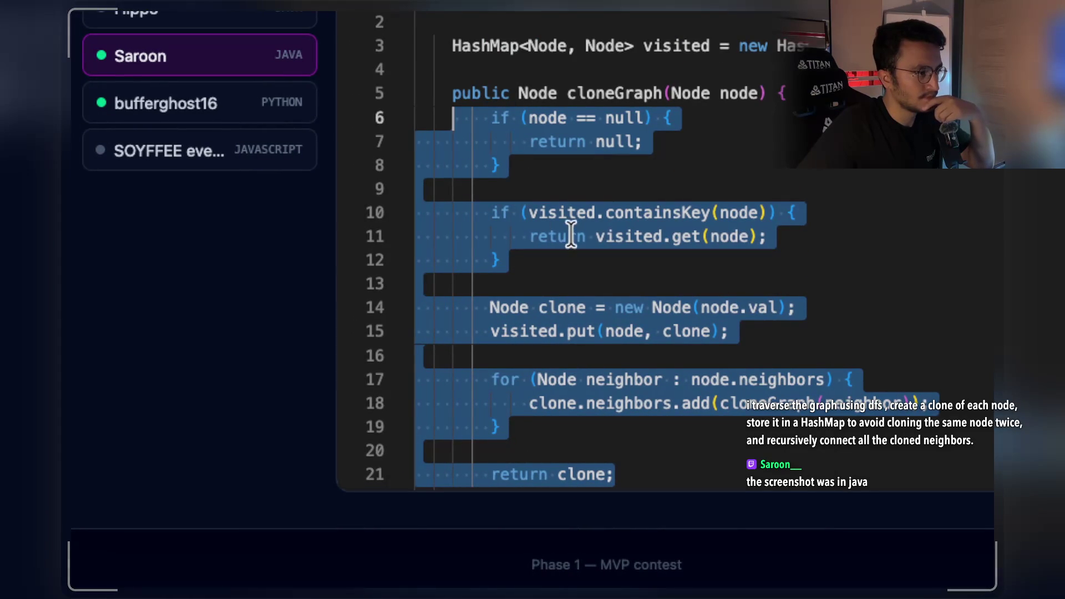
double_click(637, 213)
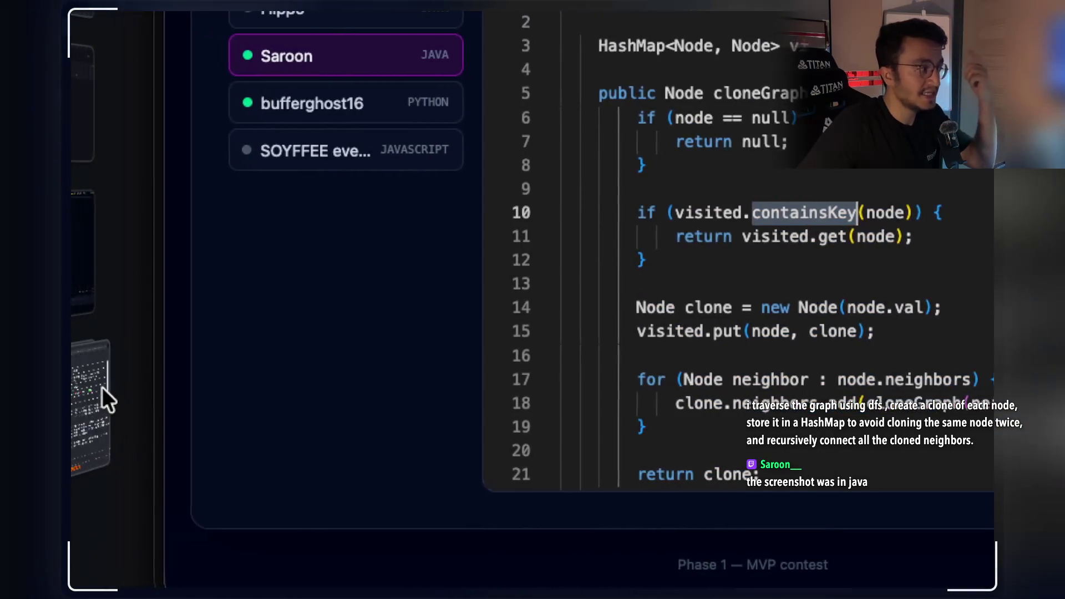
click(101, 388)
Scroll back up in Claude's reply and copy the sentence saying the get() substitution works.
text(ö)
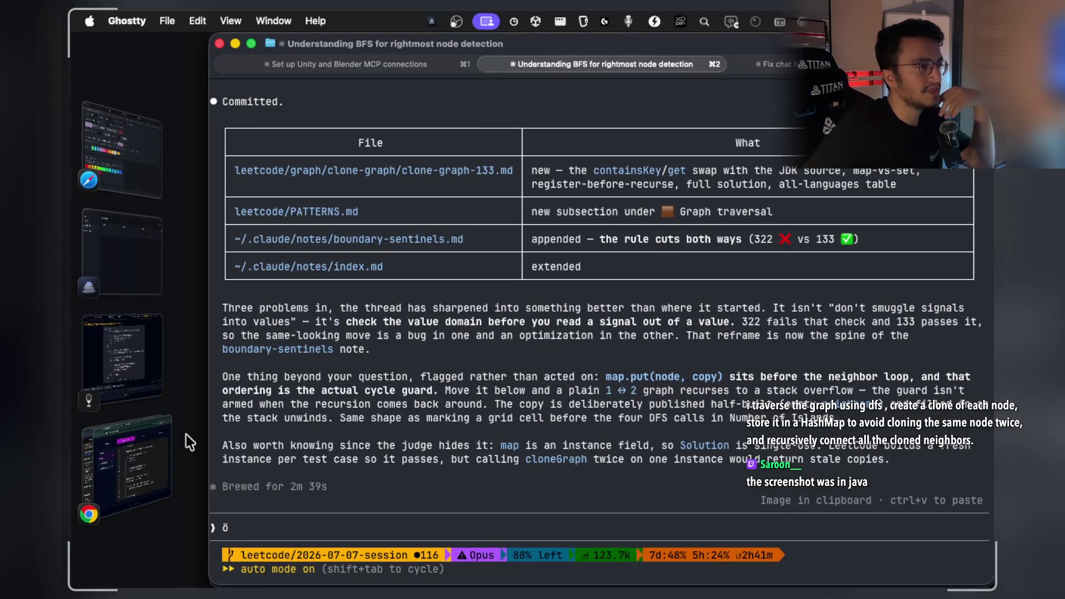
scroll(325, 407, up, 5)
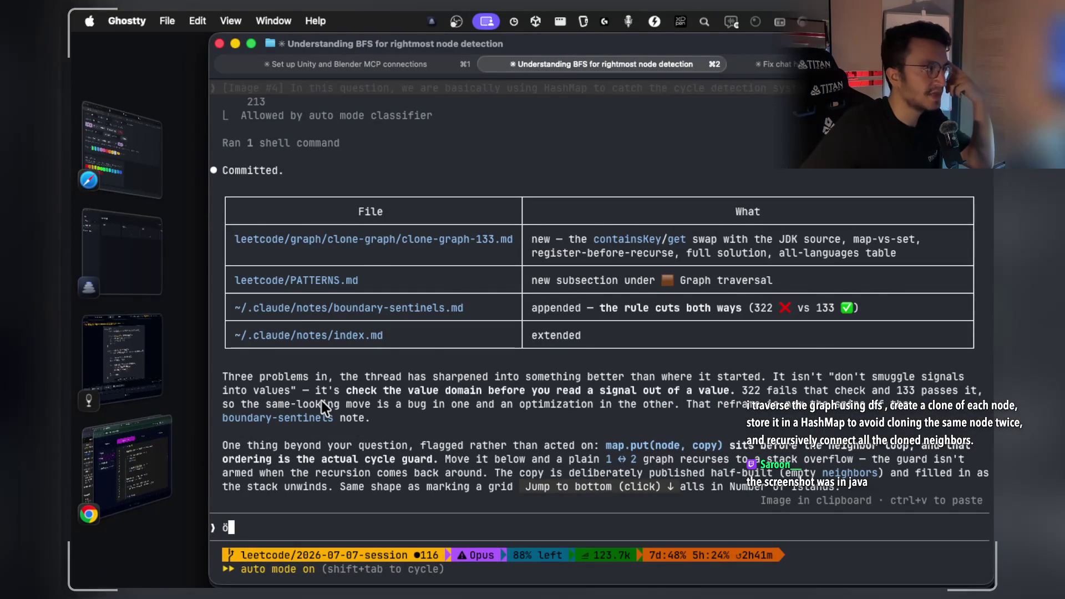
scroll(324, 407, up, 15)
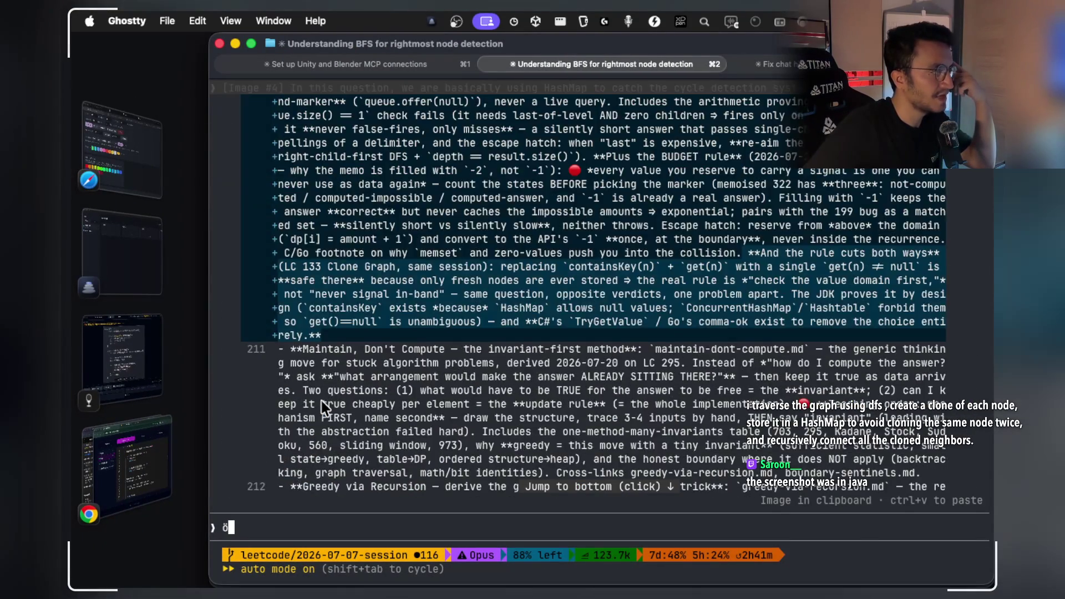
scroll(324, 408, up, 20)
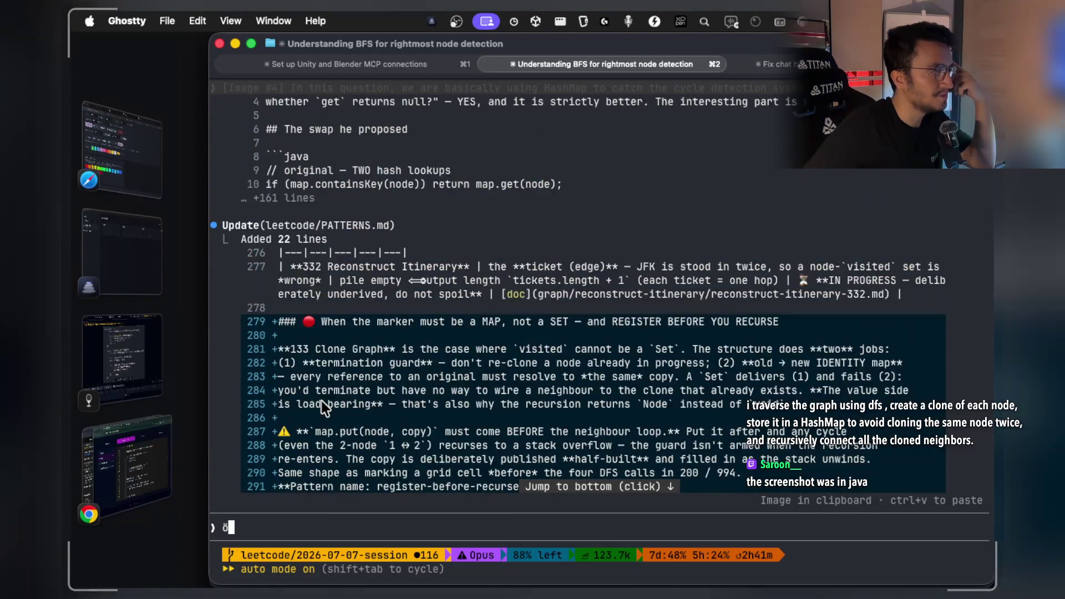
scroll(324, 408, up, 20)
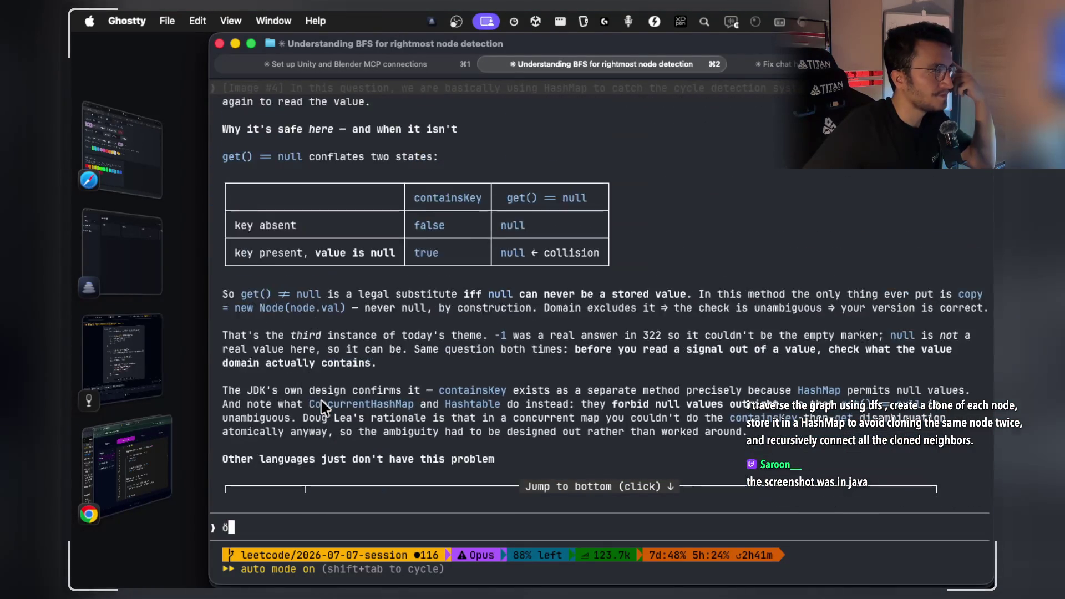
scroll(325, 408, up, 15)
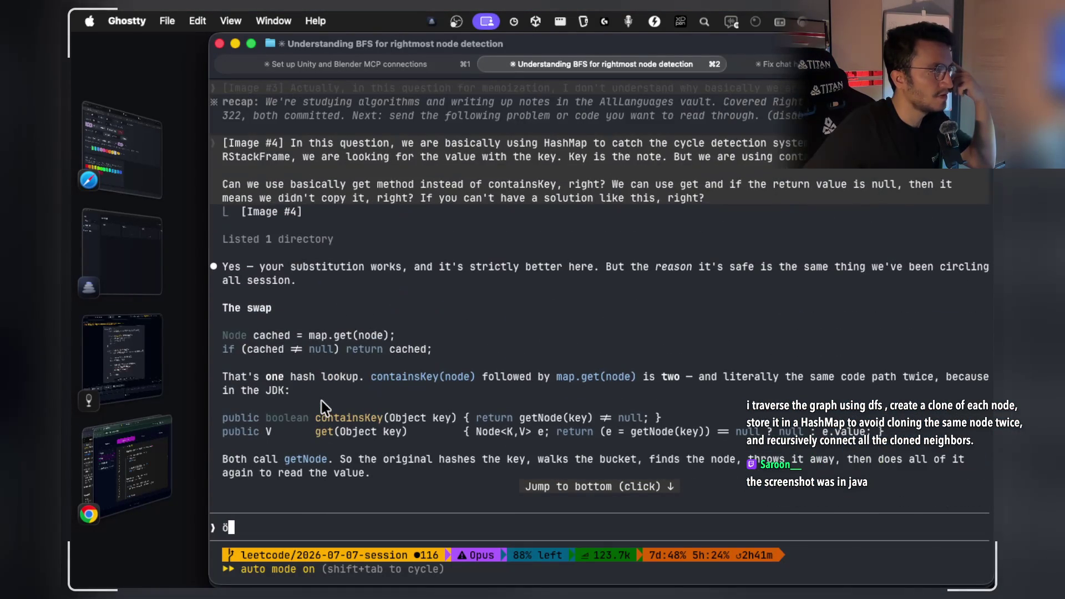
mouse_move(308, 266)
mouse_down()
mouse_move(522, 282)
mouse_move(598, 272)
mouse_up()
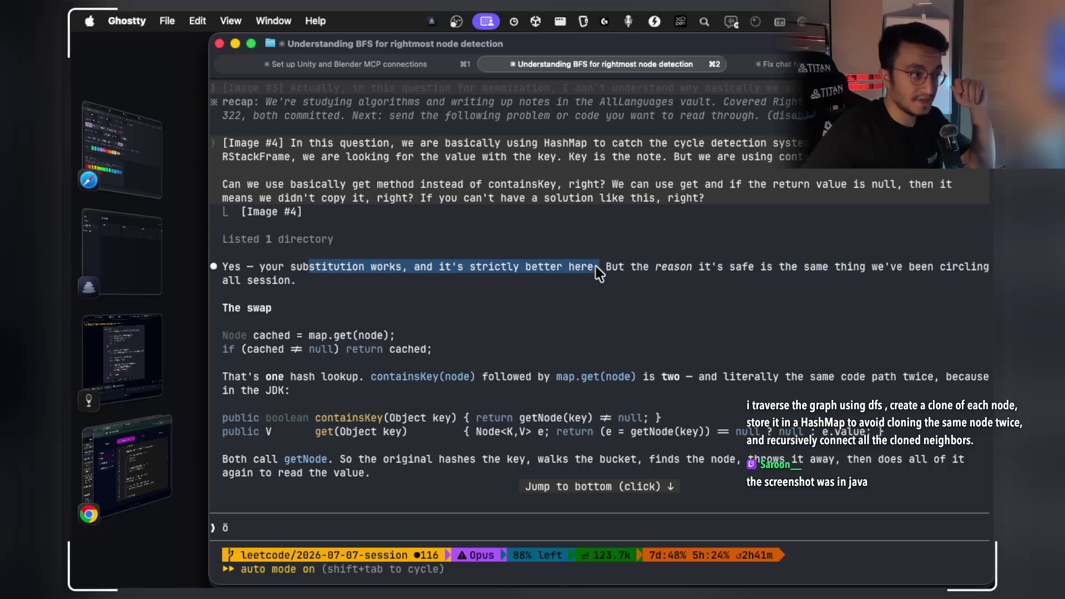
drag(686, 269, 792, 271)
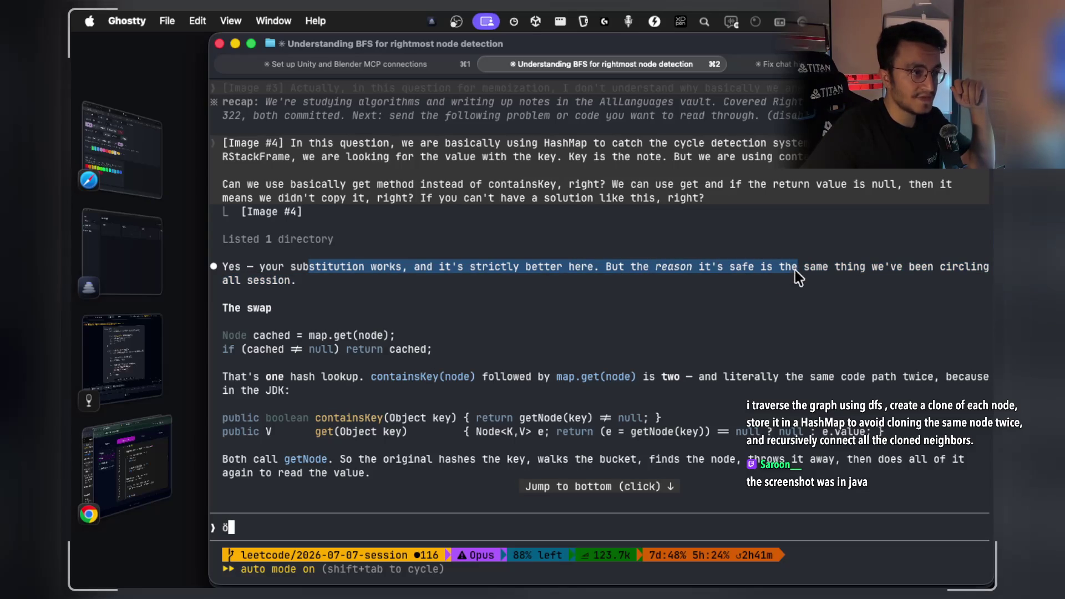
drag(914, 279, 939, 272)
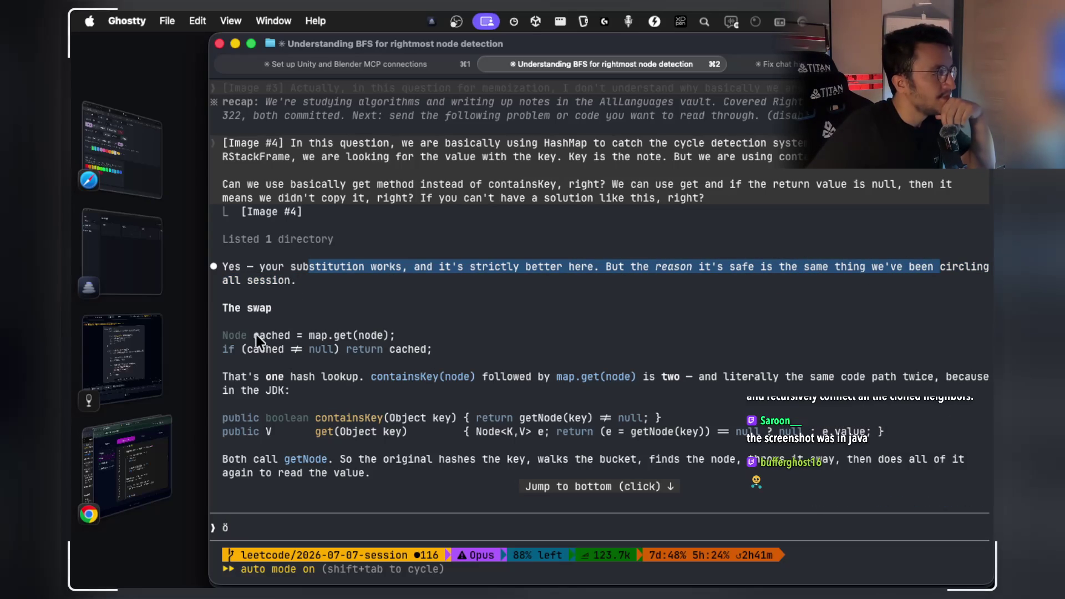
Select the cached = map.get(node) line and copy the two-lookups sentence.
drag(255, 335, 382, 334)
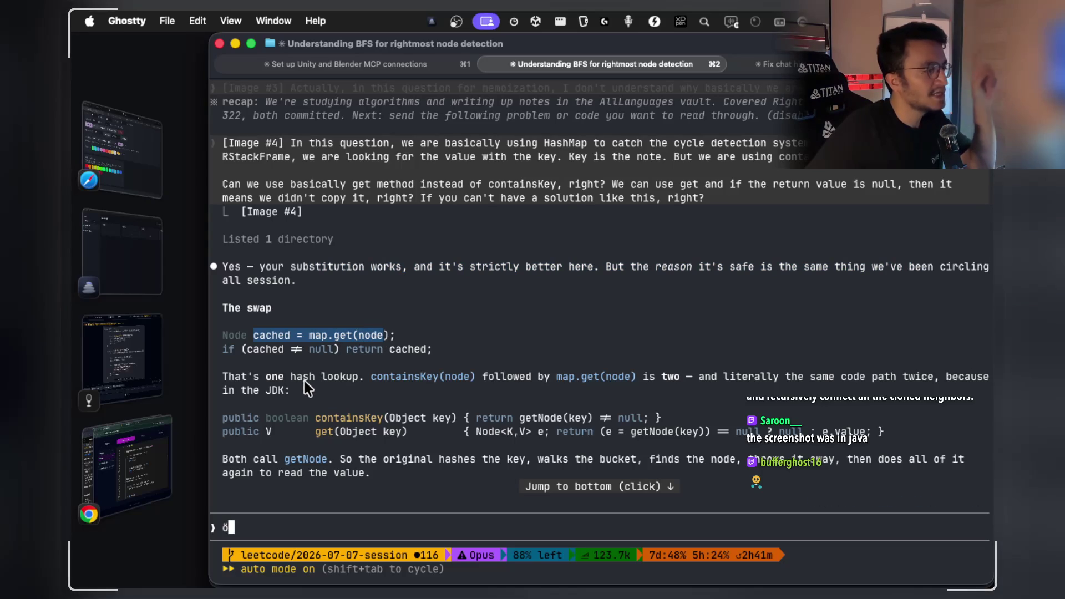
drag(371, 377, 455, 378)
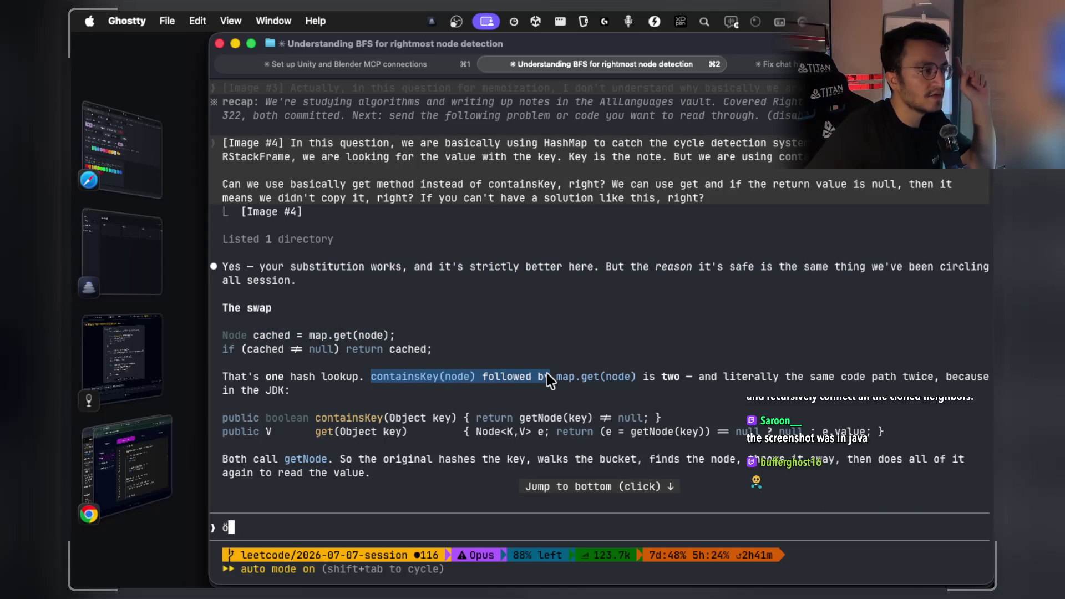
mouse_move(547, 374)
mouse_down()
mouse_move(591, 387)
mouse_move(774, 383)
mouse_up()
drag(900, 383, 928, 378)
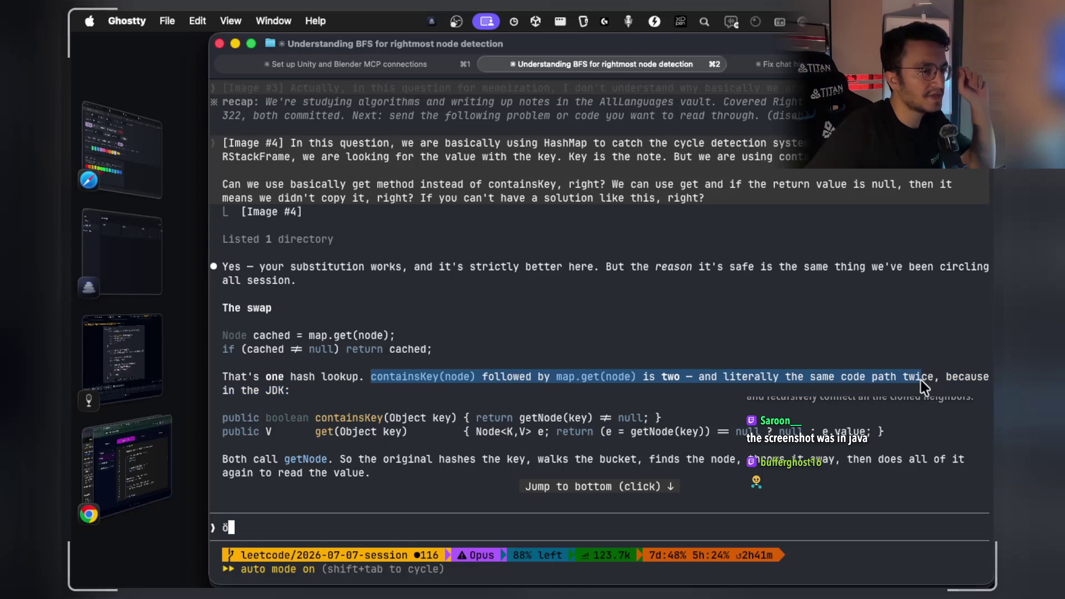
scroll(478, 272, down, 1)
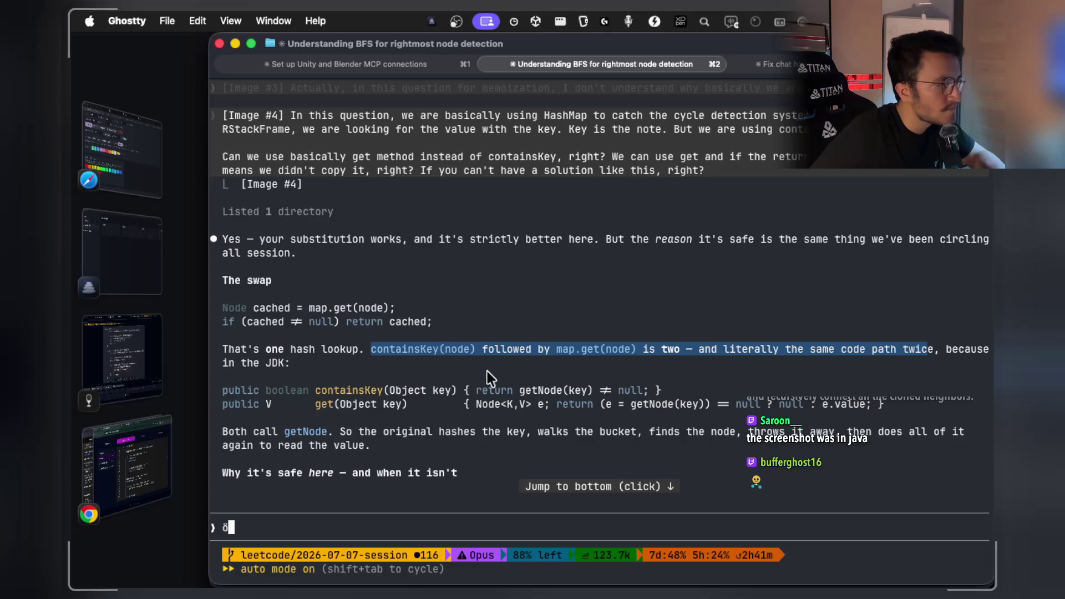
scroll(477, 370, down, 3)
Copy the getNode(key) code and the sentence about hashing the key, then select the safety heading.
drag(280, 349, 331, 349)
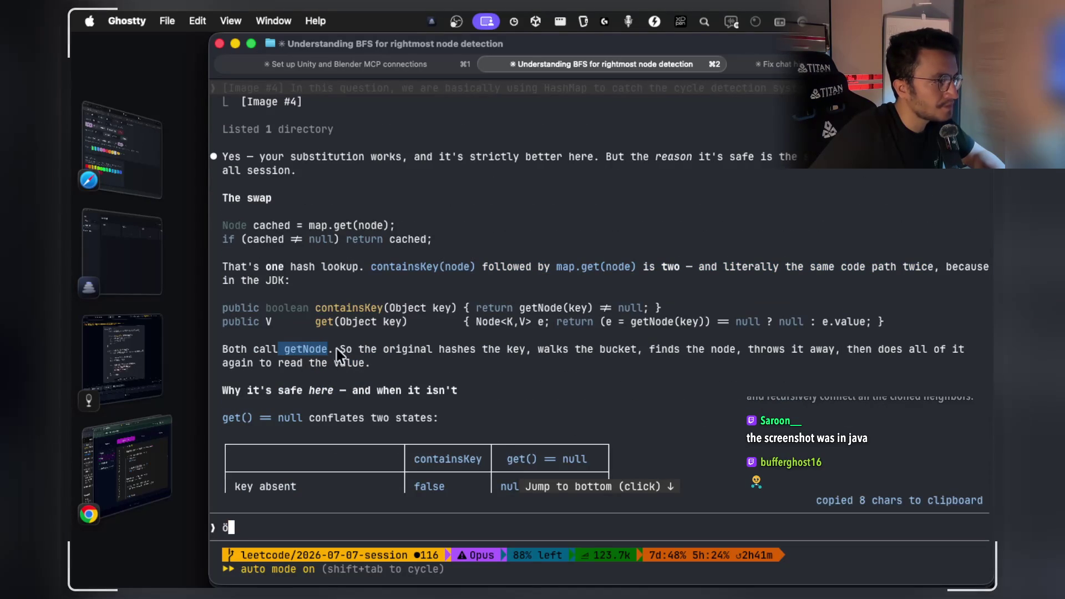
click(520, 309)
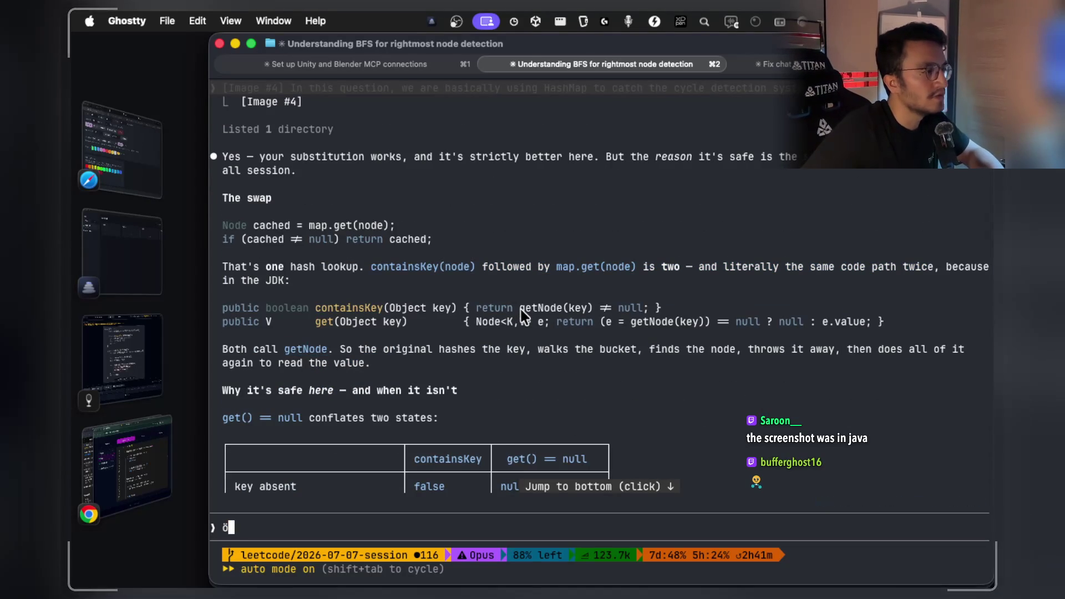
drag(568, 309, 609, 311)
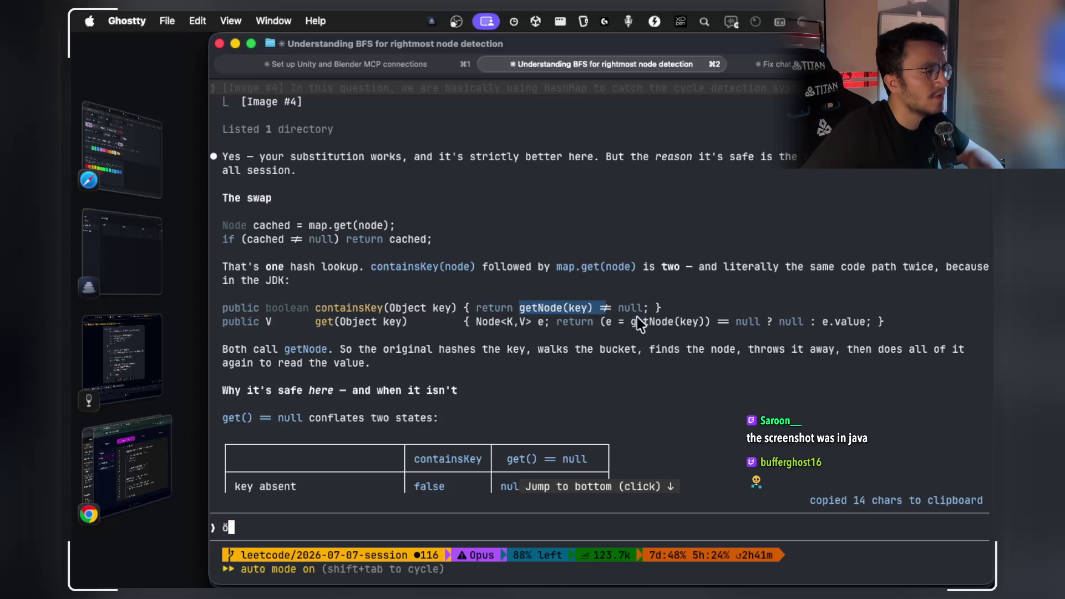
drag(352, 349, 620, 352)
click(653, 351)
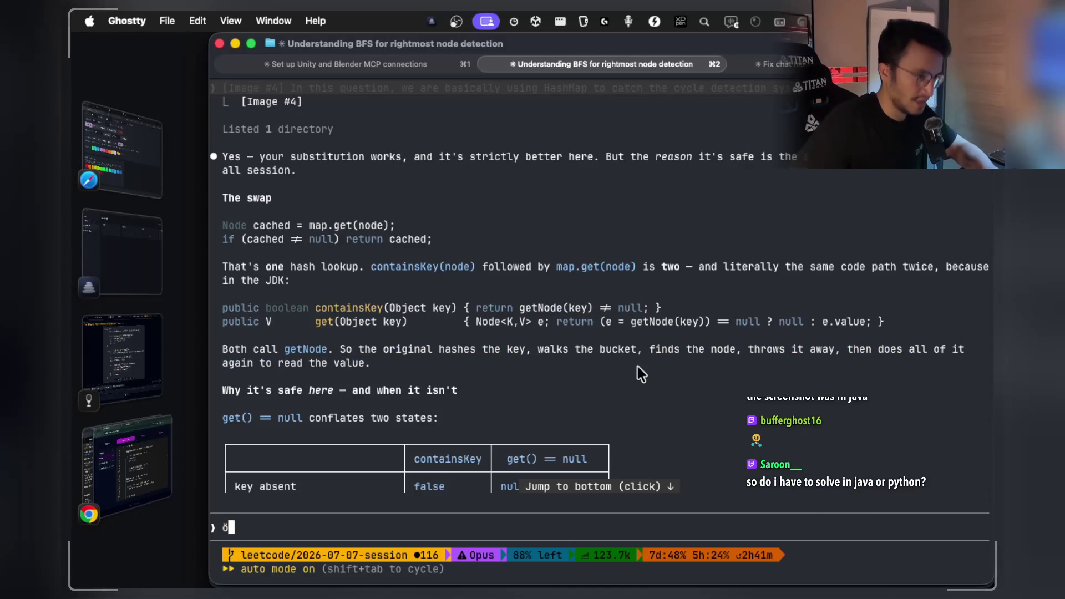
mouse_move(927, 345)
mouse_down()
mouse_move(727, 361)
mouse_move(353, 362)
mouse_move(365, 363)
mouse_up()
drag(246, 391, 452, 391)
scroll(452, 391, down, 3)
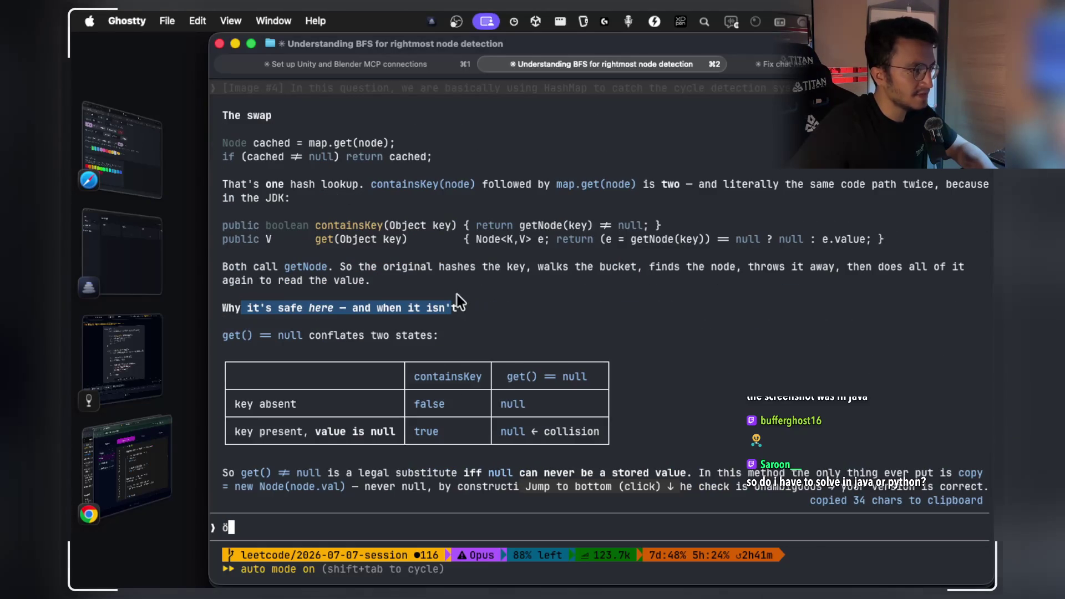
text(ö)
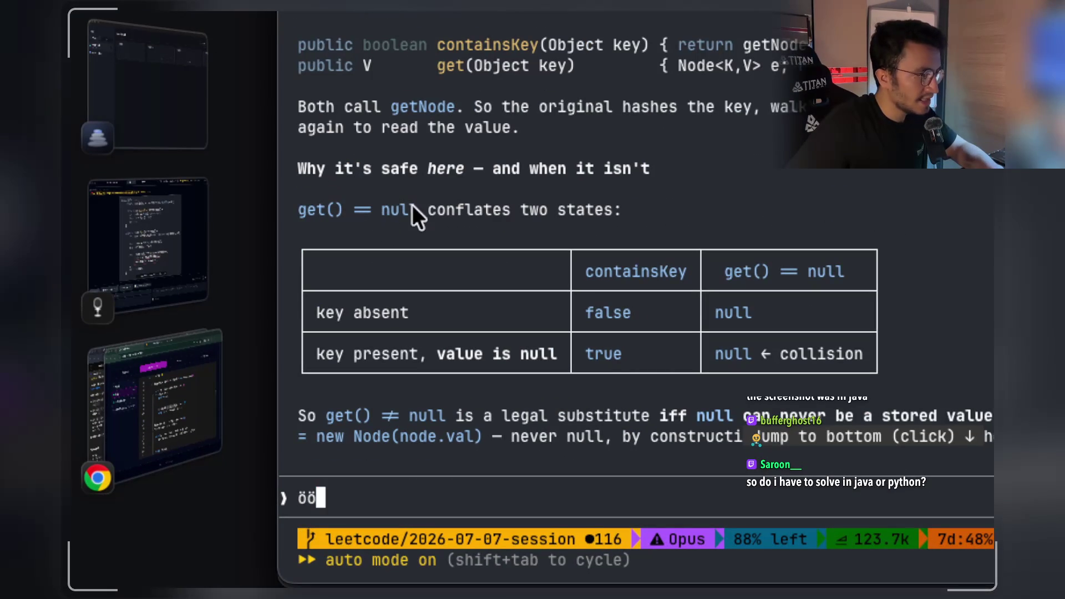
Screenshot Claude's get-versus-containsKey explanation and null table, then switch to the notes app.
drag(544, 207, 593, 207)
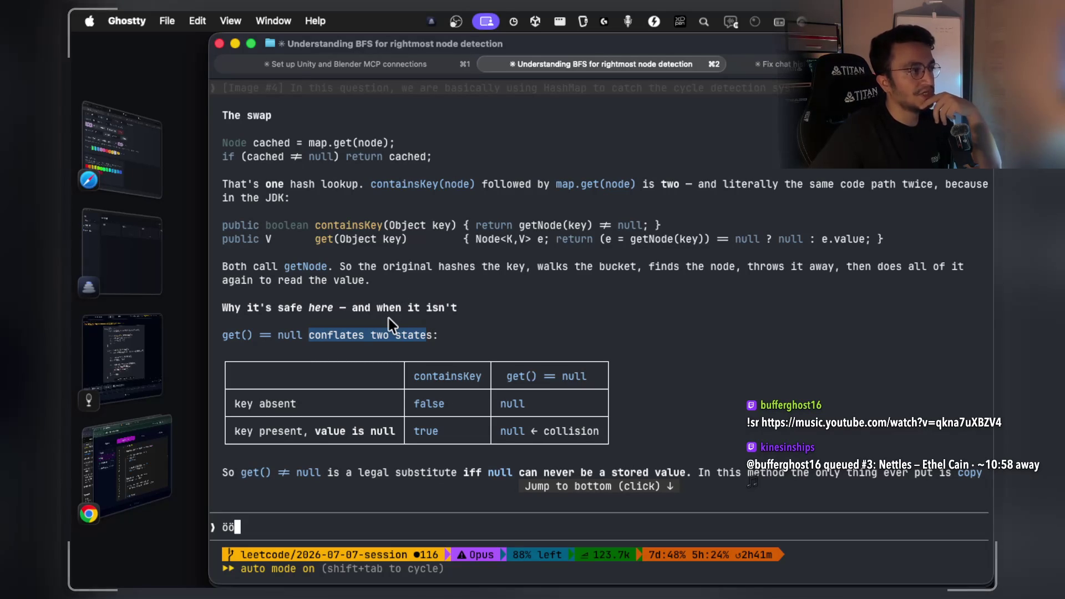
key(super+shift+4)
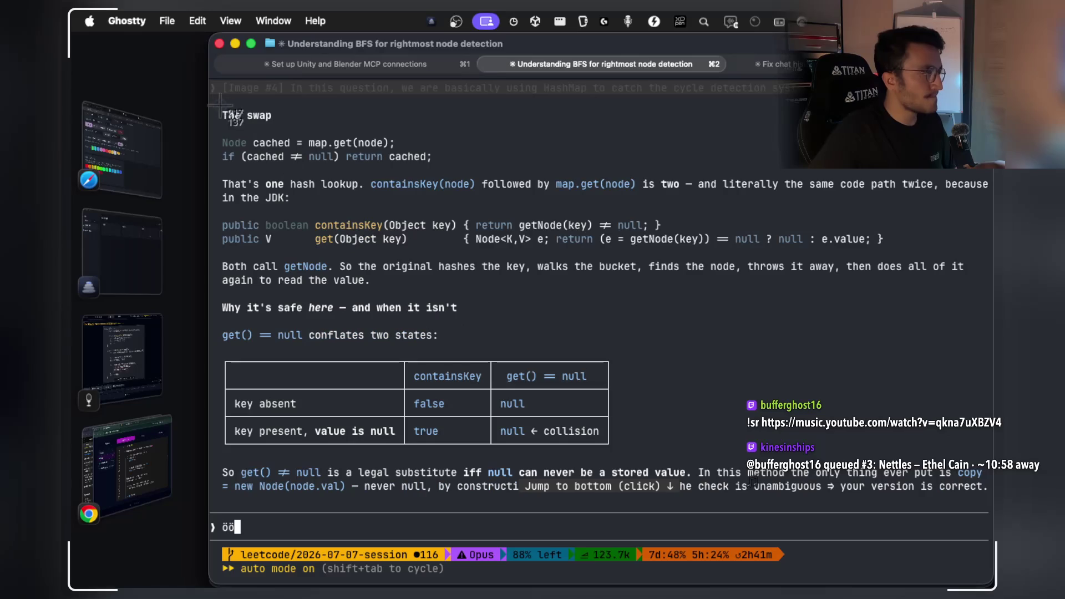
mouse_move(214, 126)
mouse_down()
mouse_move(831, 460)
mouse_move(987, 471)
mouse_move(987, 495)
mouse_up()
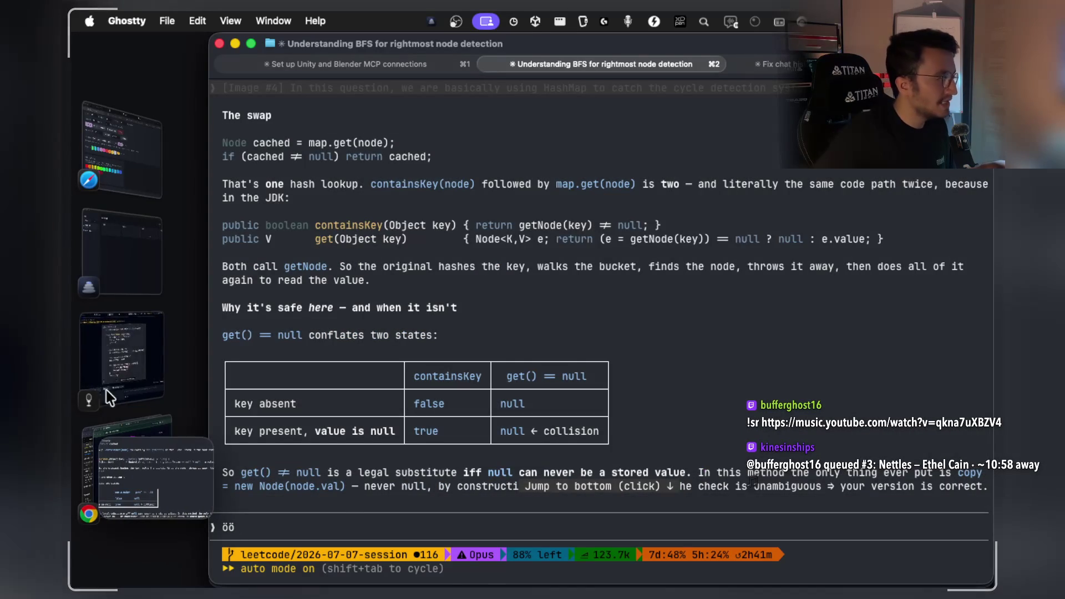
click(118, 368)
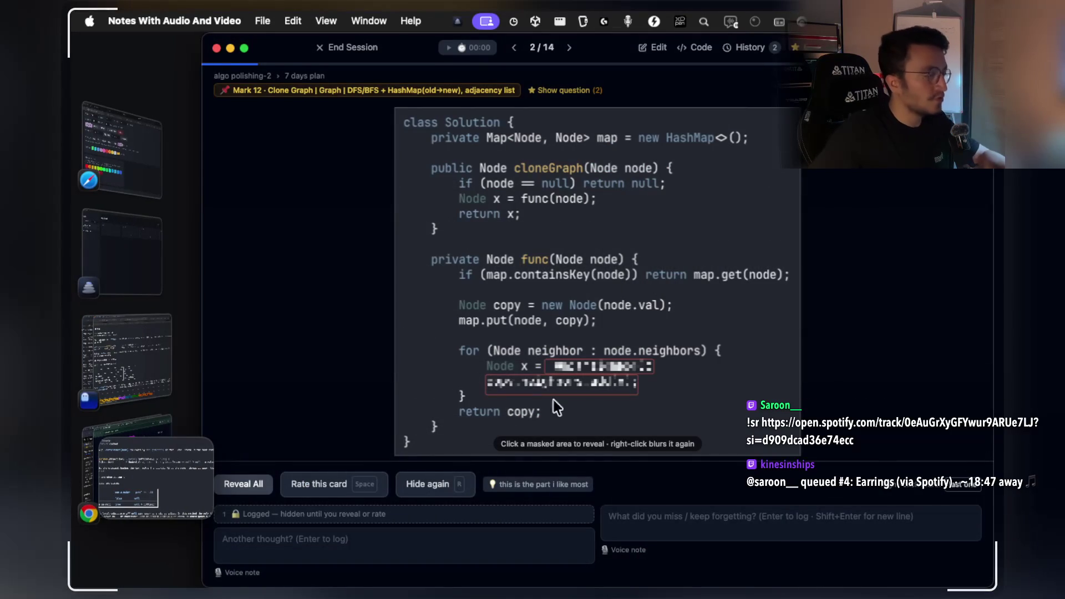
Enter and finish editing on the Clone Graph card, then end the review session.
click(660, 48)
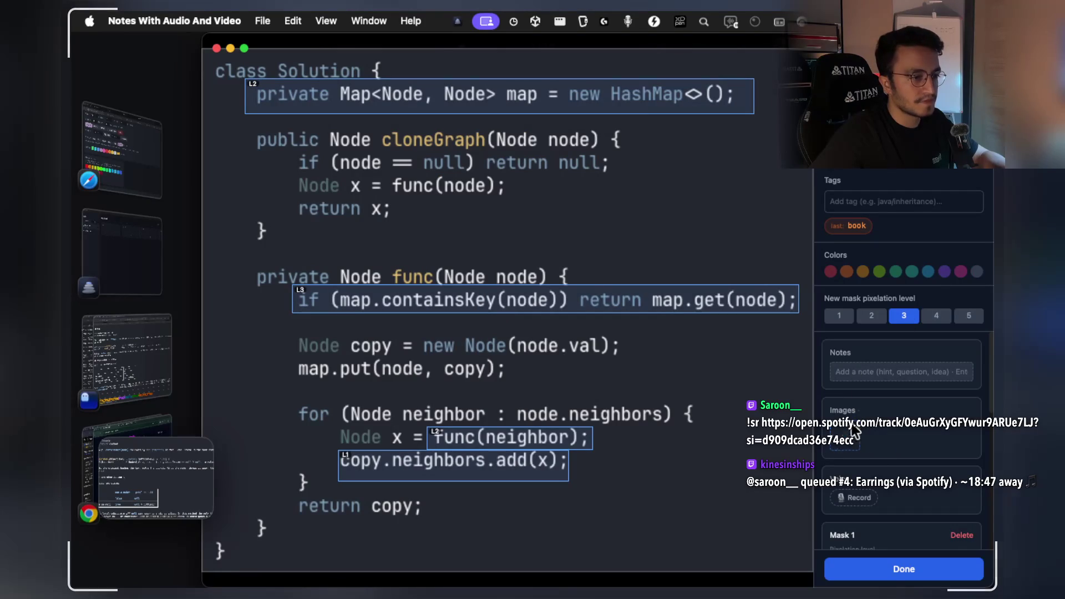
click(904, 570)
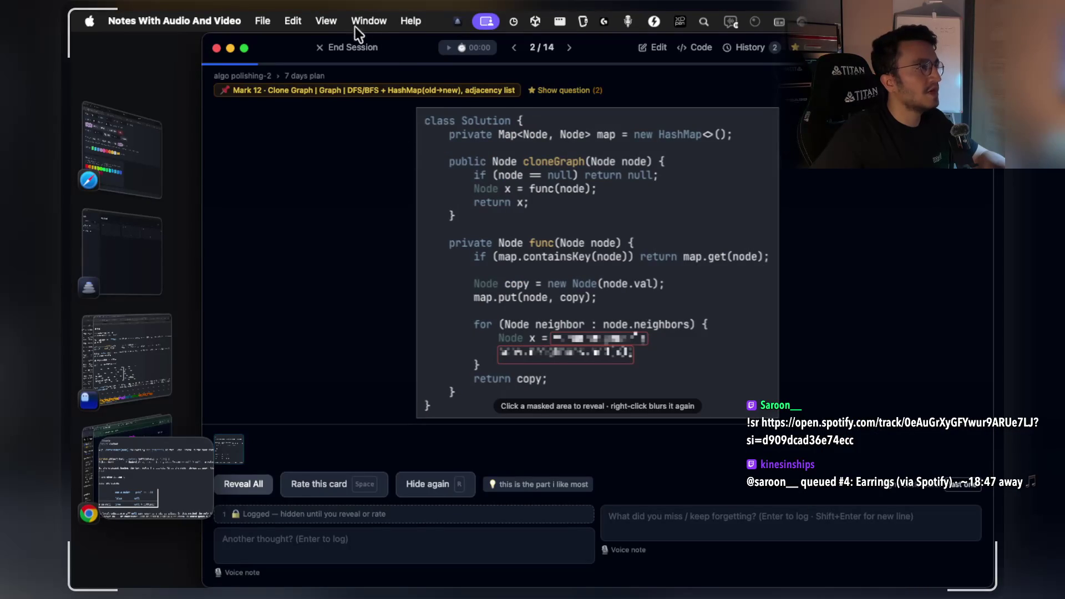
click(344, 43)
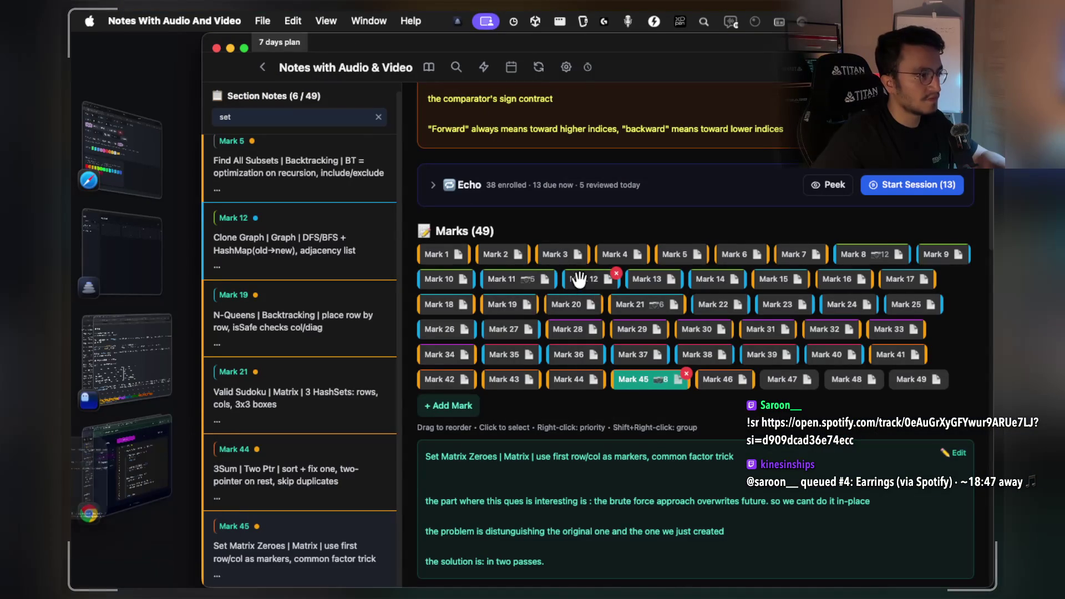
Open the new screenshot, image 12 of 12, and choose Add Caption on it.
scroll(659, 413, down, 10)
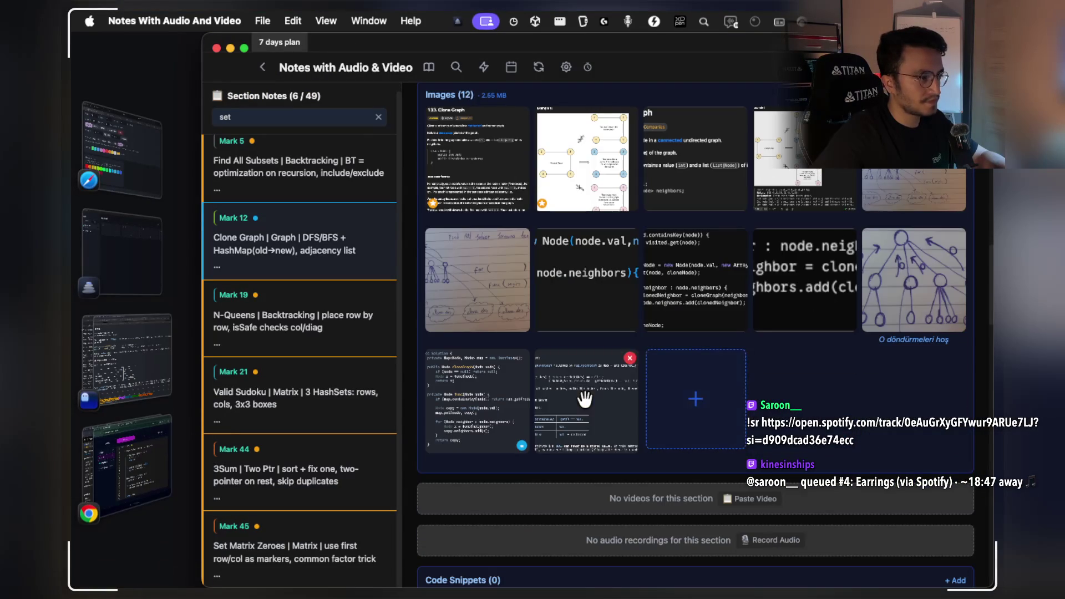
click(574, 383)
right_click(574, 383)
click(594, 408)
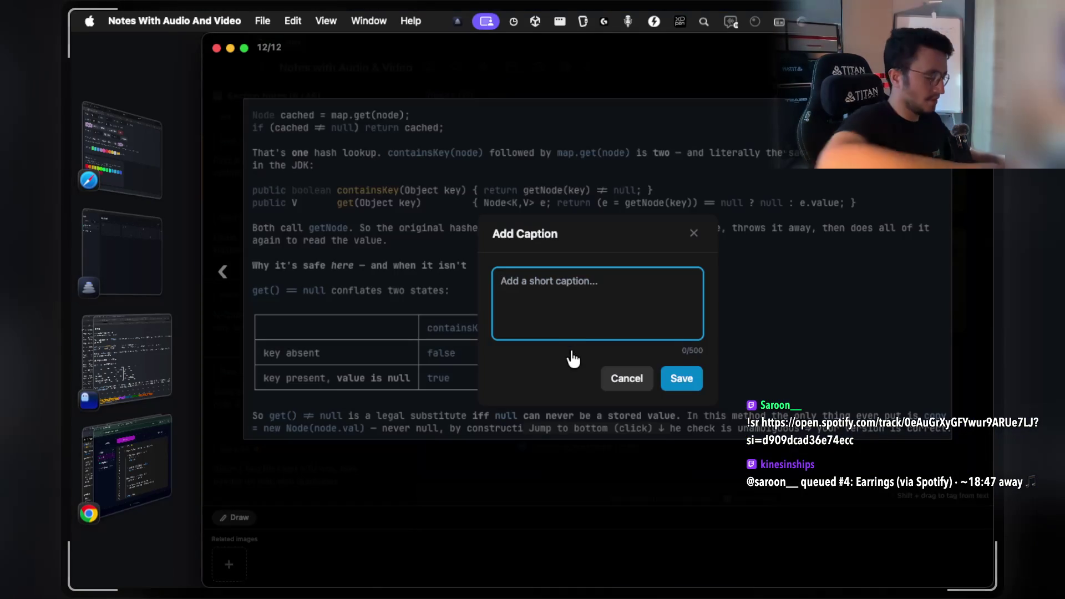
Save the caption 'there is slight diff between using get or containskey' on image 12 and close the viewer.
text(there is slight )
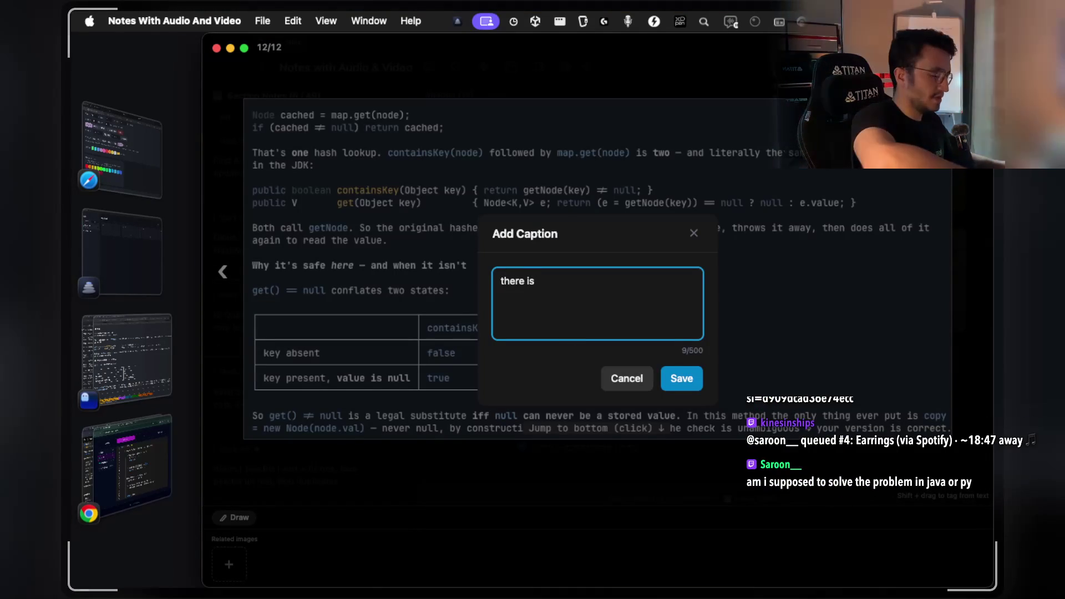
text(diff between get or)
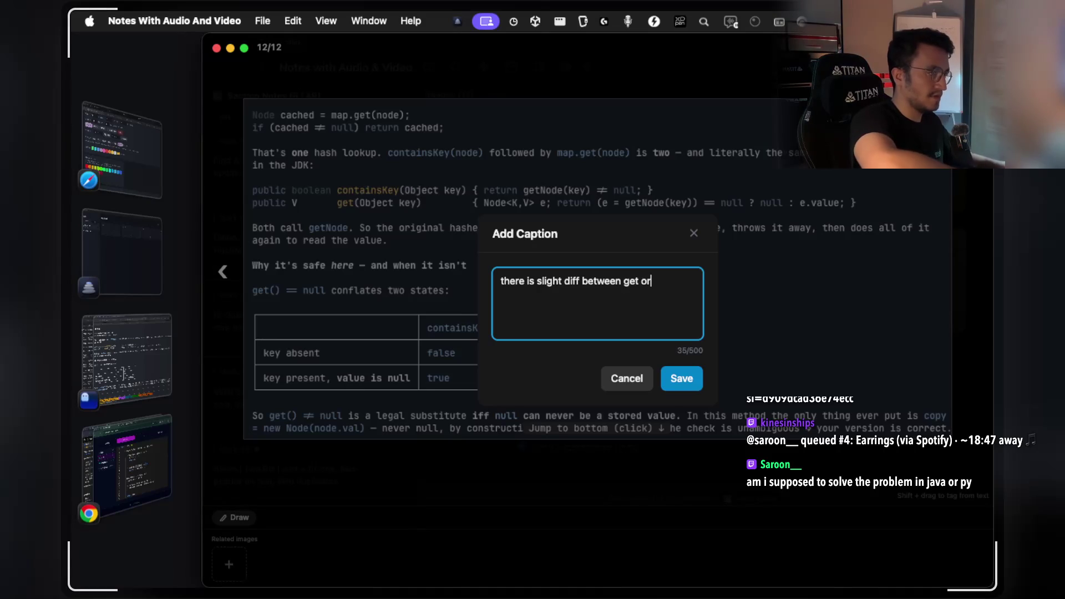
text(contains)
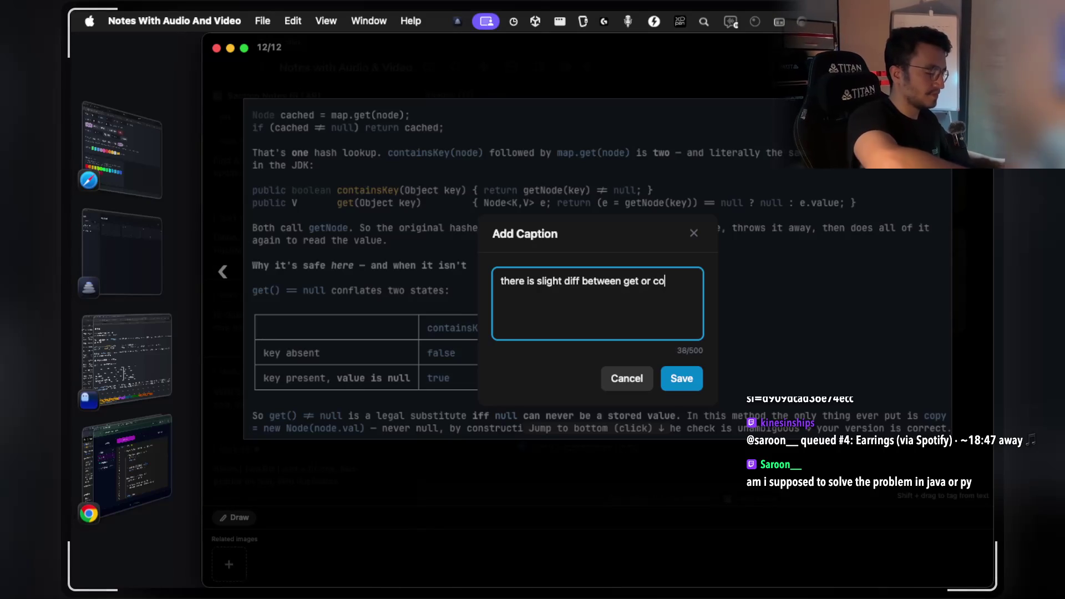
text(key)
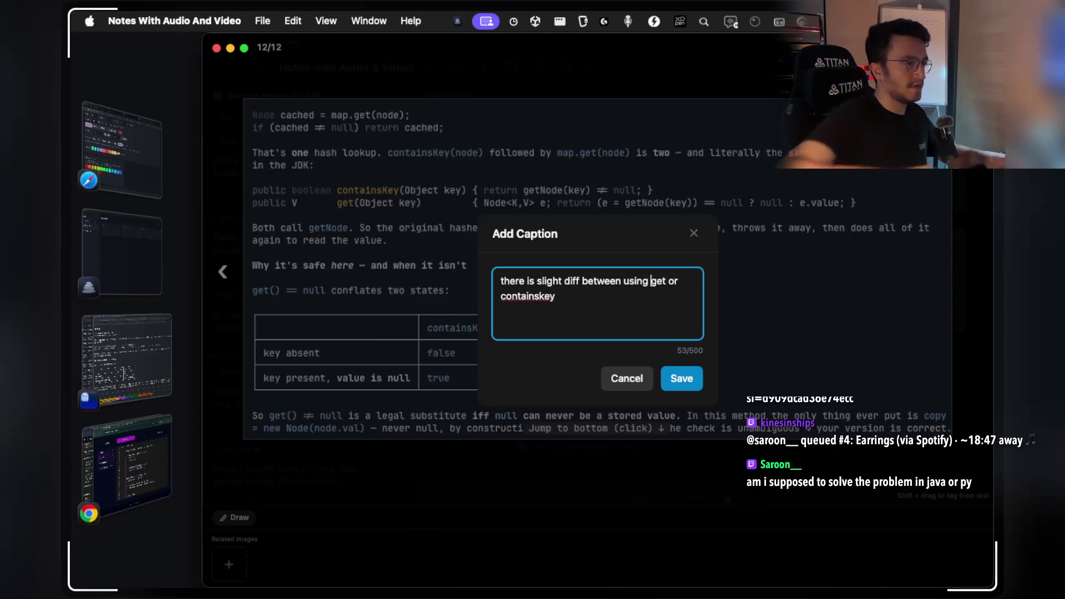
click(684, 381)
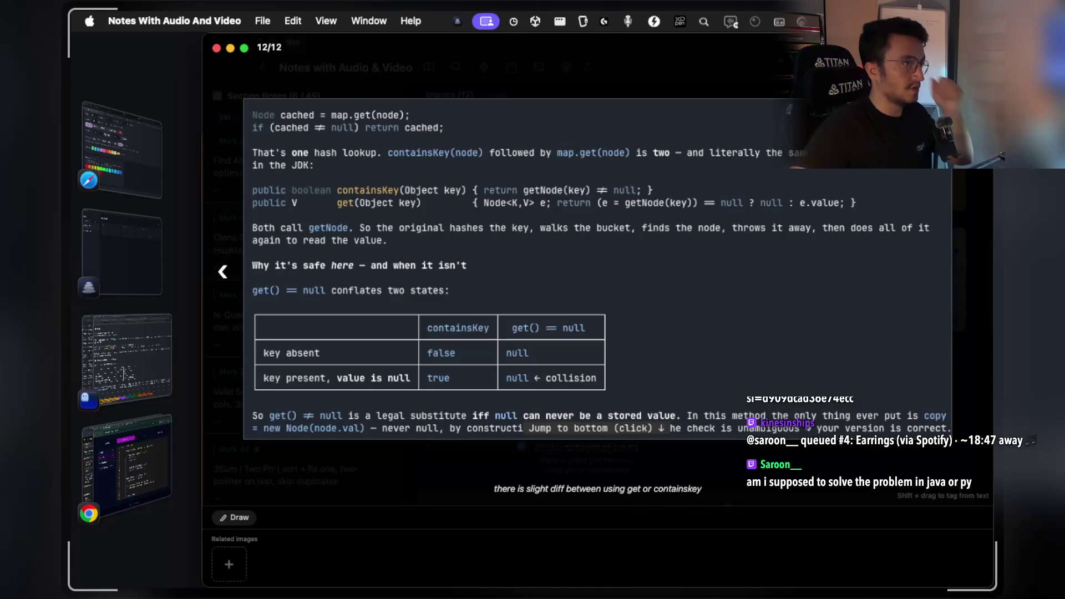
key(Escape)
scroll(770, 252, up, 10)
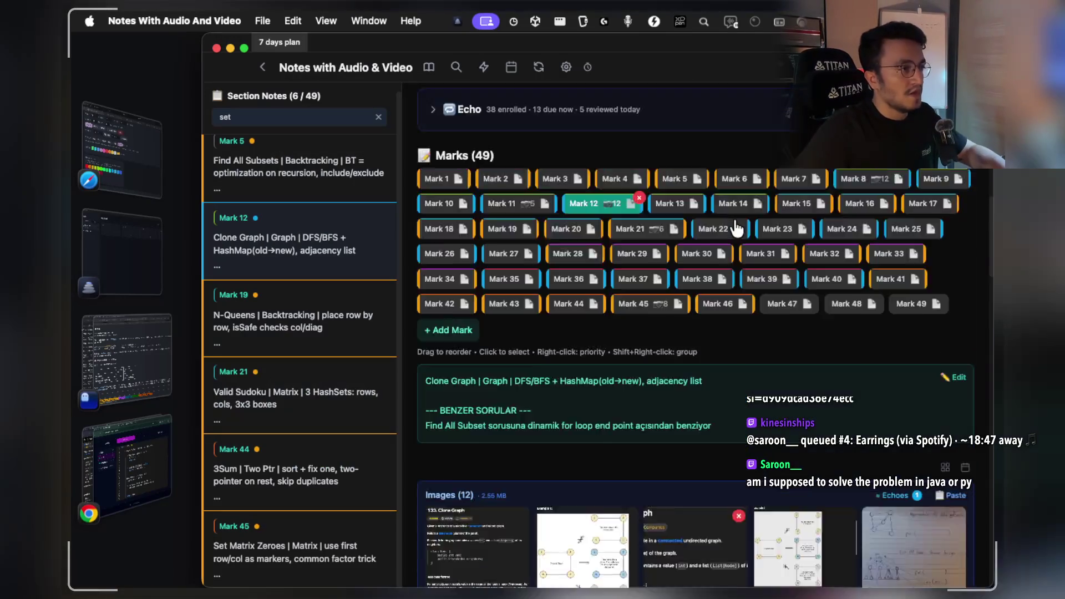
Start a review, reveal all masked code on the Clone Graph card, rate it Good, then end the session.
click(896, 461)
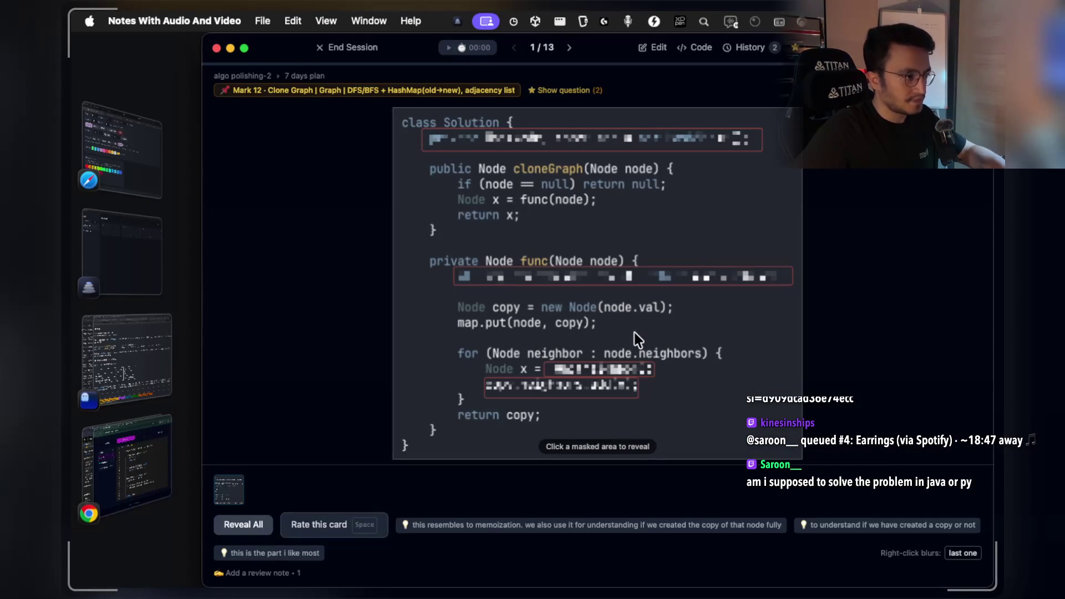
click(661, 143)
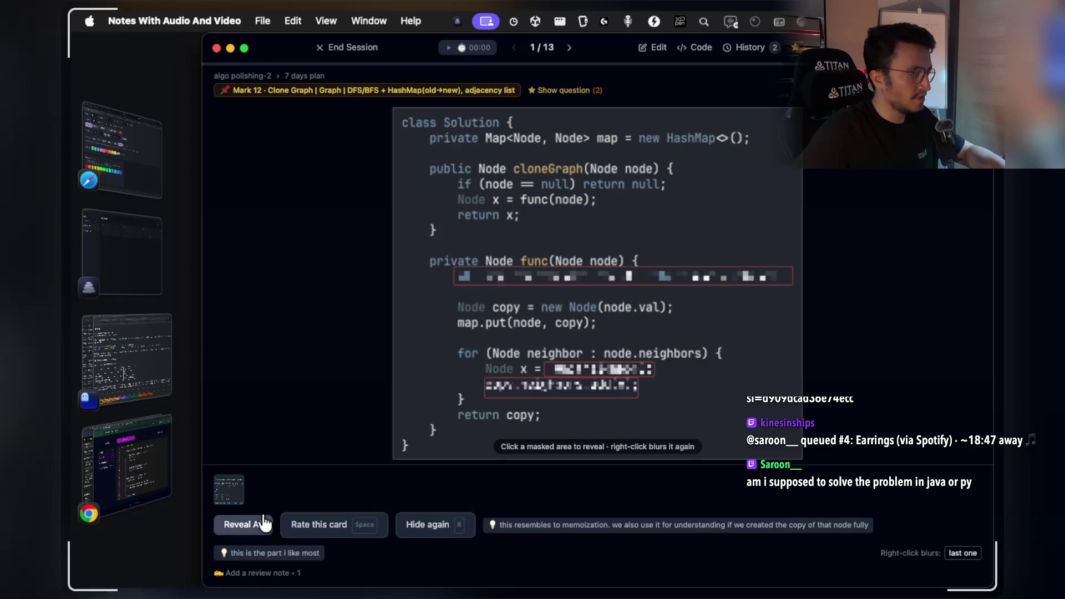
click(265, 523)
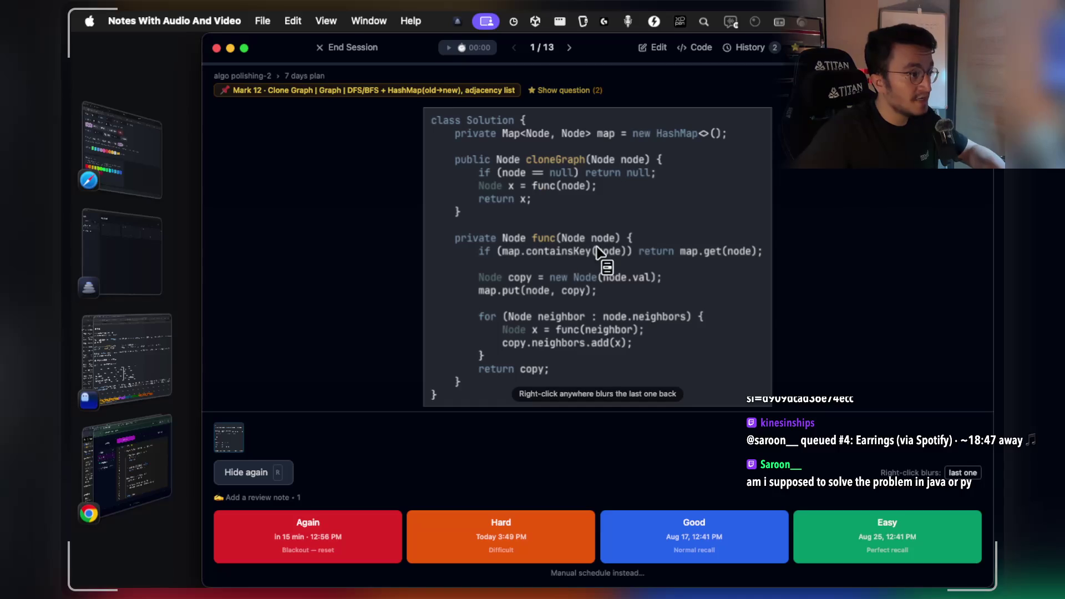
click(697, 551)
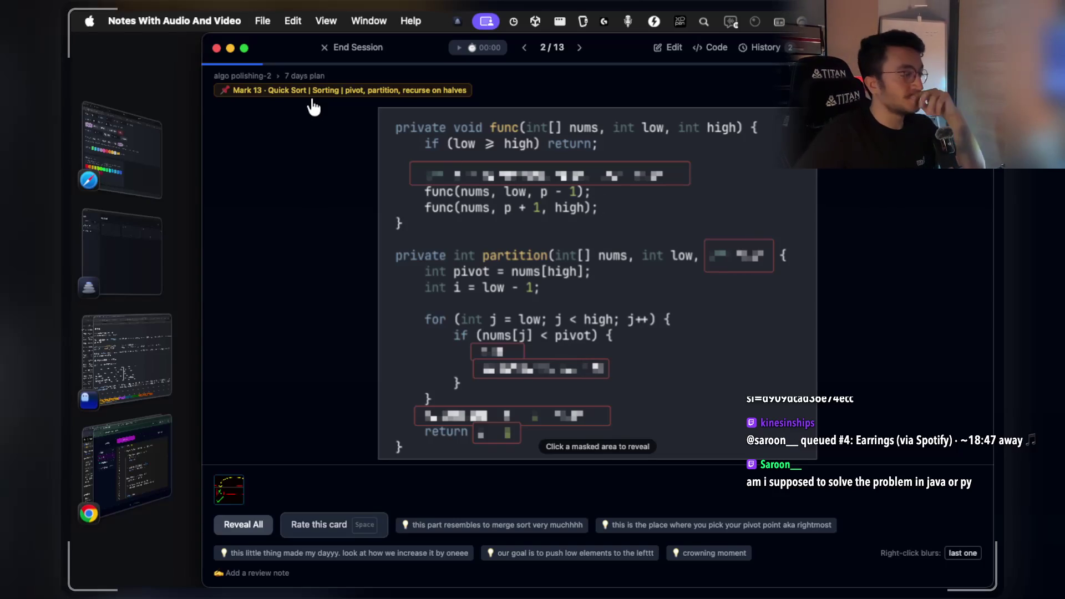
click(368, 56)
Search 'quick', open Mark 13's Quick Sort note, and play its QuickSort partition video.
scroll(542, 238, down, 10)
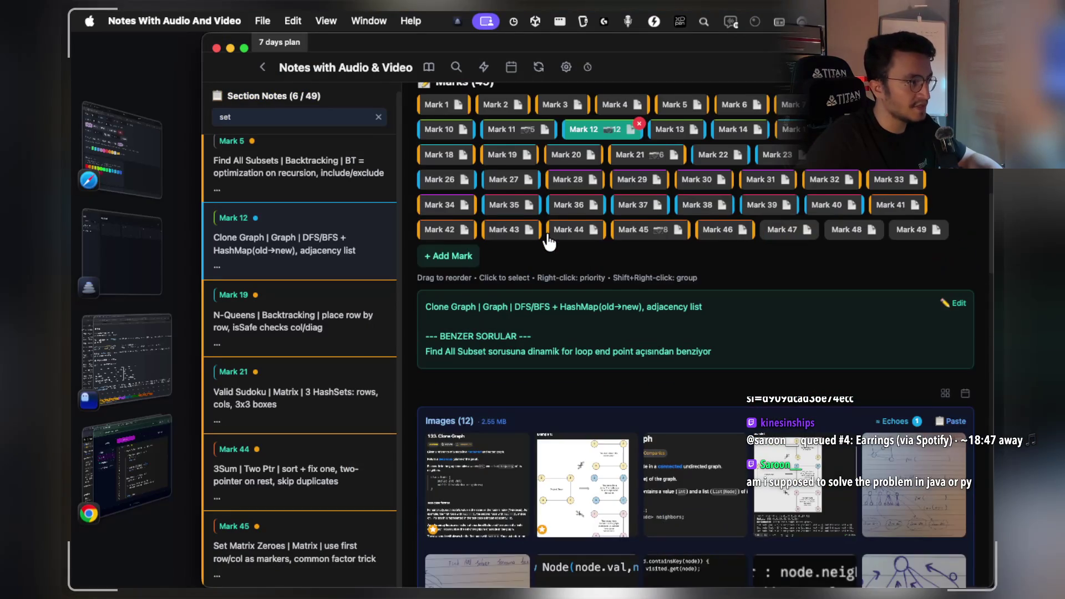
triple_click(247, 116)
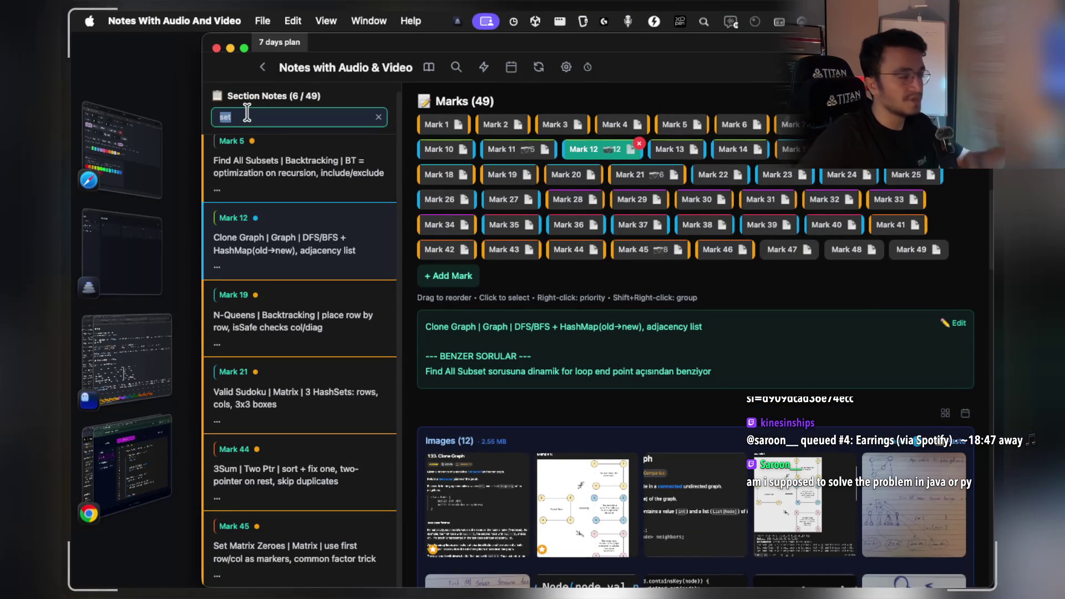
text(quick)
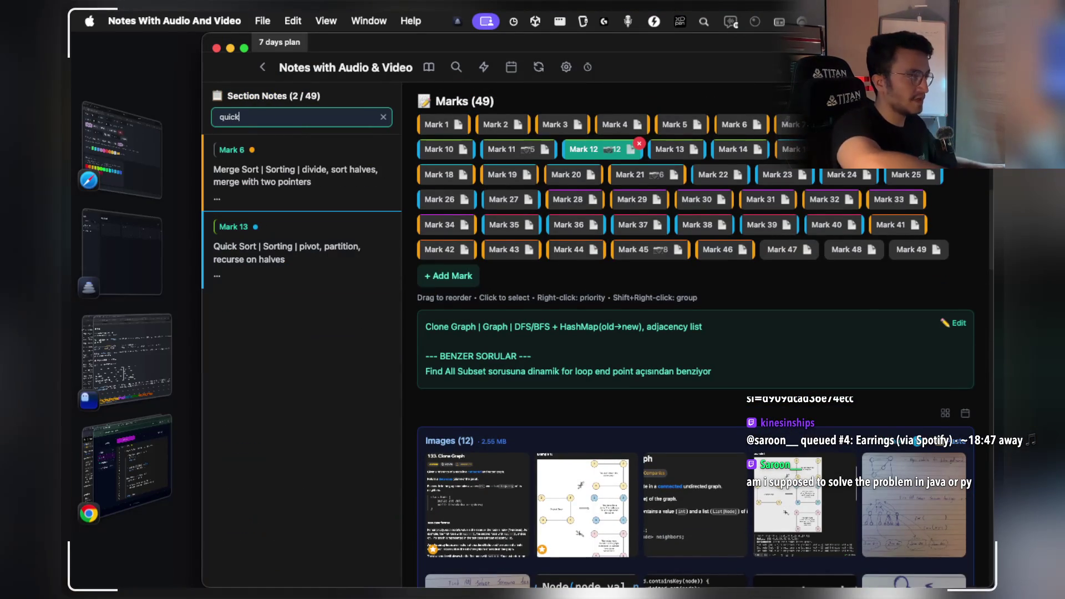
click(306, 259)
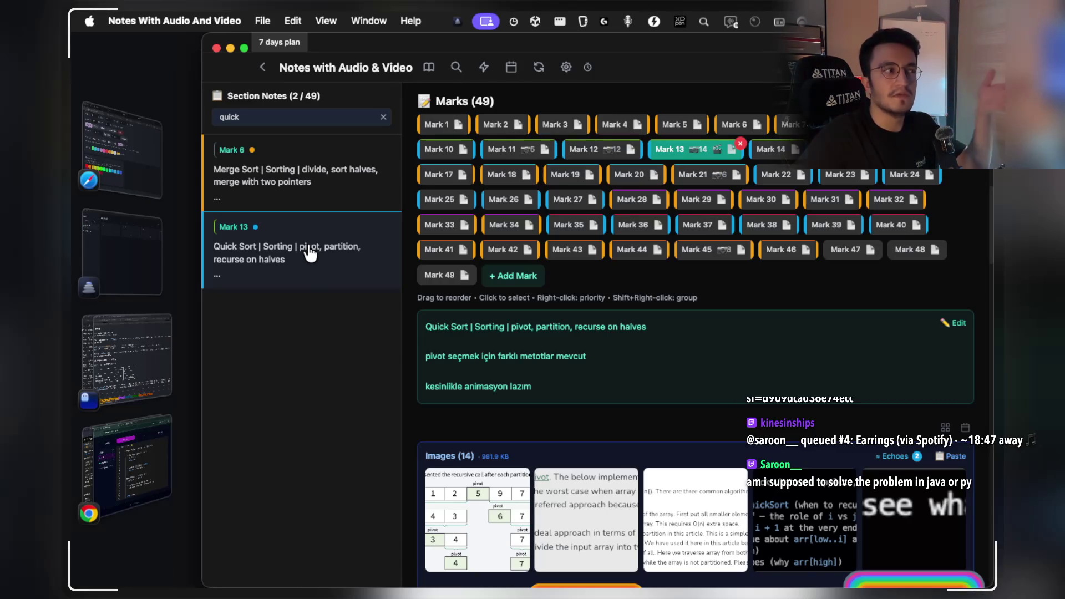
scroll(540, 253, down, 10)
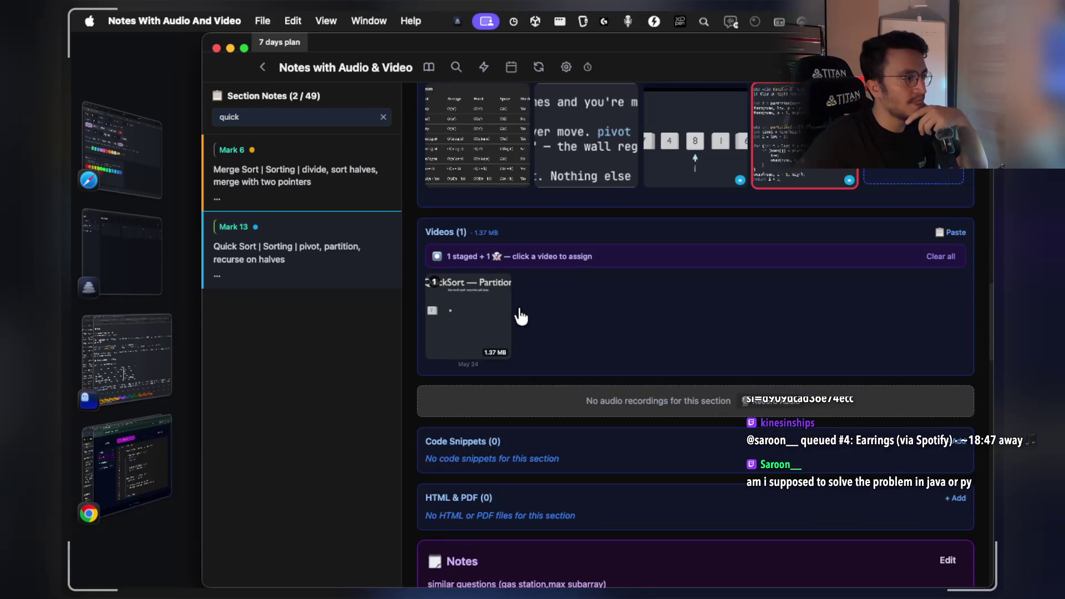
click(478, 324)
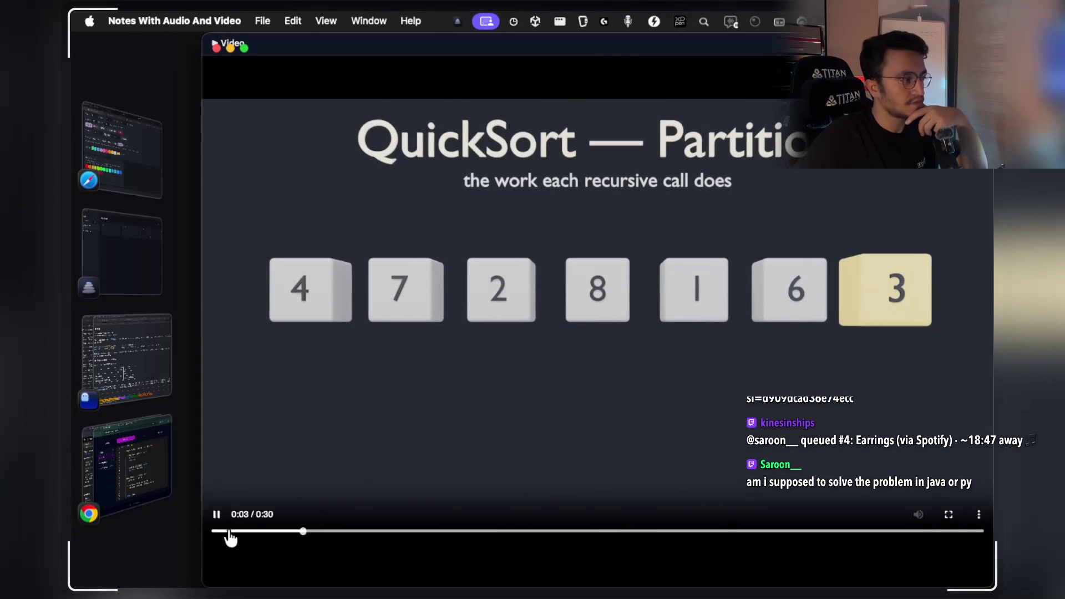
Pause and resume the QuickSort partition video, let it run to 0:30, then close the player.
click(217, 519)
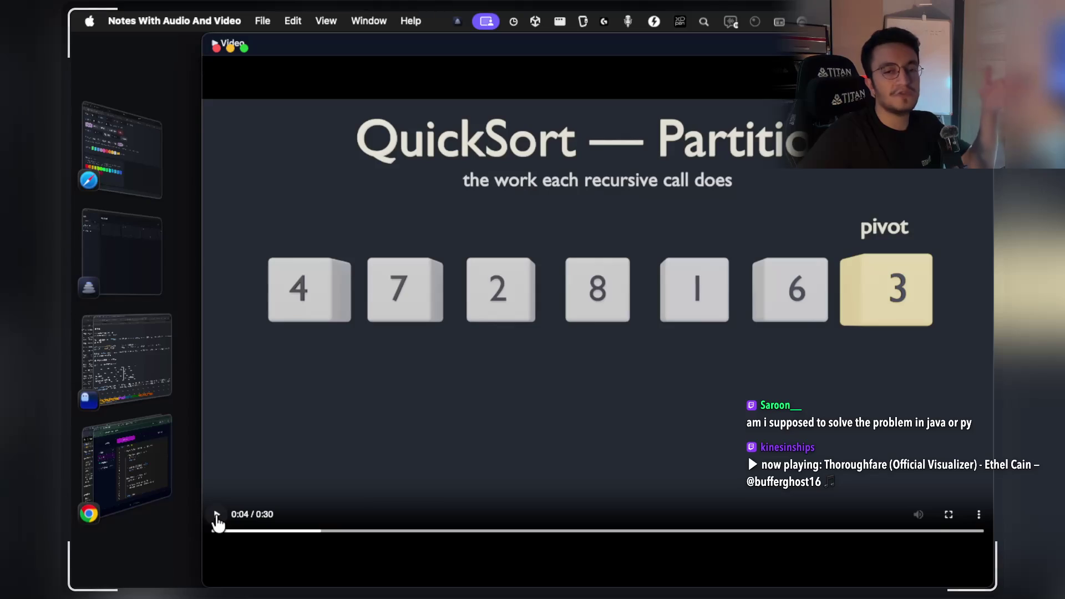
click(217, 519)
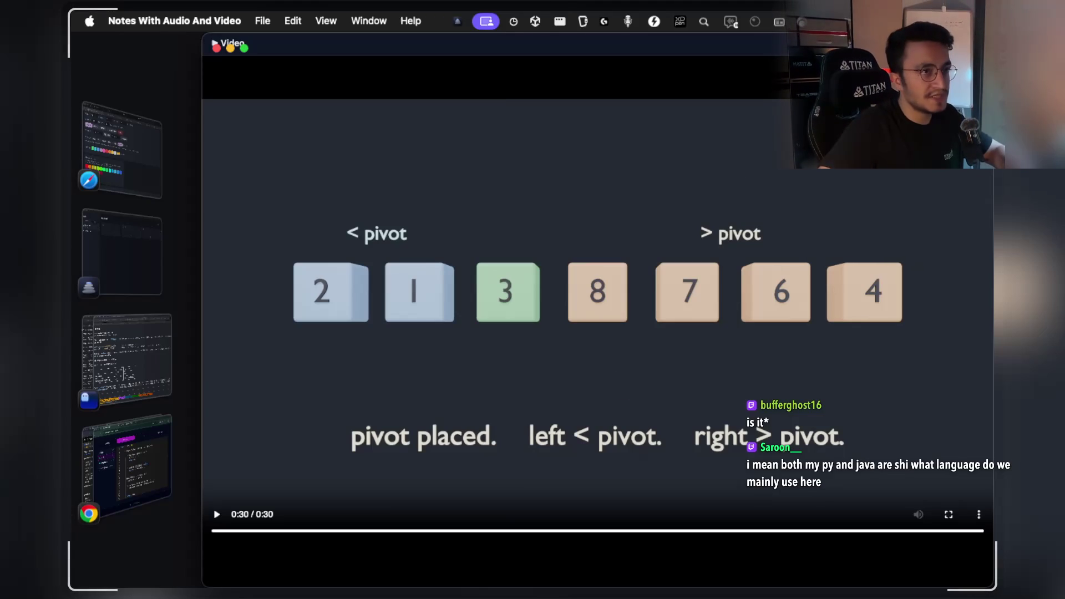
key(Escape)
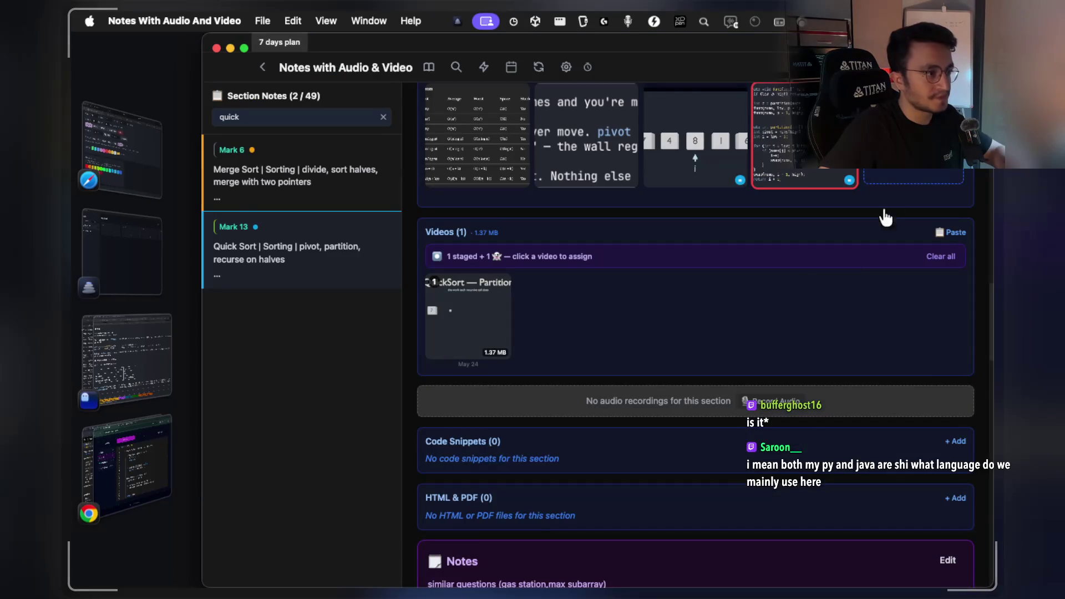
Replace the search with 'sorting' to list the three sorting notes, including Mark 6's Merge Sort.
scroll(773, 278, down, 15)
scroll(773, 280, up, 7)
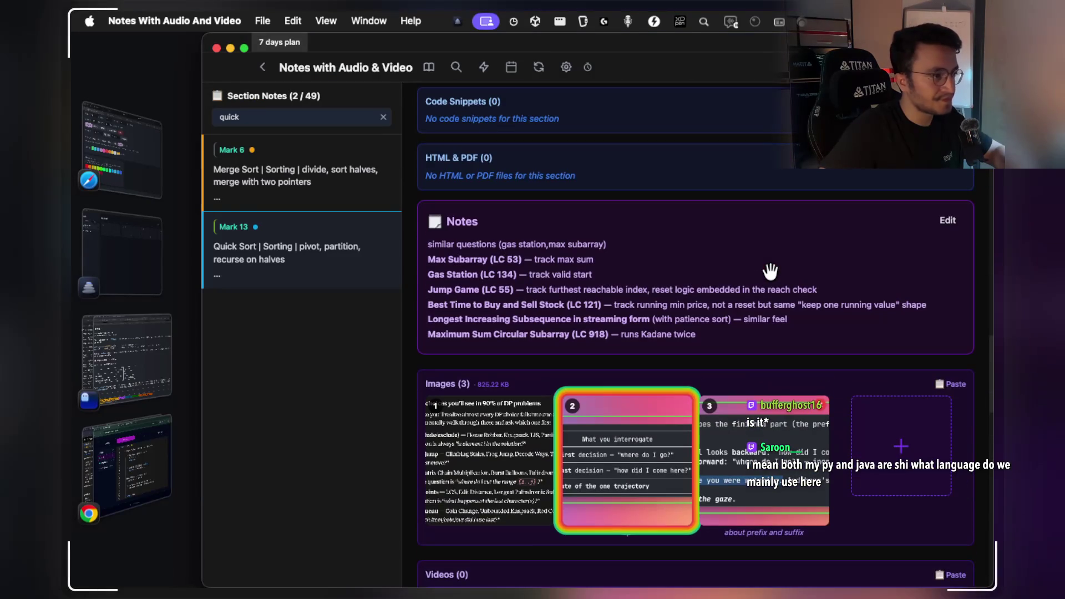
scroll(542, 345, up, 7)
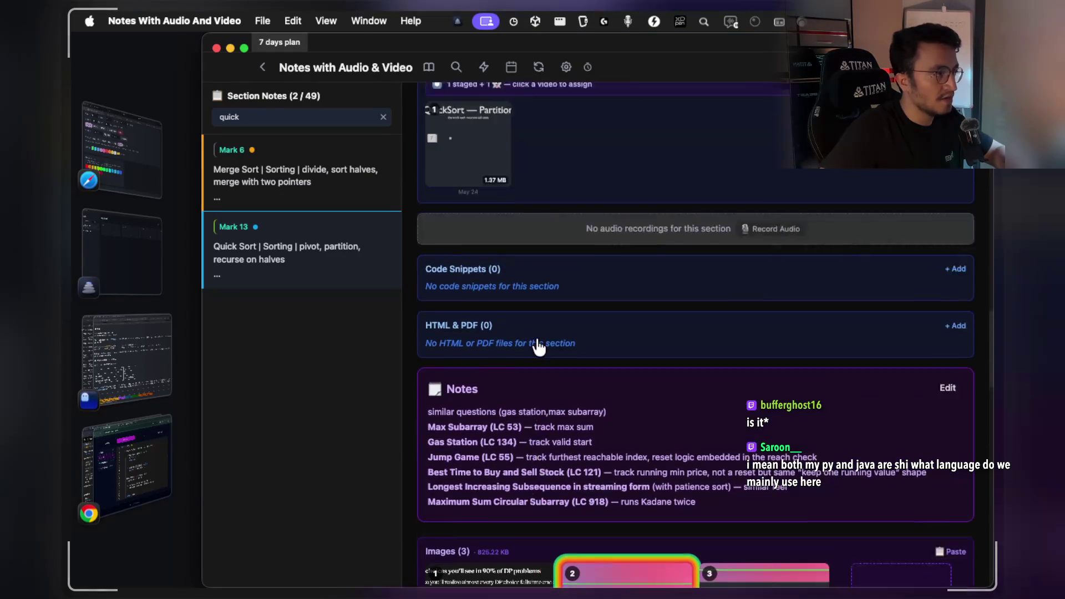
triple_click(362, 116)
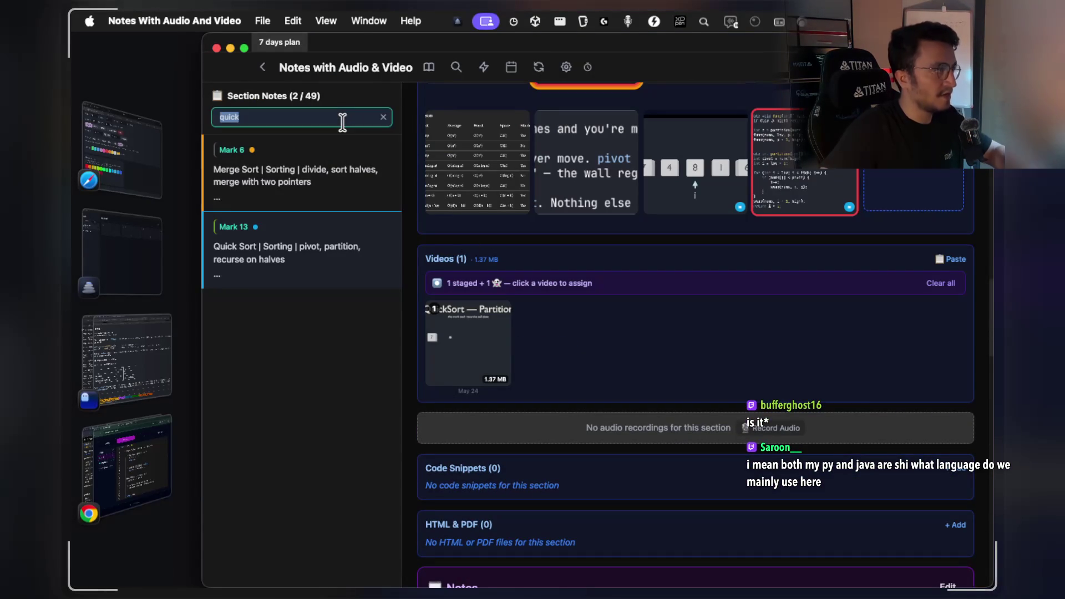
text(sorting)
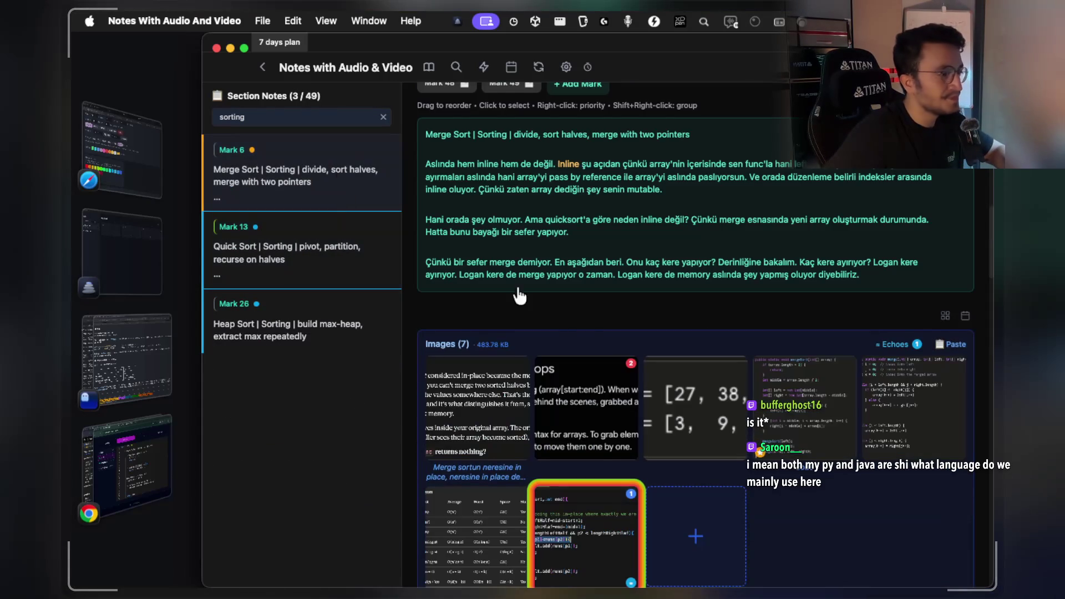
scroll(588, 324, down, 3)
Enlarge the Merge Sort complexity table of eight sorting algorithms, read it, then close it.
click(480, 493)
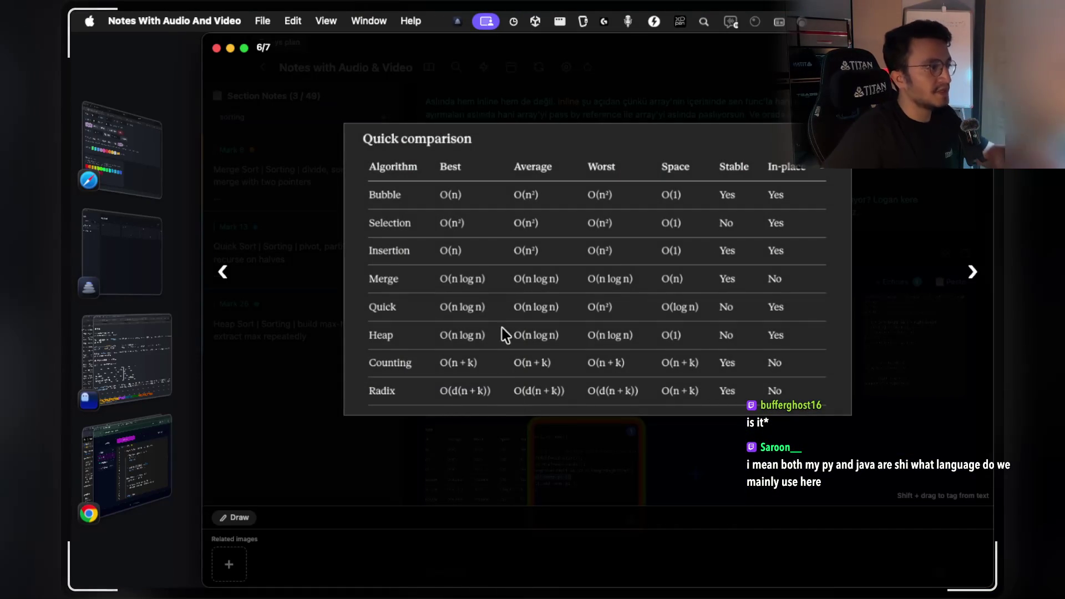
scroll(500, 228, up, 3)
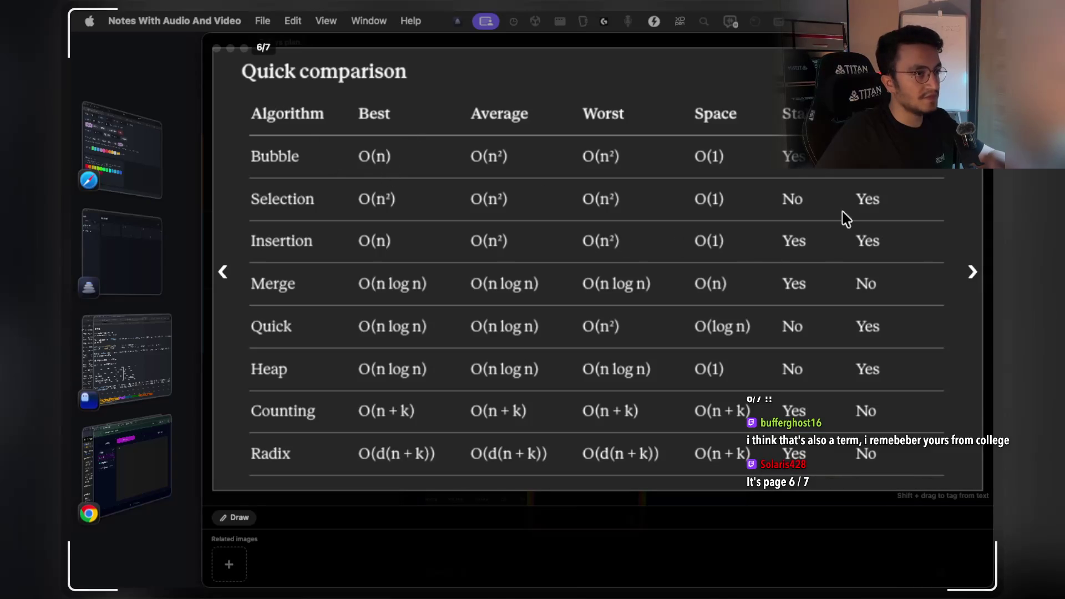
key(Escape)
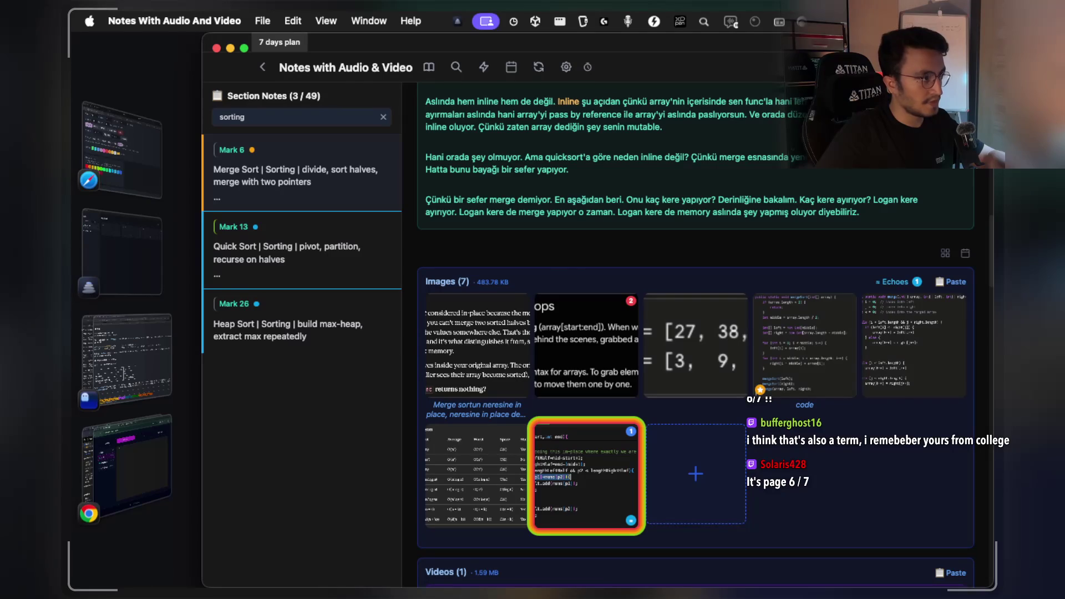
Browse the Merge Sort images from the first through the mergeSort and merge code to 6/7.
scroll(690, 366, down, 1)
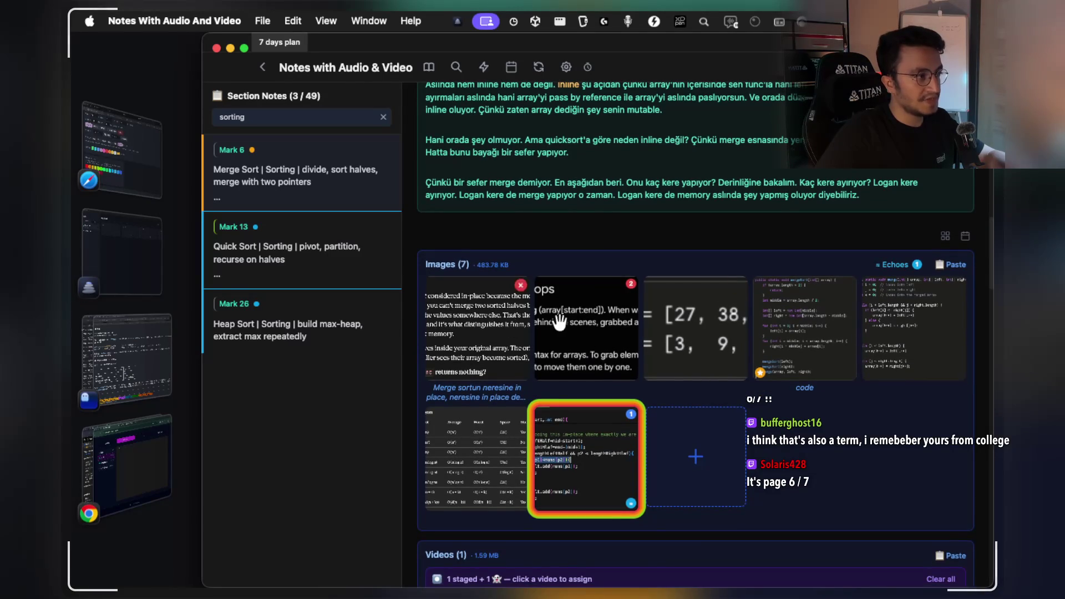
click(499, 332)
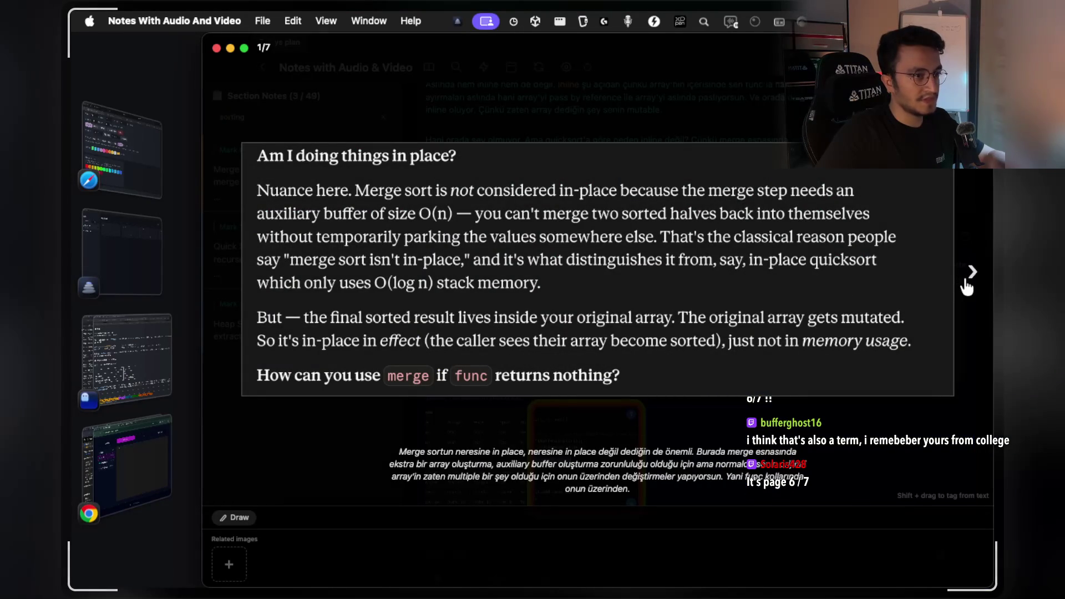
click(972, 278)
click(972, 278)
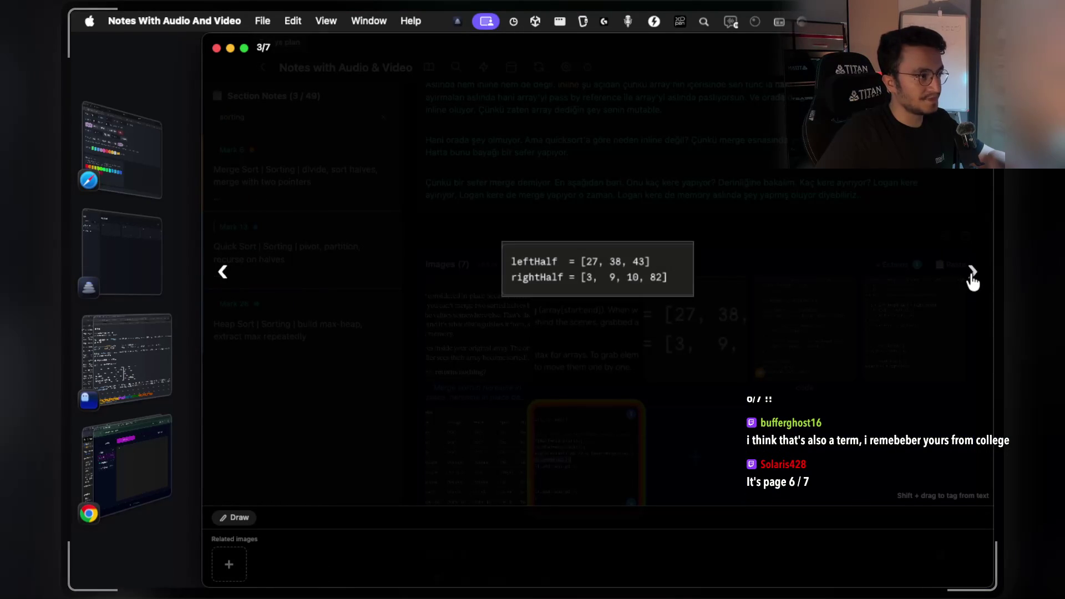
click(972, 278)
click(972, 277)
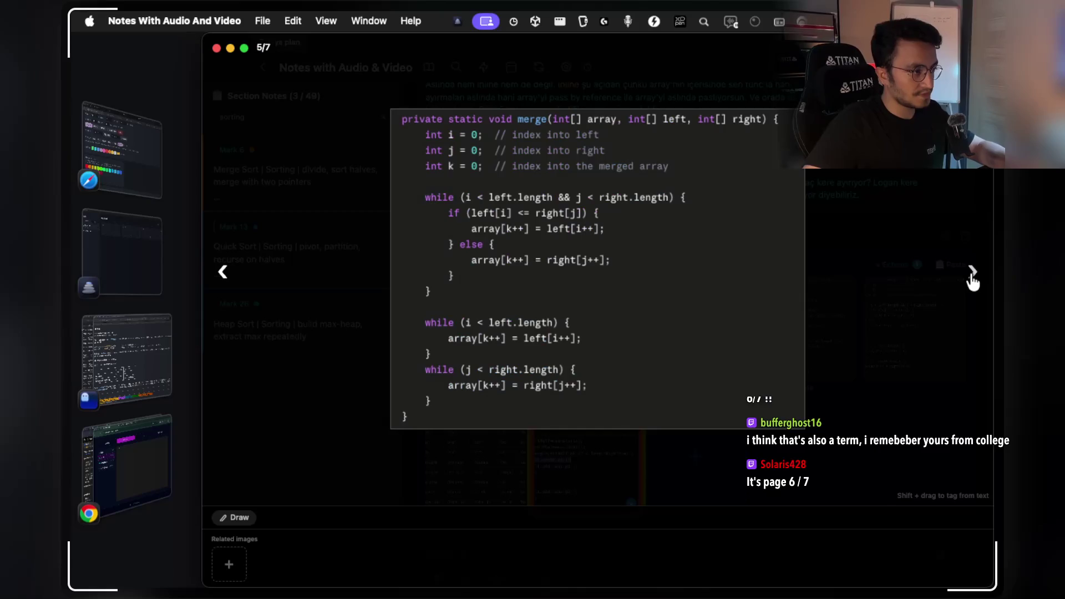
click(972, 277)
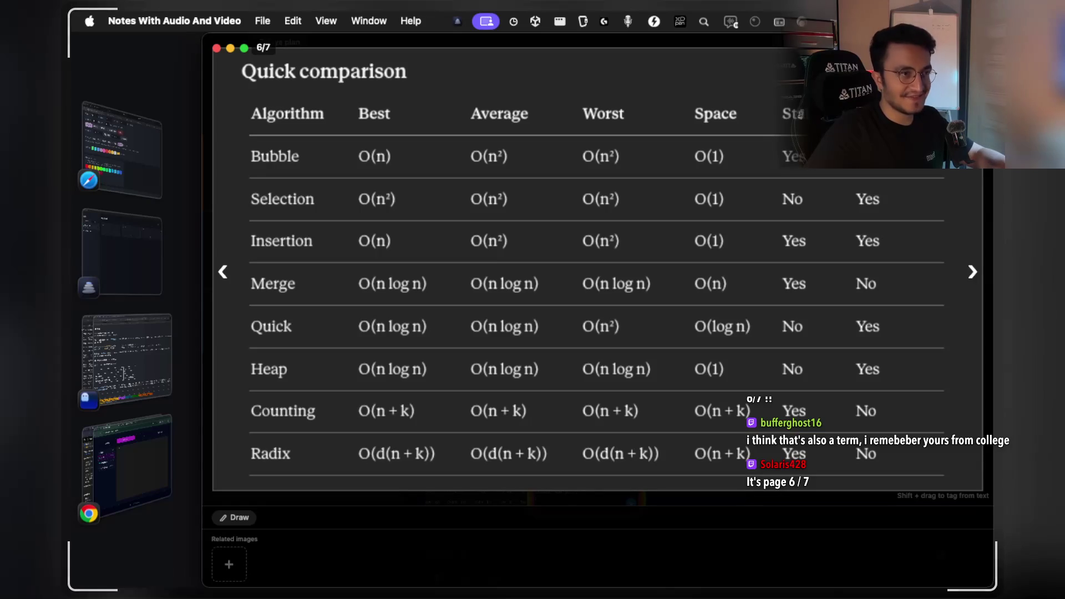
key(Escape)
Start a review session on Mark 13's Quick Sort card, showing card 1/12.
scroll(650, 271, up, 6)
scroll(650, 271, up, 1)
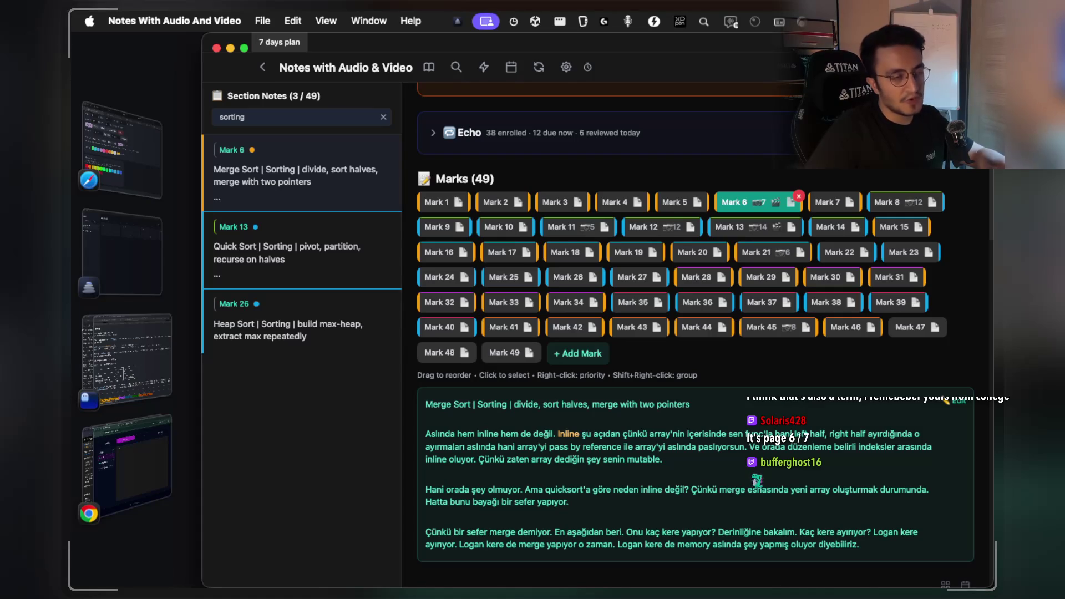
key(Return)
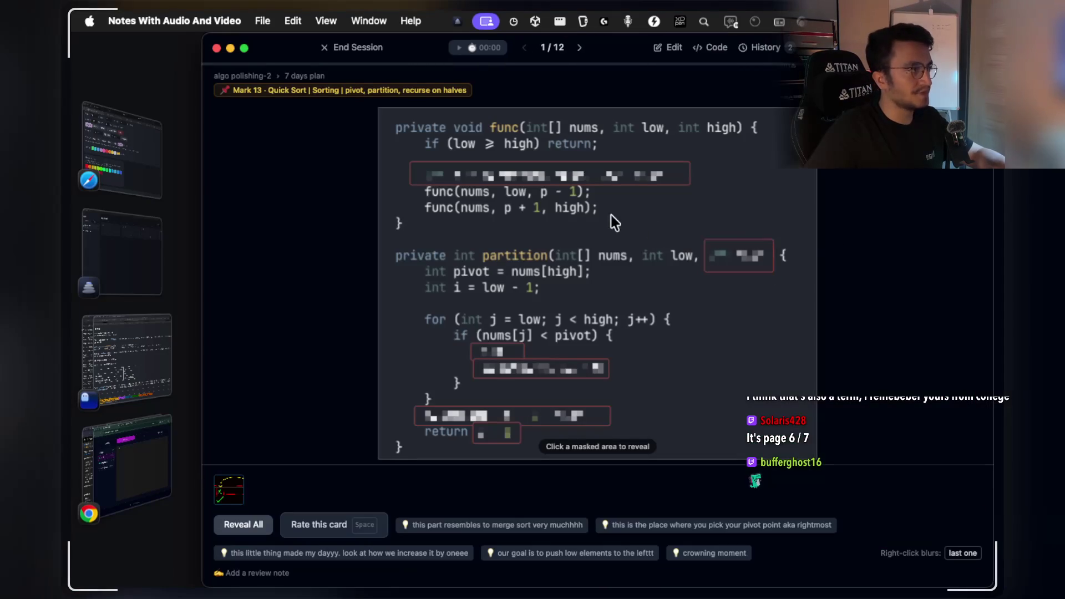